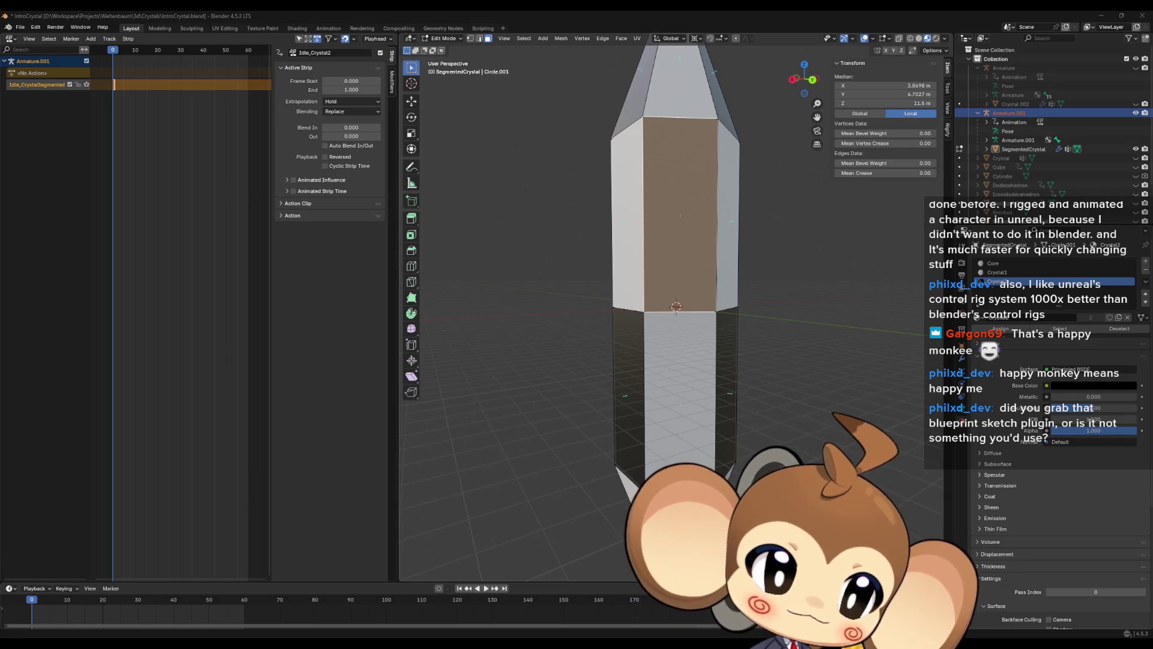
- Select the crystal's left side face and grow the selection to all linked faces
{"action": "mouse_move", "coordinate": [657, 275]}
{"action": "middle_mouse_down"}
{"action": "mouse_move", "coordinate": [700, 322]}
{"action": "mouse_move", "coordinate": [715, 320]}
{"action": "mouse_move", "coordinate": [716, 307]}
{"action": "middle_mouse_up"}
{"action": "scroll", "coordinate": [716, 307], "scroll_direction": "down", "scroll_amount": 3}
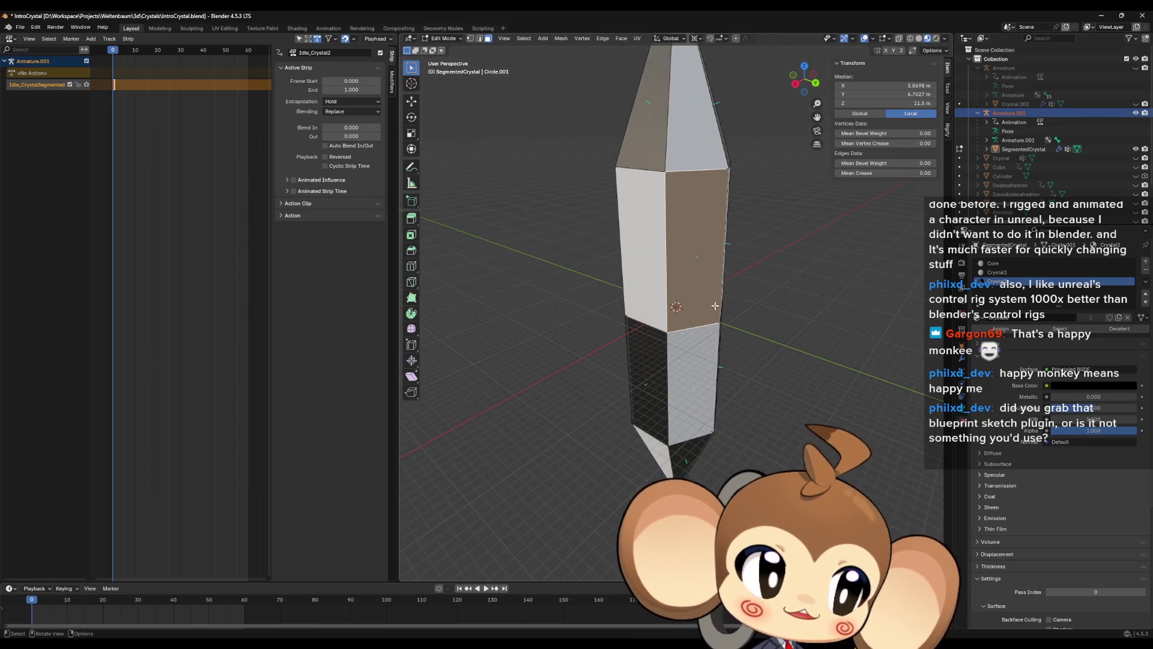
{"action": "scroll", "coordinate": [709, 313], "scroll_direction": "up", "scroll_amount": 2}
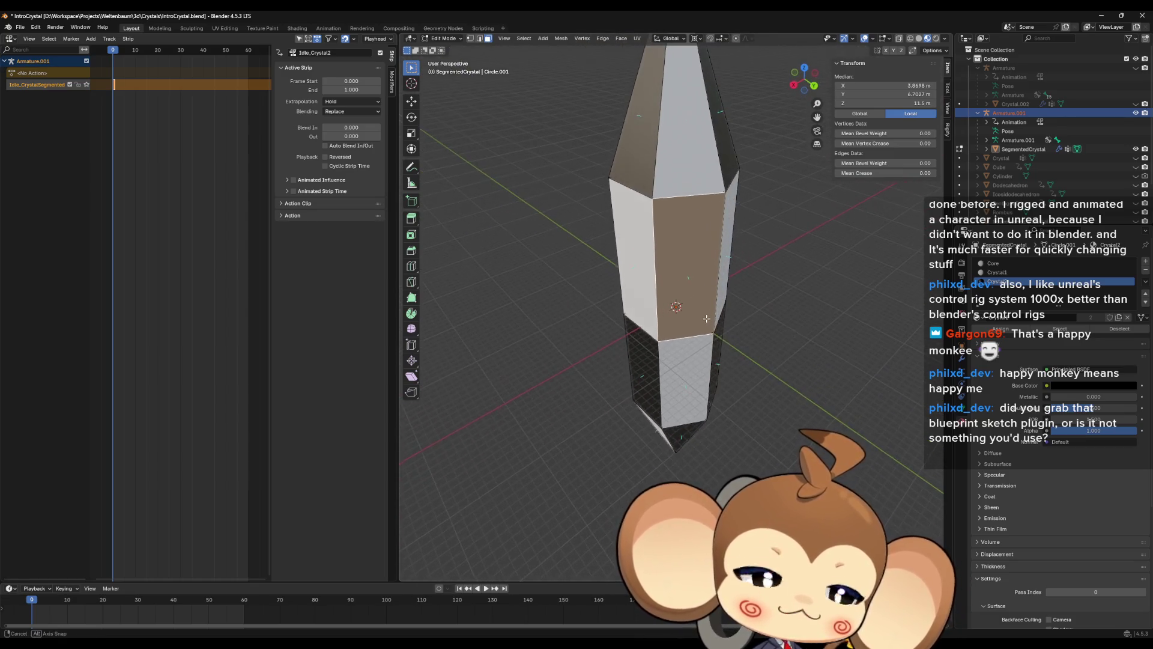
{"action": "left_click", "coordinate": [639, 276]}
{"action": "key", "text": "ctrl+l"}
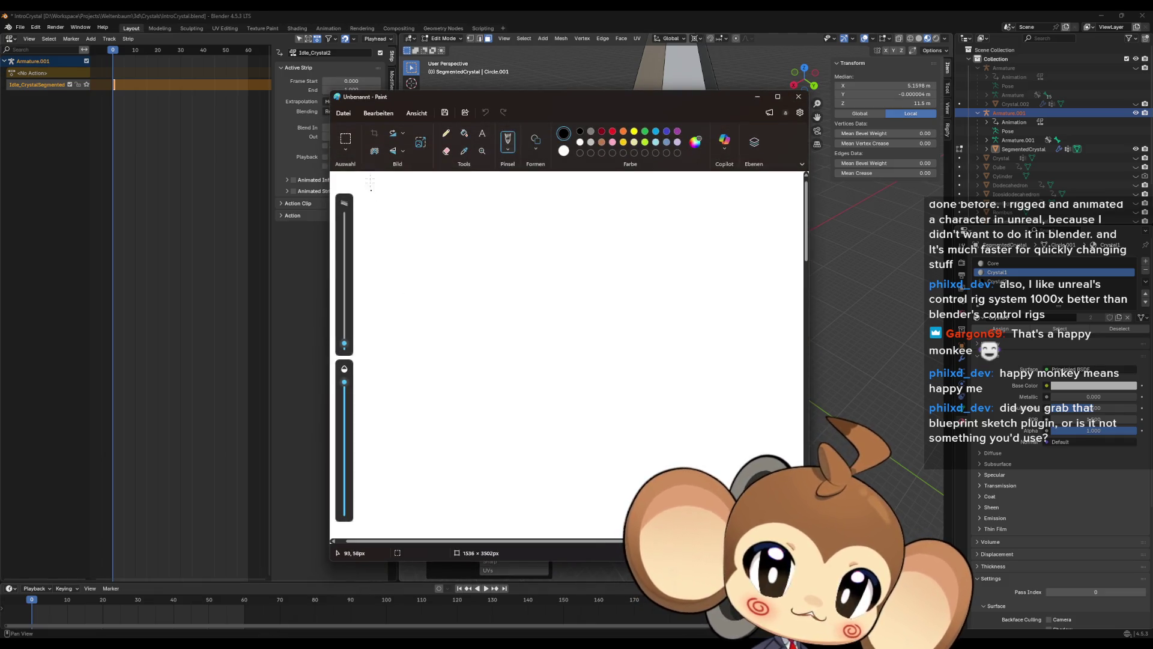
- Fill the canvas black and sketch a thick white square, an X and a line into it
{"action": "left_click", "coordinate": [464, 133]}
{"action": "left_click", "coordinate": [502, 320]}
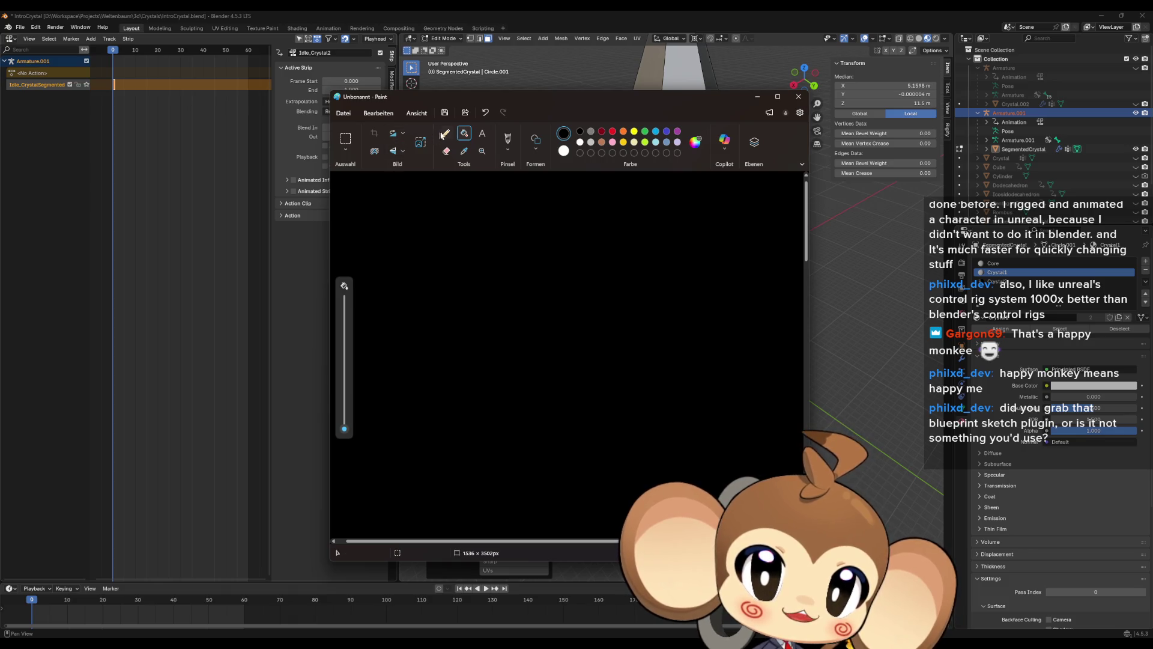
{"action": "left_click", "coordinate": [446, 133]}
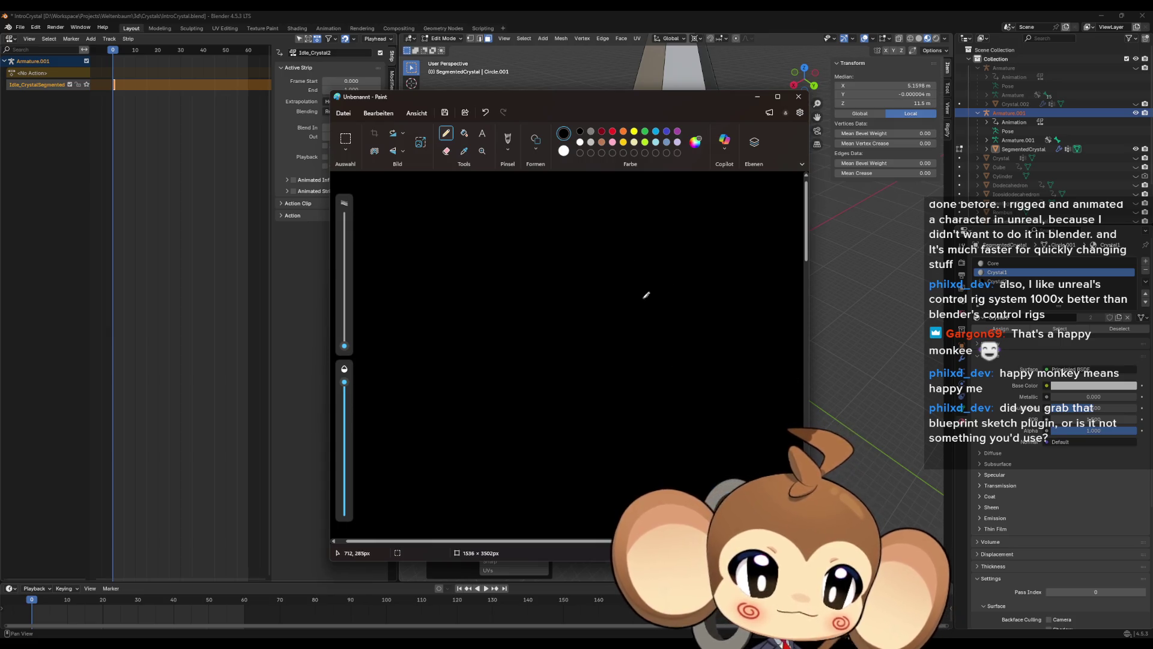
{"action": "mouse_move", "coordinate": [344, 347]}
{"action": "left_mouse_down"}
{"action": "mouse_move", "coordinate": [345, 325]}
{"action": "mouse_move", "coordinate": [344, 335]}
{"action": "left_mouse_up"}
{"action": "mouse_move", "coordinate": [644, 344]}
{"action": "left_mouse_down"}
{"action": "mouse_move", "coordinate": [642, 289]}
{"action": "mouse_move", "coordinate": [687, 271]}
{"action": "mouse_move", "coordinate": [720, 288]}
{"action": "mouse_move", "coordinate": [725, 340]}
{"action": "mouse_move", "coordinate": [641, 340]}
{"action": "left_mouse_up"}
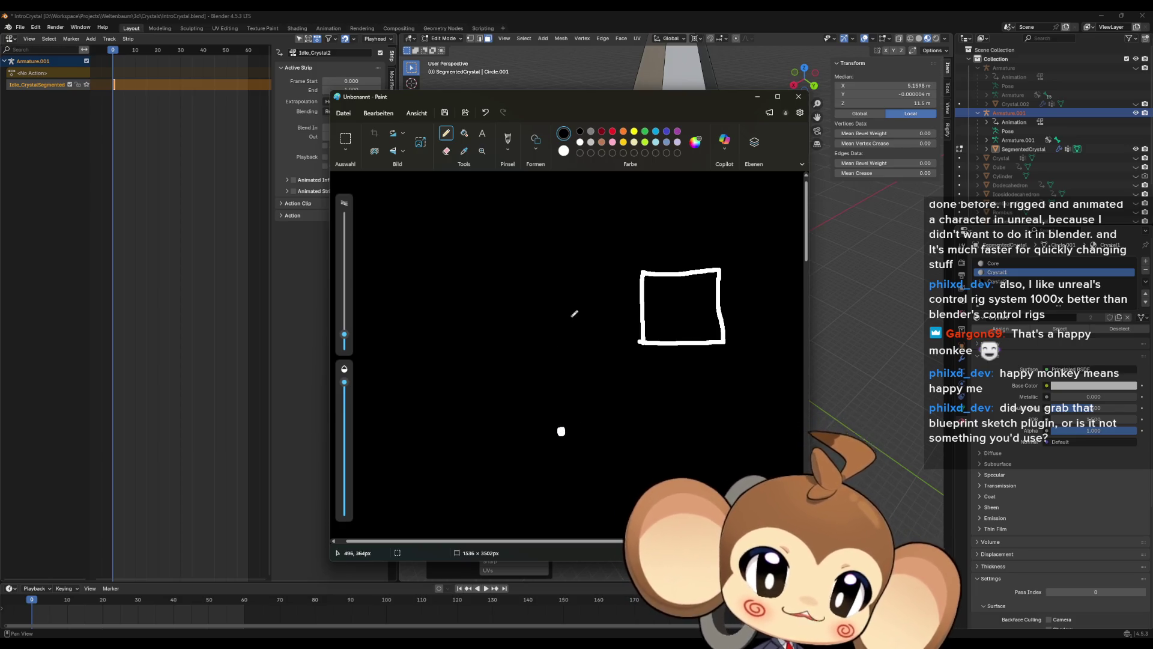
{"action": "mouse_move", "coordinate": [672, 297]}
{"action": "left_mouse_down"}
{"action": "mouse_move", "coordinate": [684, 313]}
{"action": "mouse_move", "coordinate": [671, 312]}
{"action": "left_mouse_up"}
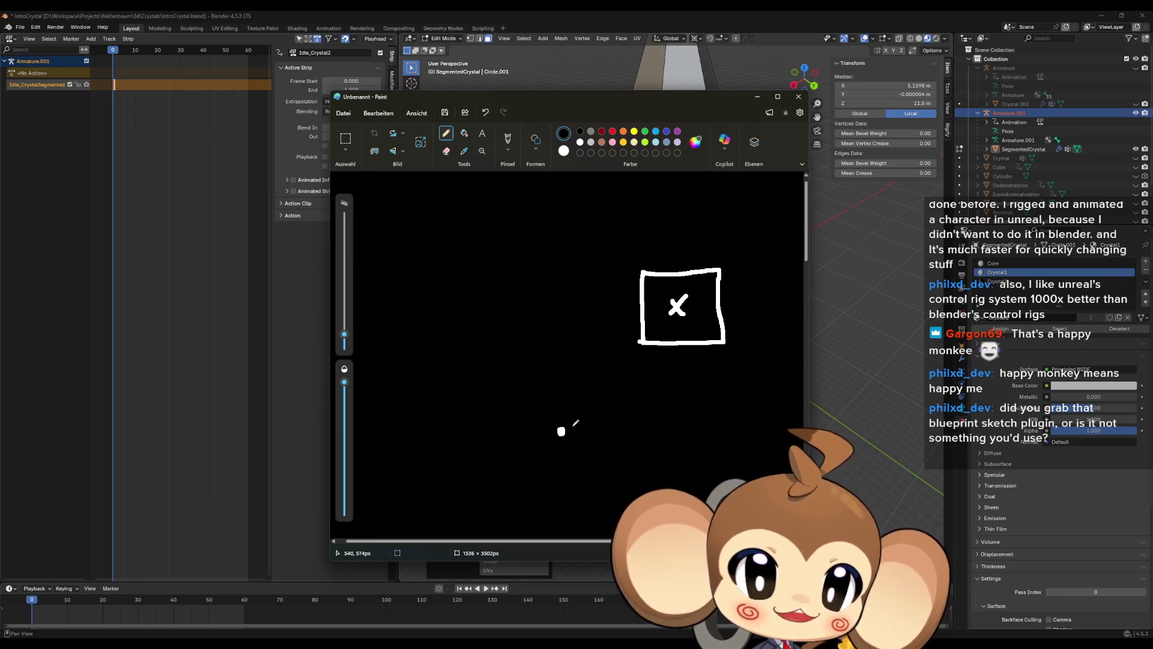
{"action": "mouse_move", "coordinate": [561, 430]}
{"action": "left_mouse_down"}
{"action": "mouse_move", "coordinate": [562, 402]}
{"action": "mouse_move", "coordinate": [639, 350]}
{"action": "mouse_move", "coordinate": [684, 296]}
{"action": "mouse_move", "coordinate": [619, 419]}
{"action": "mouse_move", "coordinate": [560, 432]}
{"action": "left_mouse_up"}
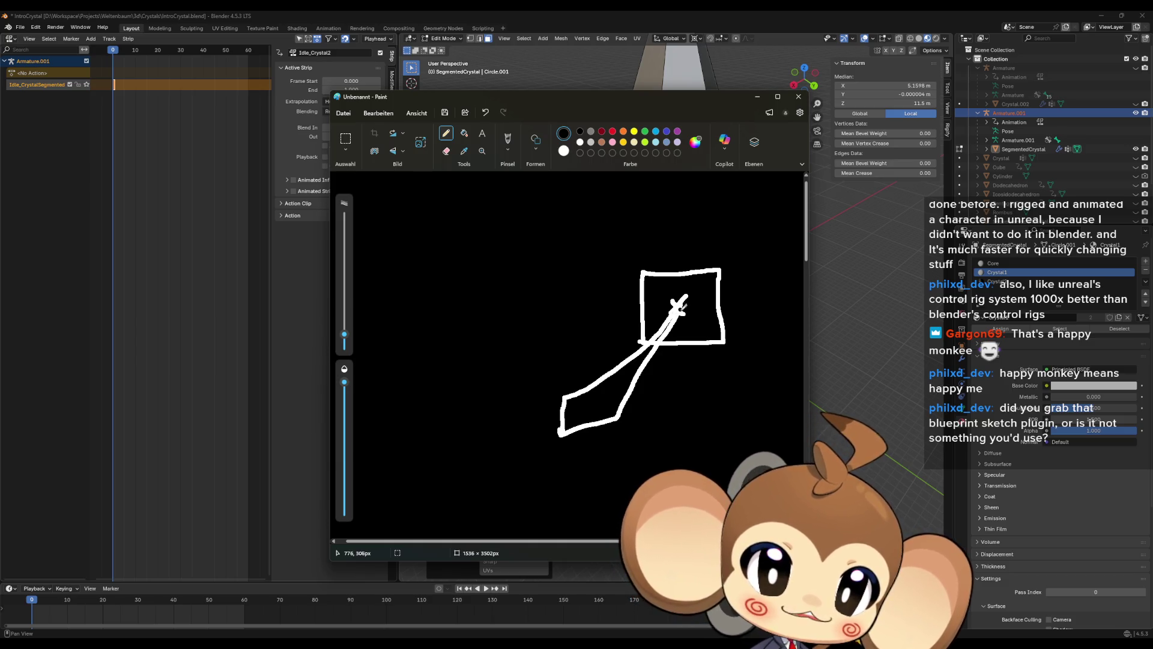
- Mark the X inside the square in red, then bring Unreal Editor forward
{"action": "left_click", "coordinate": [613, 132]}
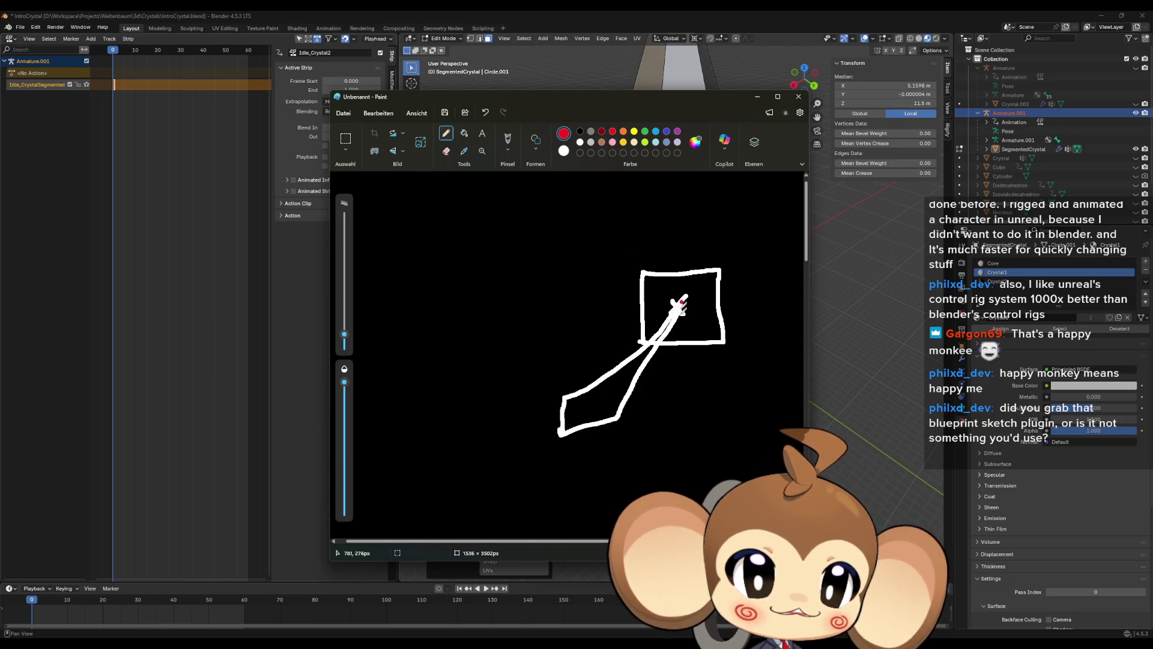
{"action": "left_click_drag", "start_coordinate": [680, 307], "coordinate": [676, 315]}
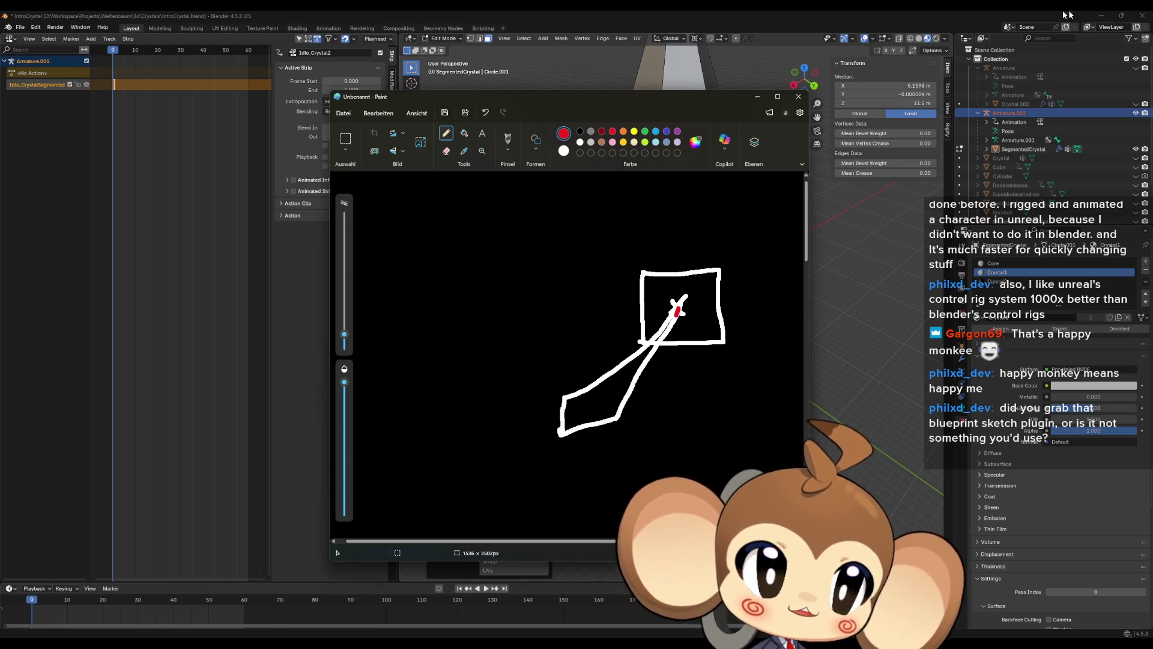
{"action": "left_click", "coordinate": [1101, 15]}
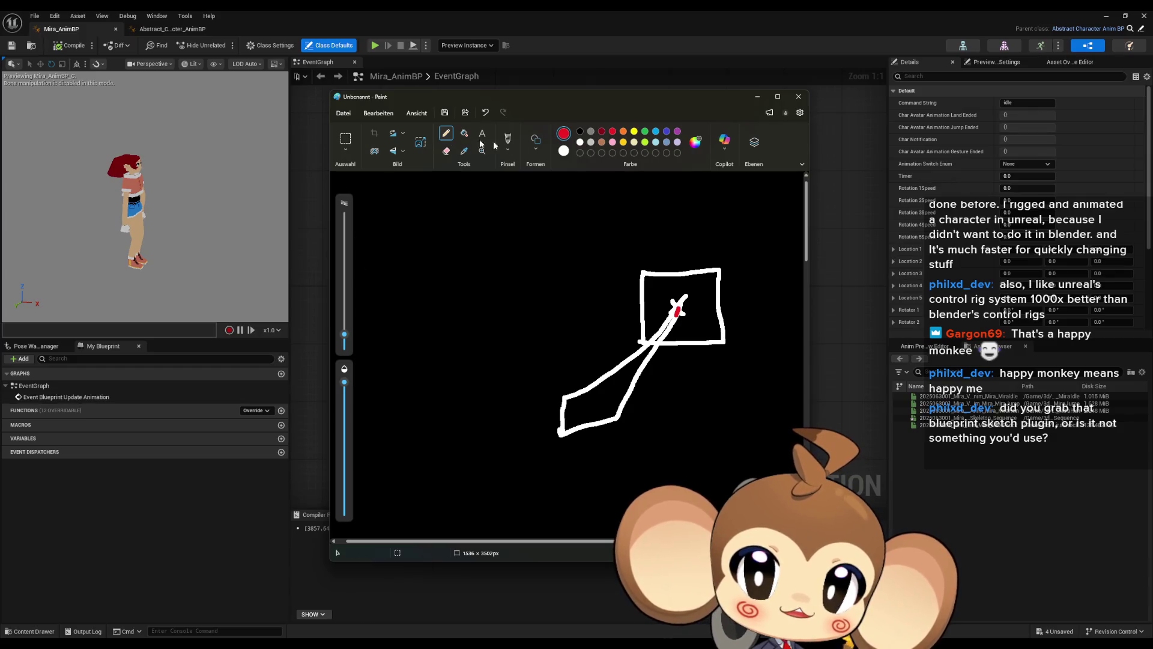
- Close the Paint sketch, restore the animation blueprint editor window and scroll the rig hierarchy
{"action": "left_click", "coordinate": [507, 52]}
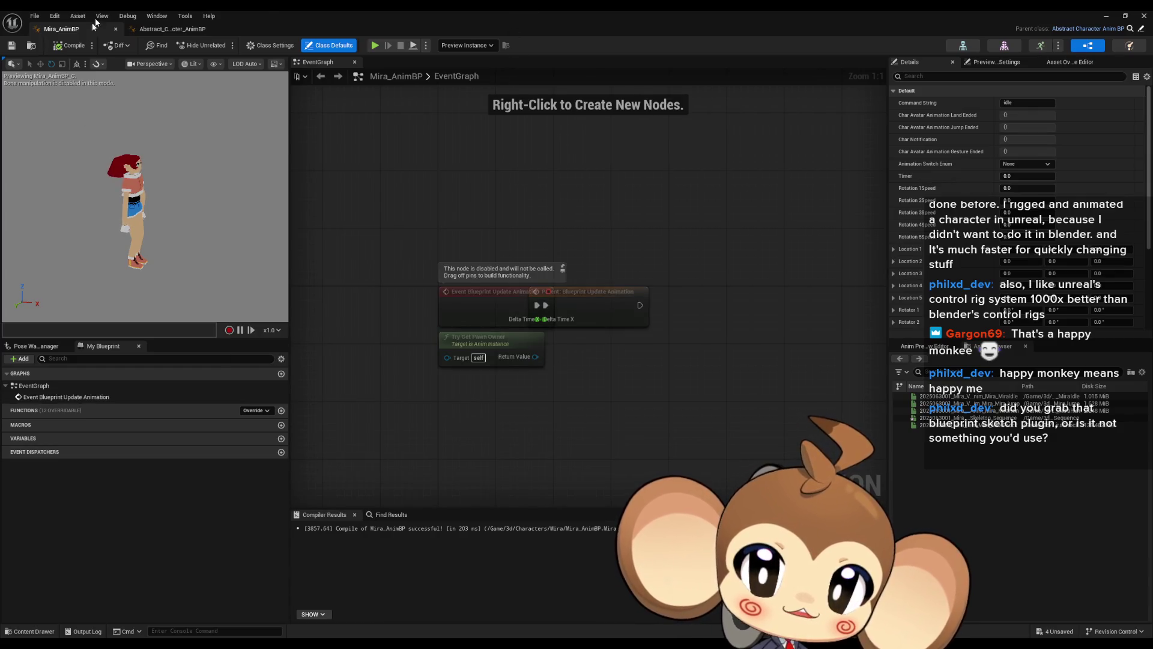
{"action": "double_click", "coordinate": [405, 15]}
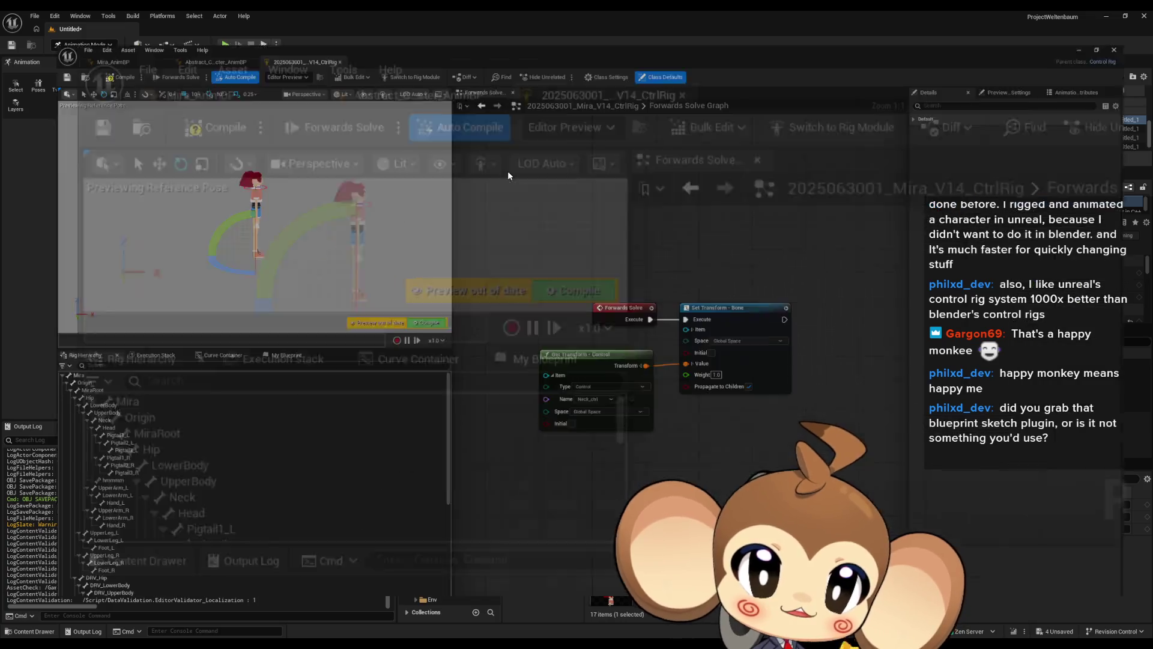
{"action": "scroll", "coordinate": [168, 440], "scroll_direction": "down", "scroll_amount": 10}
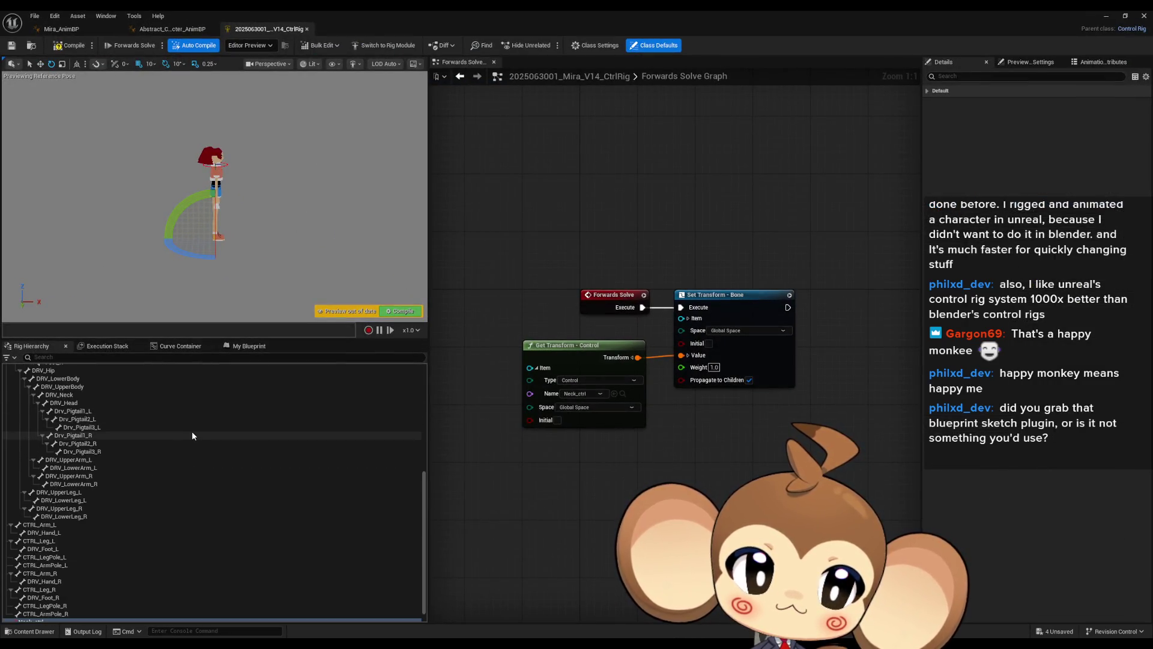
{"action": "scroll", "coordinate": [192, 432], "scroll_direction": "down", "scroll_amount": 1}
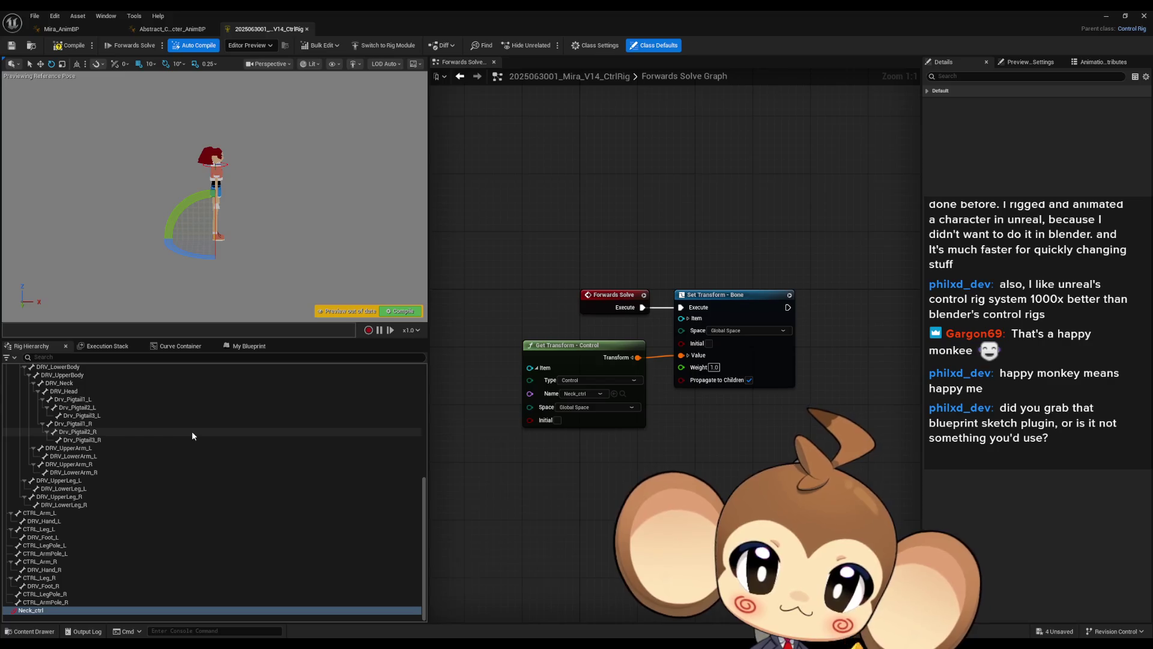
{"action": "scroll", "coordinate": [194, 175], "scroll_direction": "up", "scroll_amount": 6}
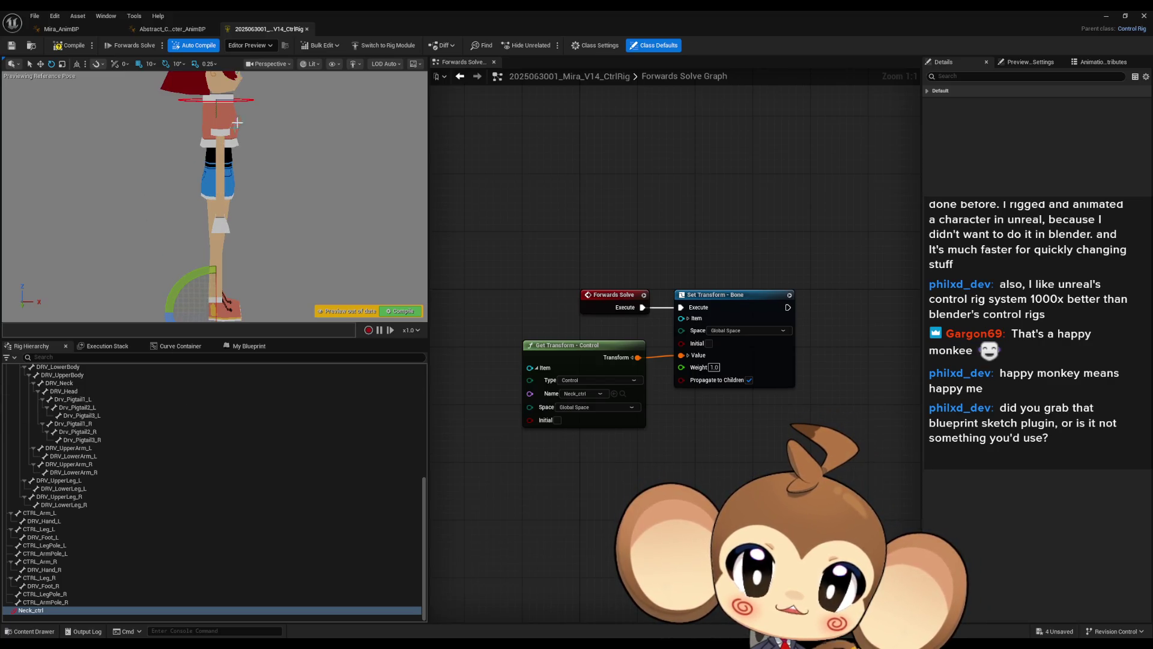
{"action": "scroll", "coordinate": [96, 489], "scroll_direction": "up", "scroll_amount": 10}
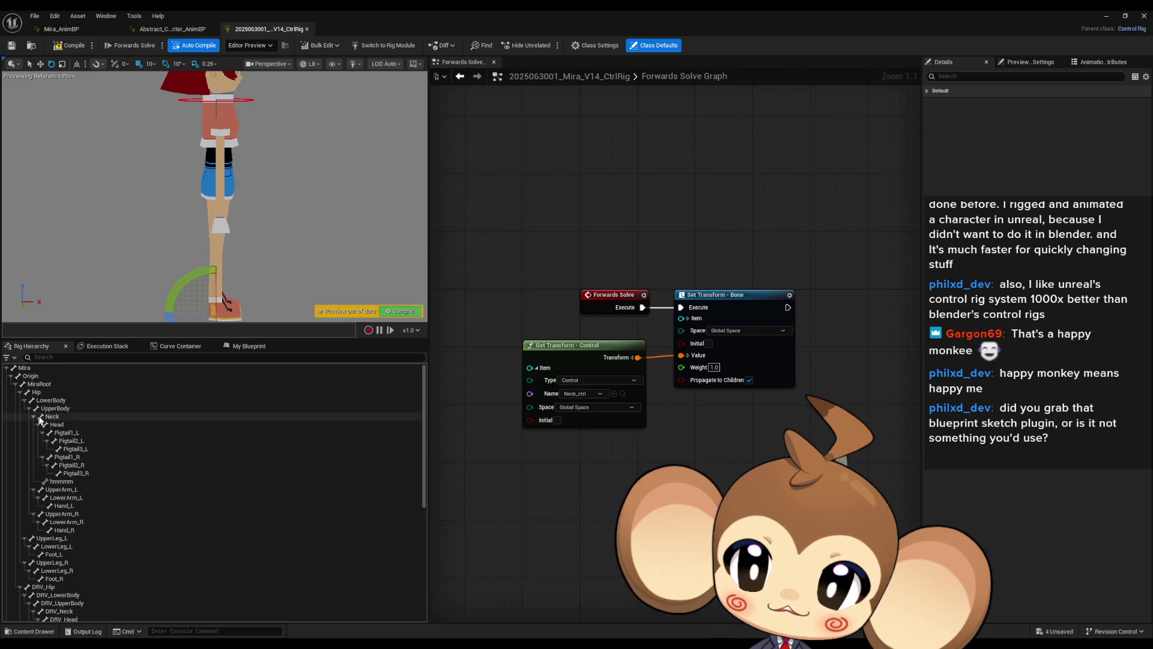
- Select Neck in the rig hierarchy and collapse the UpperArm_L/R and UpperLeg_L/R children
{"action": "left_click", "coordinate": [39, 417]}
{"action": "left_click", "coordinate": [33, 416]}
{"action": "left_click", "coordinate": [33, 425]}
{"action": "left_click", "coordinate": [33, 433]}
{"action": "left_click", "coordinate": [25, 441]}
{"action": "left_click", "coordinate": [25, 449]}
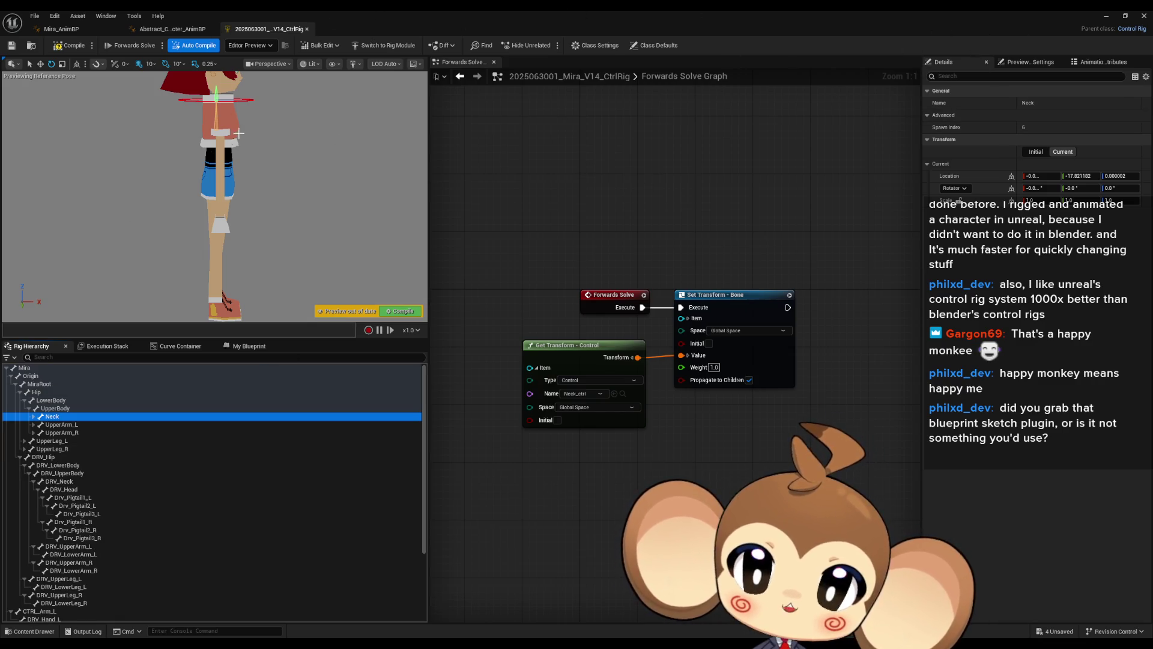
- Switch between the Abstract_Character_AnimBP and Mira_AnimBP tabs, then open the Mira_V14 skeletal mesh
{"action": "left_click", "coordinate": [176, 30]}
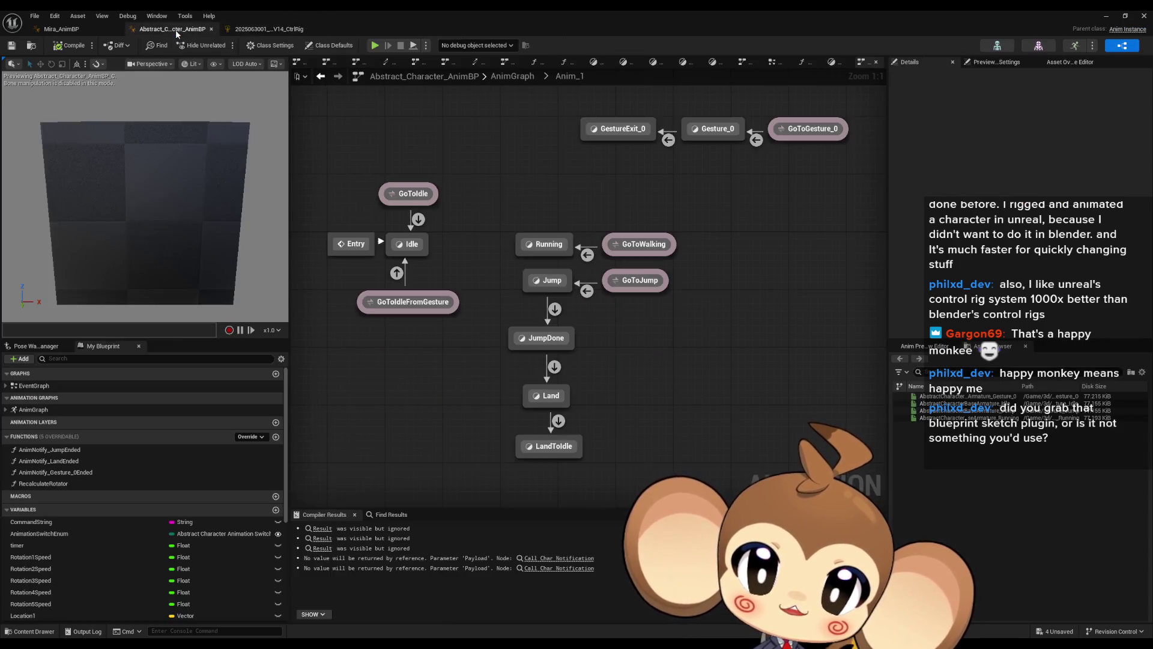
{"action": "left_click", "coordinate": [56, 31]}
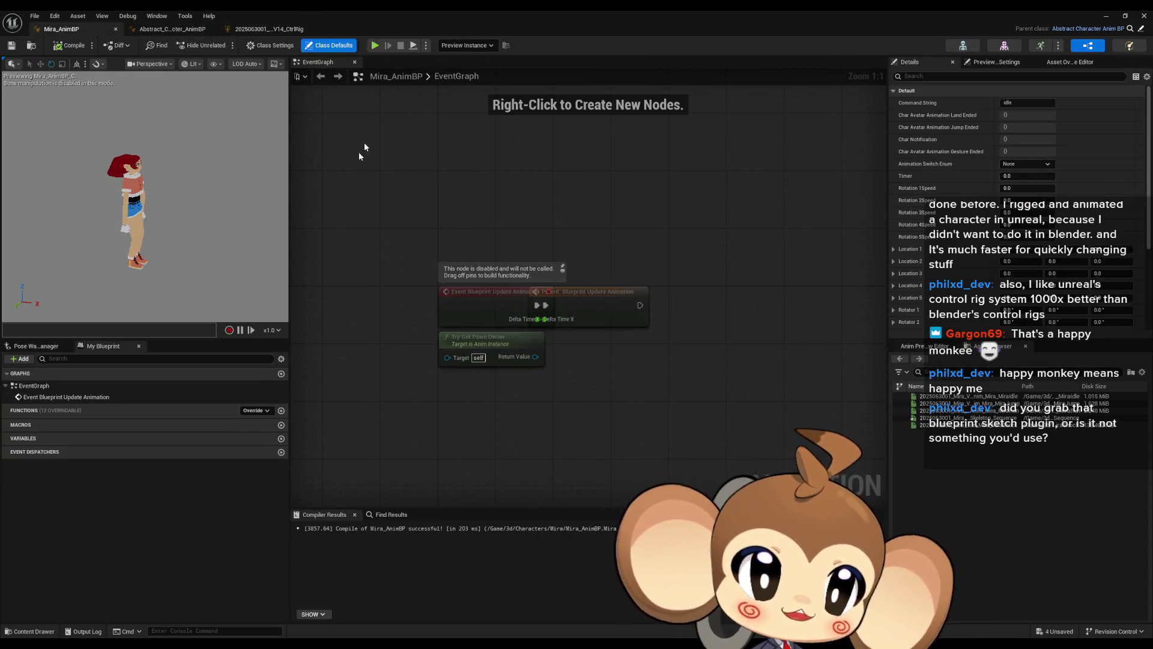
{"action": "left_click", "coordinate": [1005, 46]}
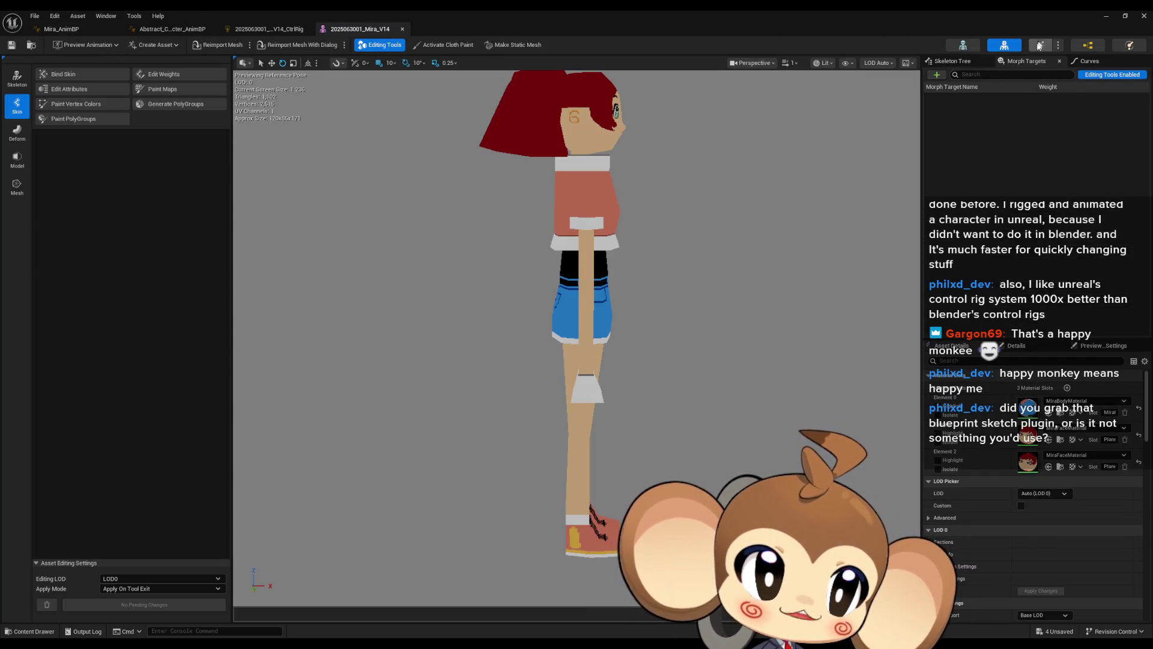
- Open Mira's skeleton asset, select the Neck bone and frame the head and torso around it
{"action": "left_click", "coordinate": [1038, 48]}
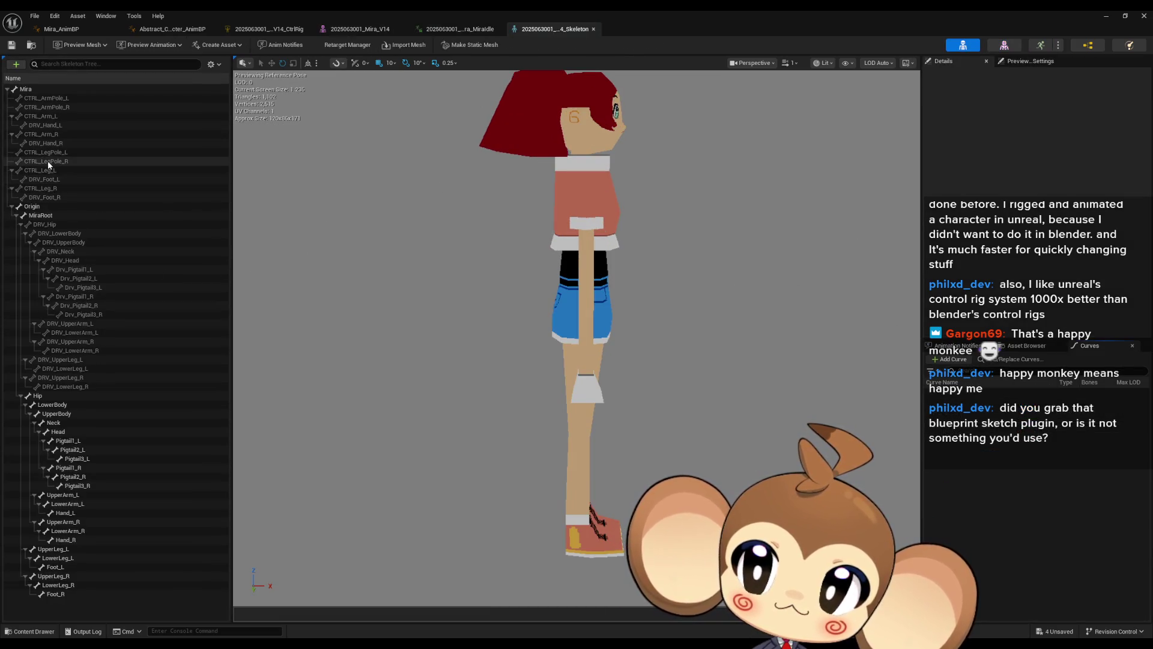
{"action": "left_click", "coordinate": [56, 423]}
{"action": "key", "text": "f"}
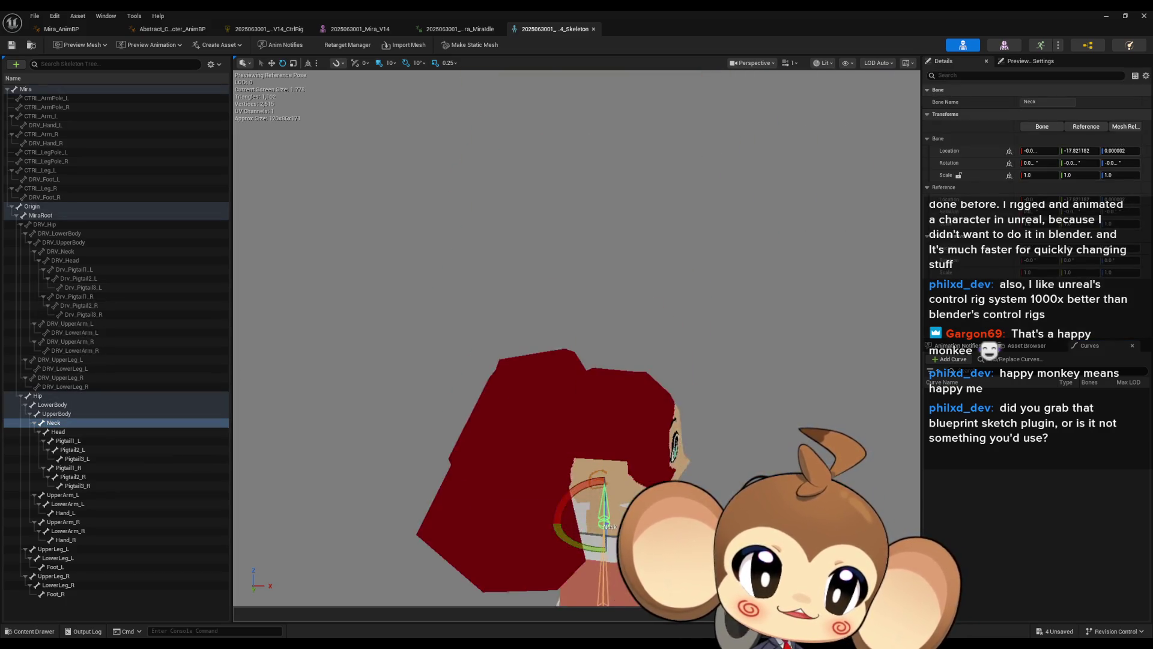
{"action": "mouse_move", "coordinate": [665, 244]}
{"action": "left_mouse_down"}
{"action": "mouse_move", "coordinate": [589, 250]}
{"action": "mouse_move", "coordinate": [541, 198]}
{"action": "mouse_move", "coordinate": [600, 288]}
{"action": "mouse_move", "coordinate": [708, 319]}
{"action": "mouse_move", "coordinate": [714, 291]}
{"action": "mouse_move", "coordinate": [708, 316]}
{"action": "left_mouse_up"}
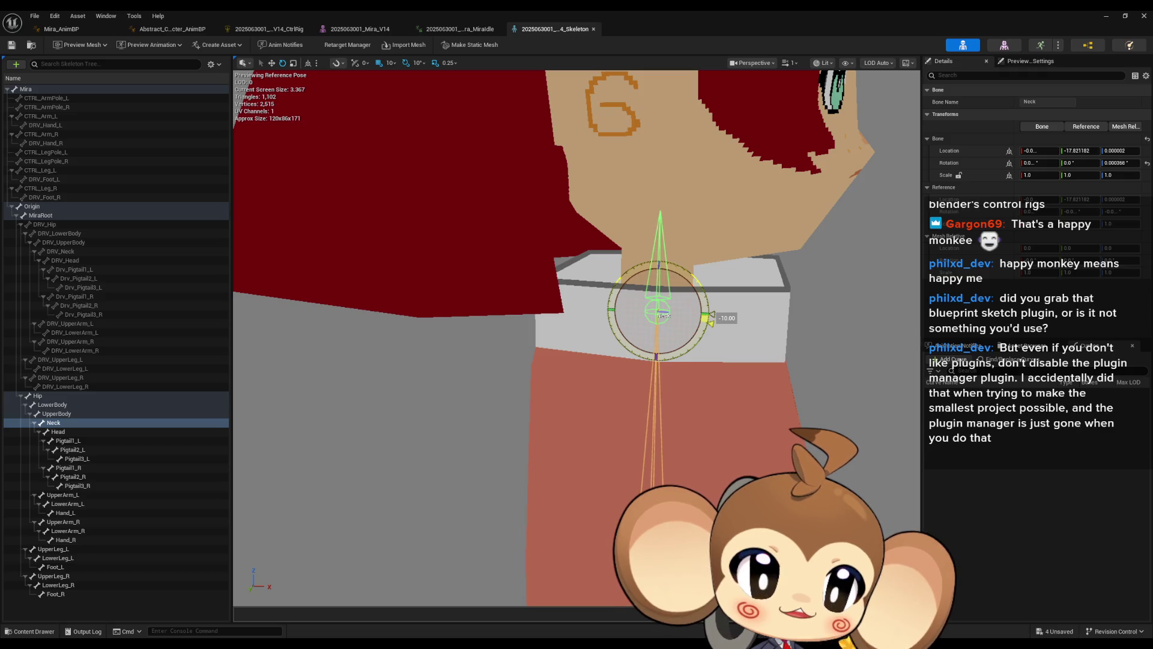
{"action": "mouse_move", "coordinate": [710, 315]}
{"action": "right_mouse_down"}
{"action": "mouse_move", "coordinate": [637, 295]}
{"action": "mouse_move", "coordinate": [655, 288]}
{"action": "right_mouse_up"}
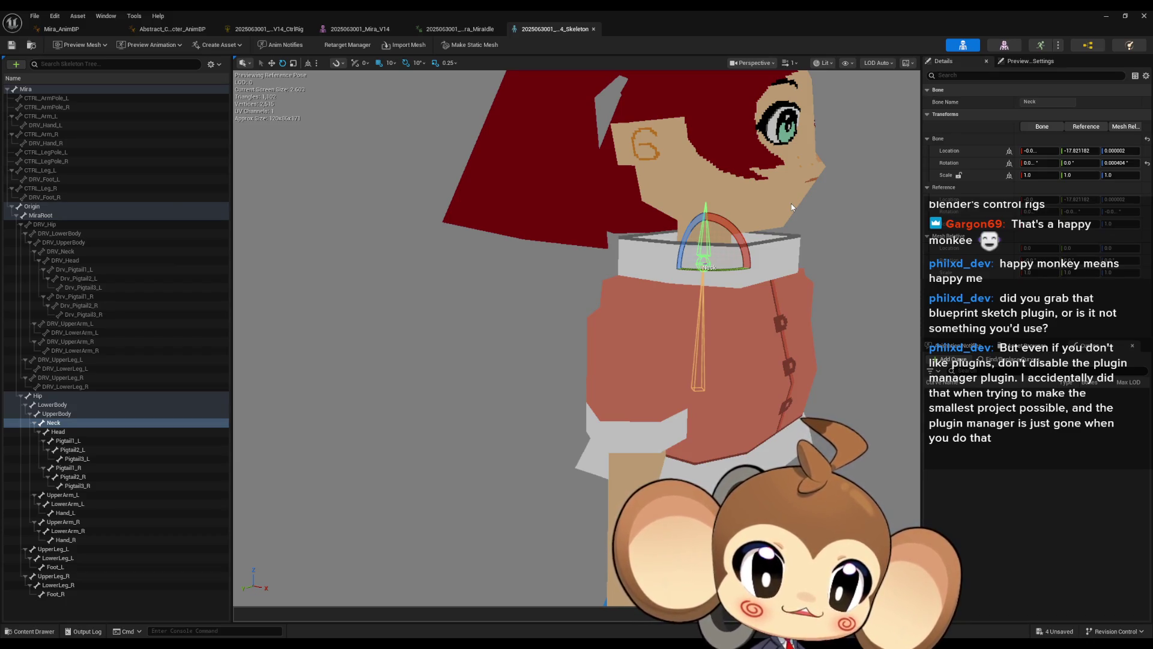
{"action": "left_click", "coordinate": [102, 16]}
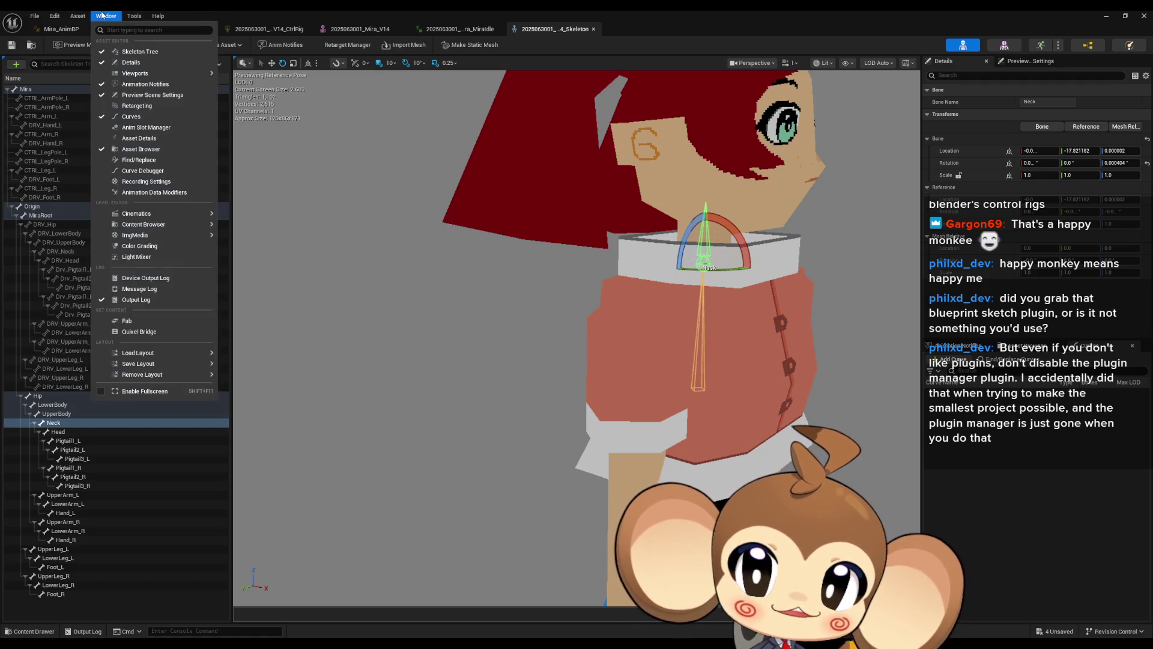
- Open the Plugins browser and search 'manager plu', then 'plugin', before clearing the search
{"action": "mouse_move", "coordinate": [75, 17]}
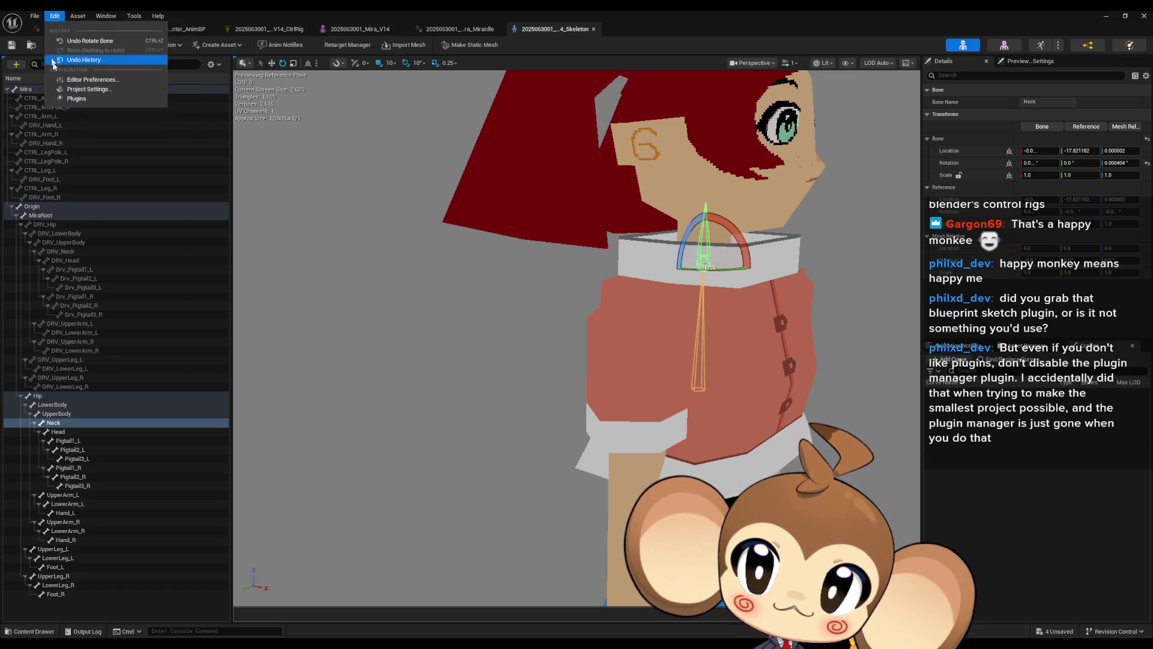
{"action": "left_click", "coordinate": [73, 96]}
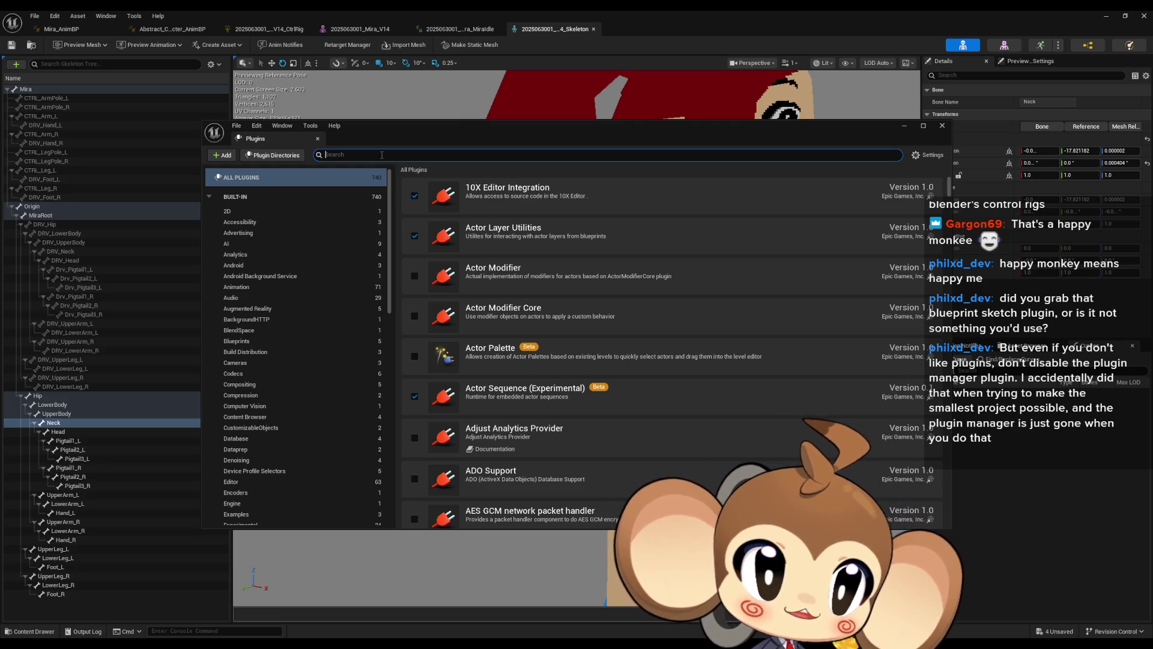
{"action": "type", "text": "mana"}
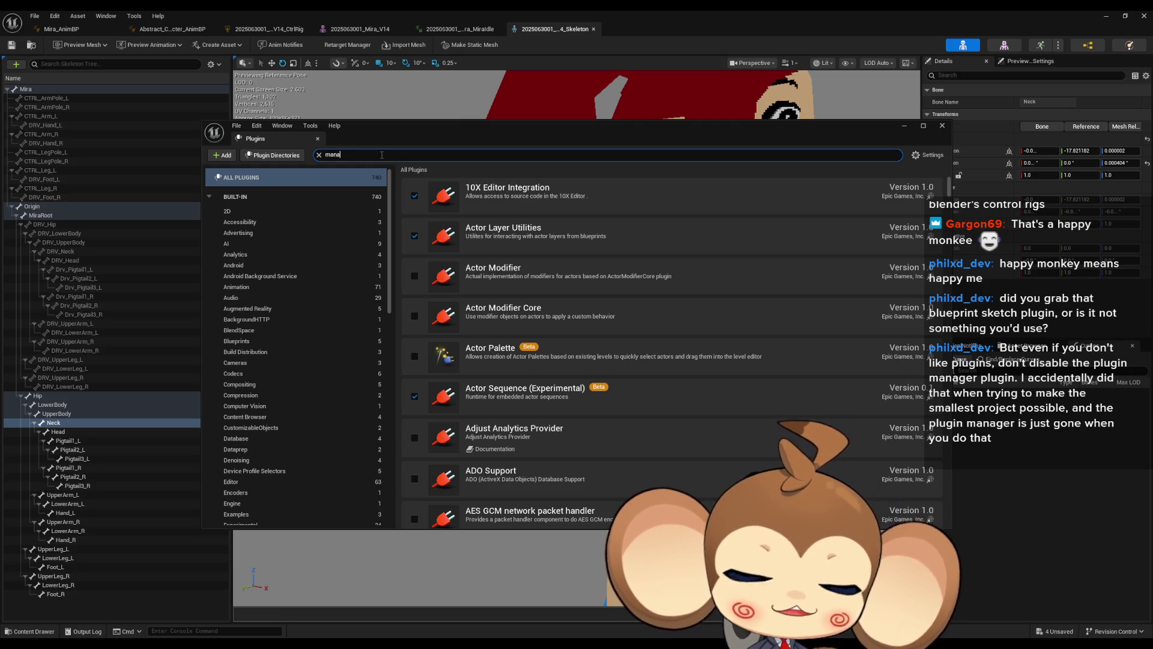
{"action": "type", "text": "ger plugin"}
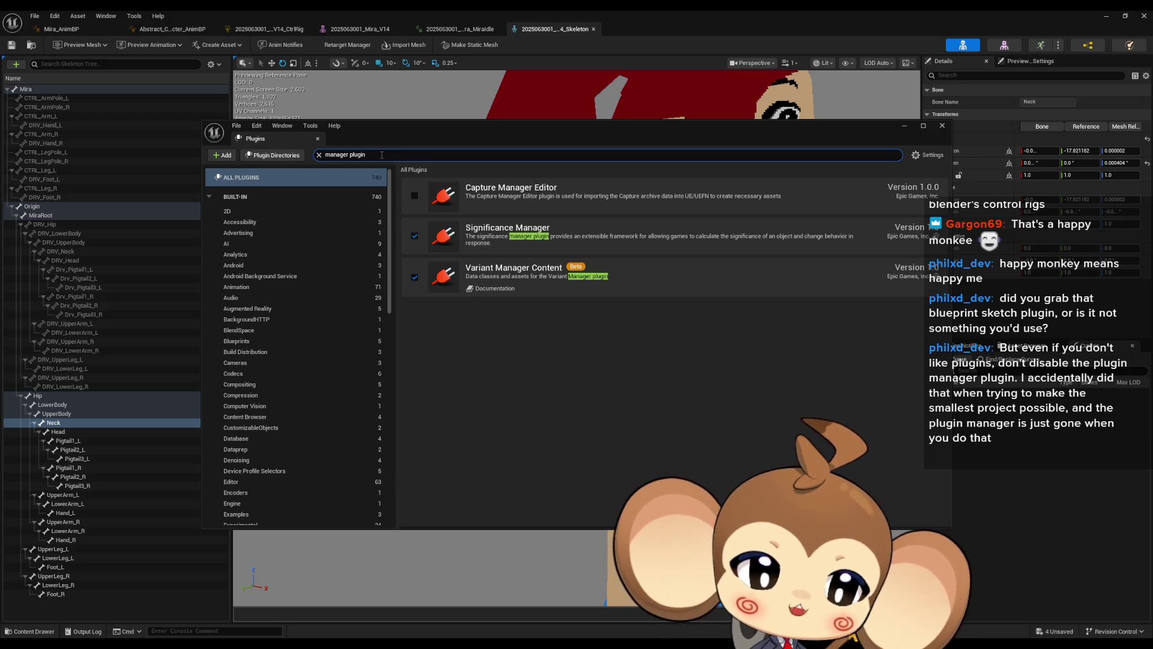
{"action": "key", "text": "ctrl+a"}
{"action": "type", "text": "plugin"}
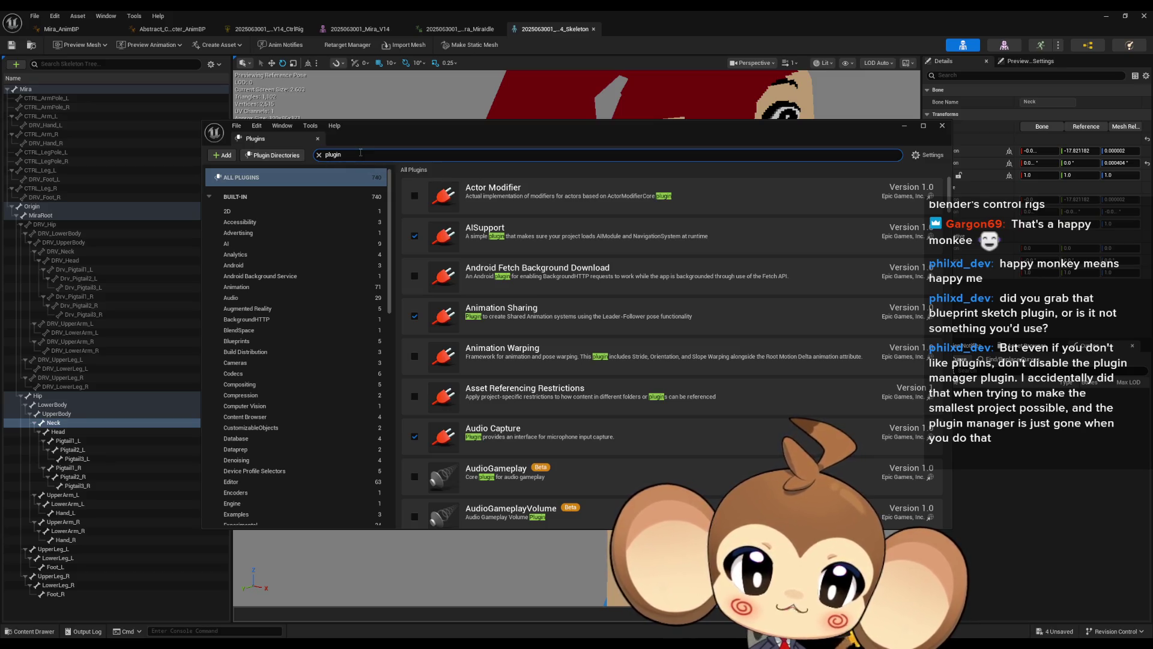
{"action": "key", "text": "BackSpace"}
{"action": "key", "text": "BackSpace"}
{"action": "key", "text": "BackSpace"}
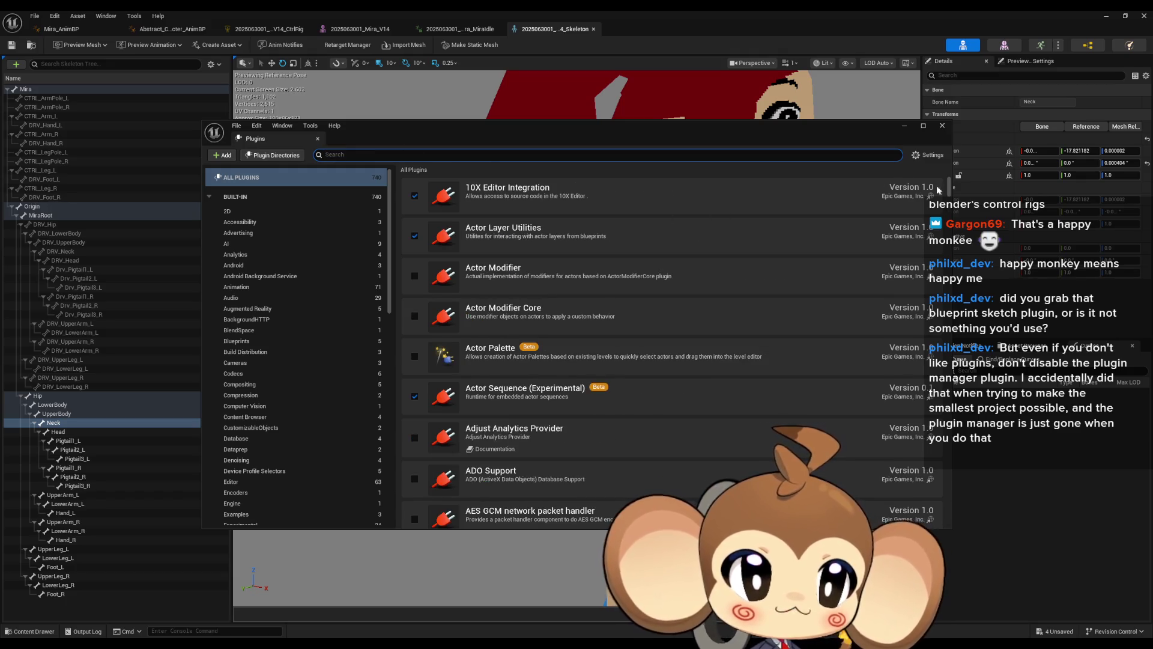
- Scroll the 740-plugin list down to the P entries and close the Plugins window
{"action": "mouse_move", "coordinate": [949, 186]}
{"action": "left_mouse_down"}
{"action": "mouse_move", "coordinate": [949, 462]}
{"action": "mouse_move", "coordinate": [949, 418]}
{"action": "left_mouse_up"}
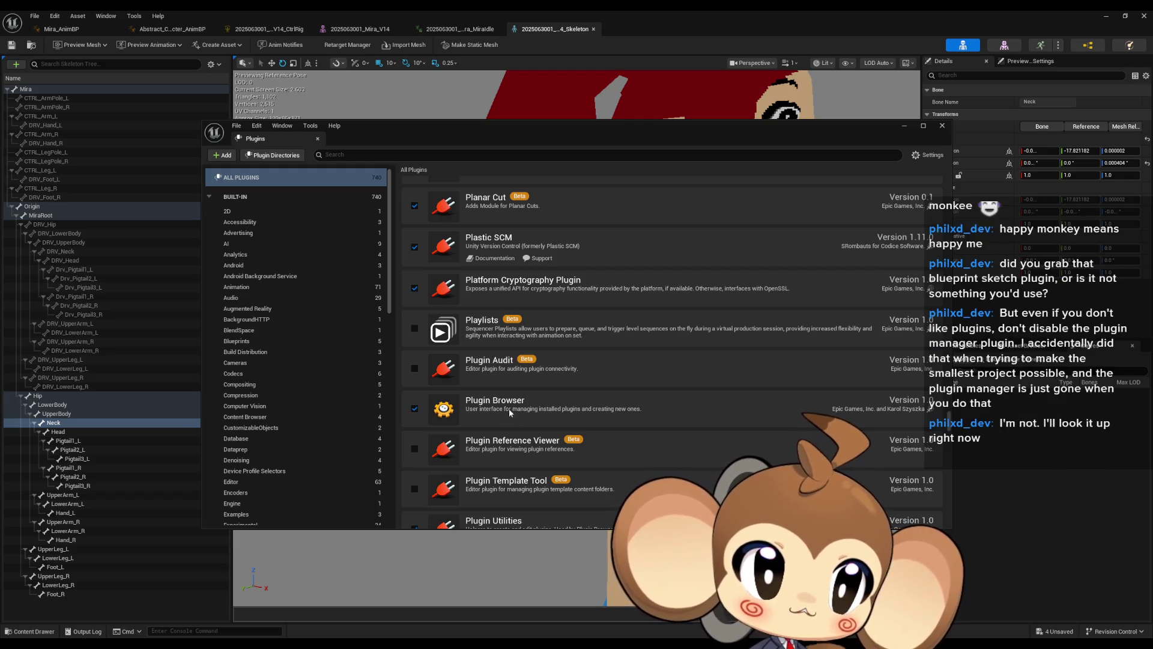
{"action": "scroll", "coordinate": [515, 390], "scroll_direction": "down", "scroll_amount": 2}
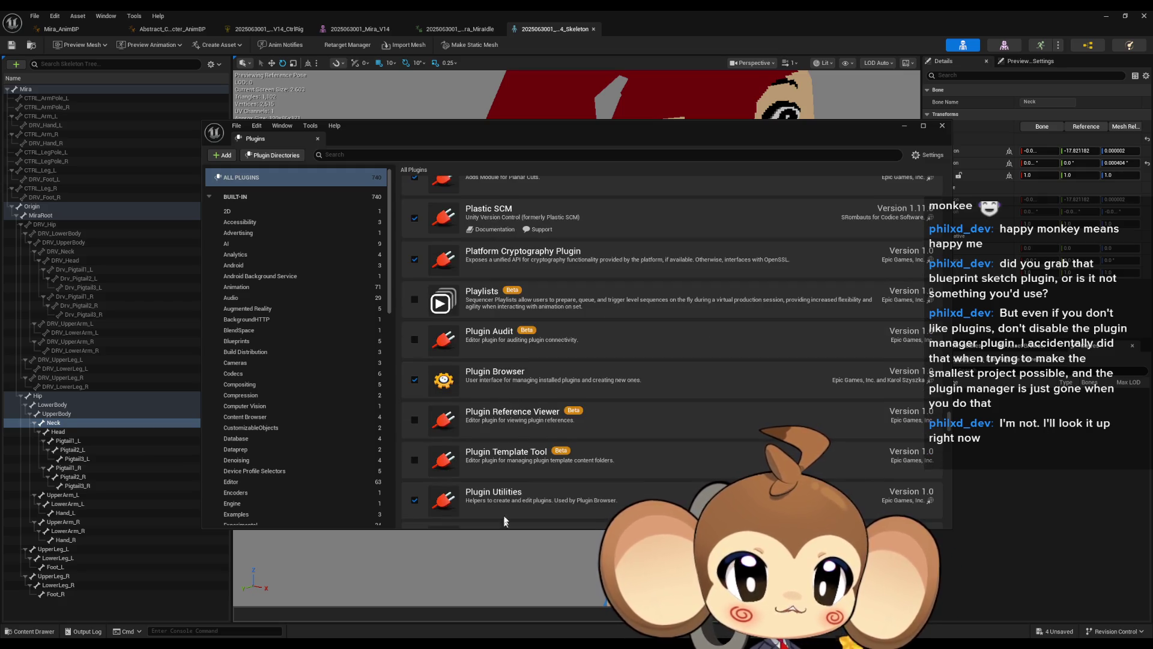
{"action": "scroll", "coordinate": [508, 493], "scroll_direction": "down", "scroll_amount": 4}
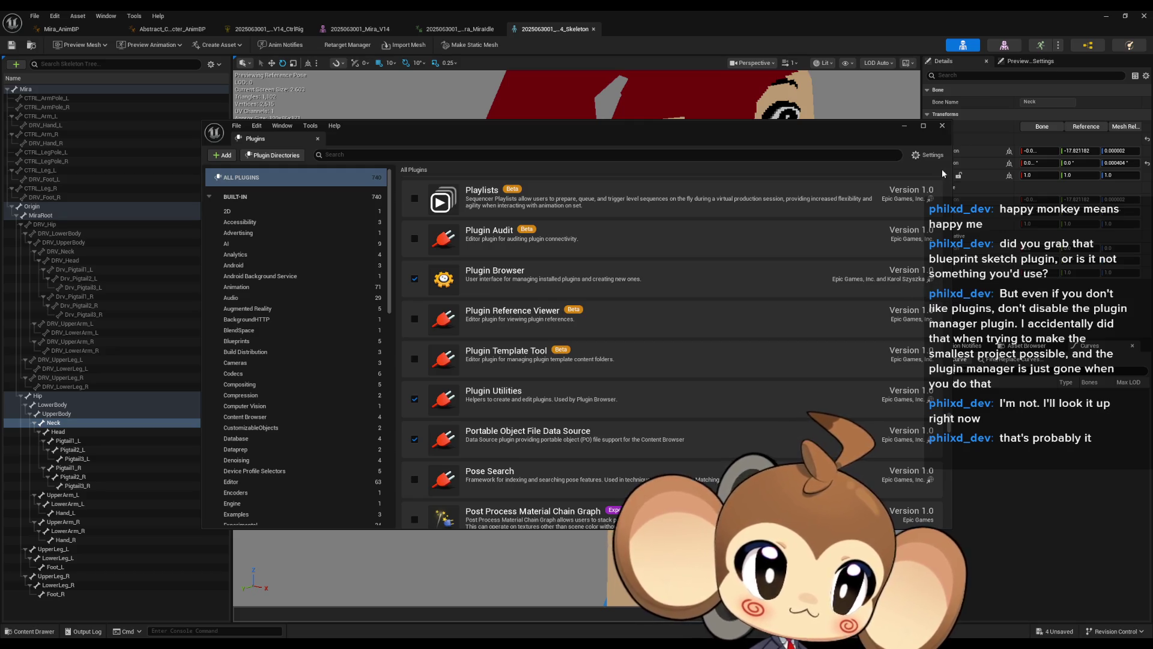
{"action": "left_click", "coordinate": [943, 126]}
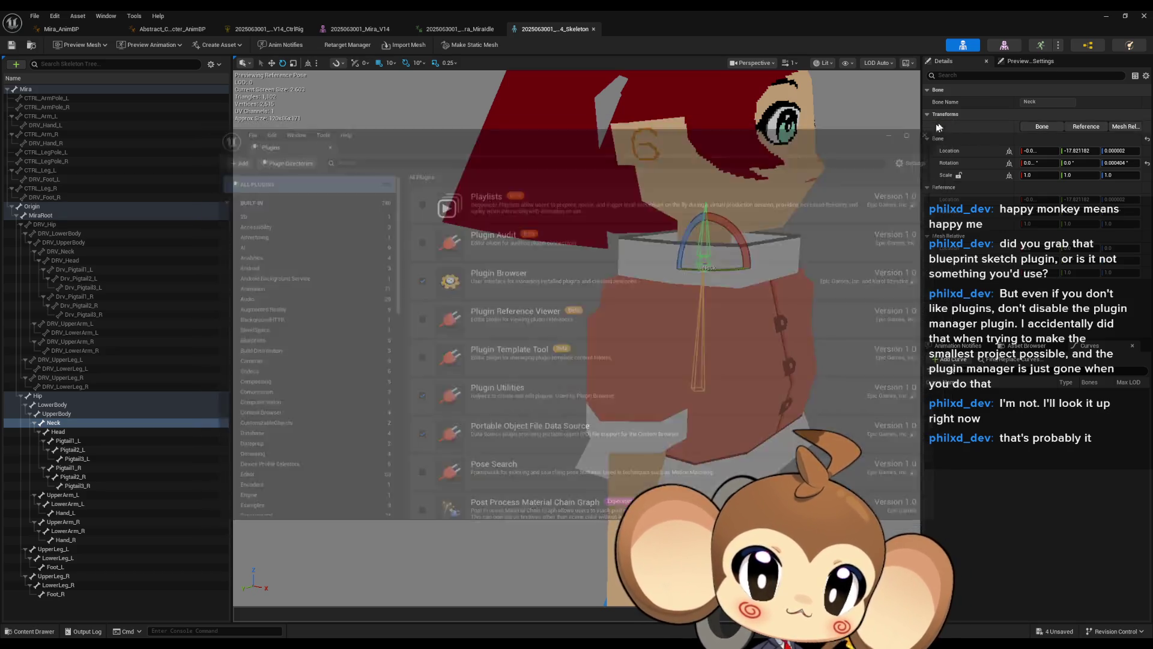
- Minimize the skeleton and level editors, switch to Blender and expand SegmentedCrystal in the Outliner
{"action": "left_click_drag", "start_coordinate": [548, 321], "coordinate": [510, 321]}
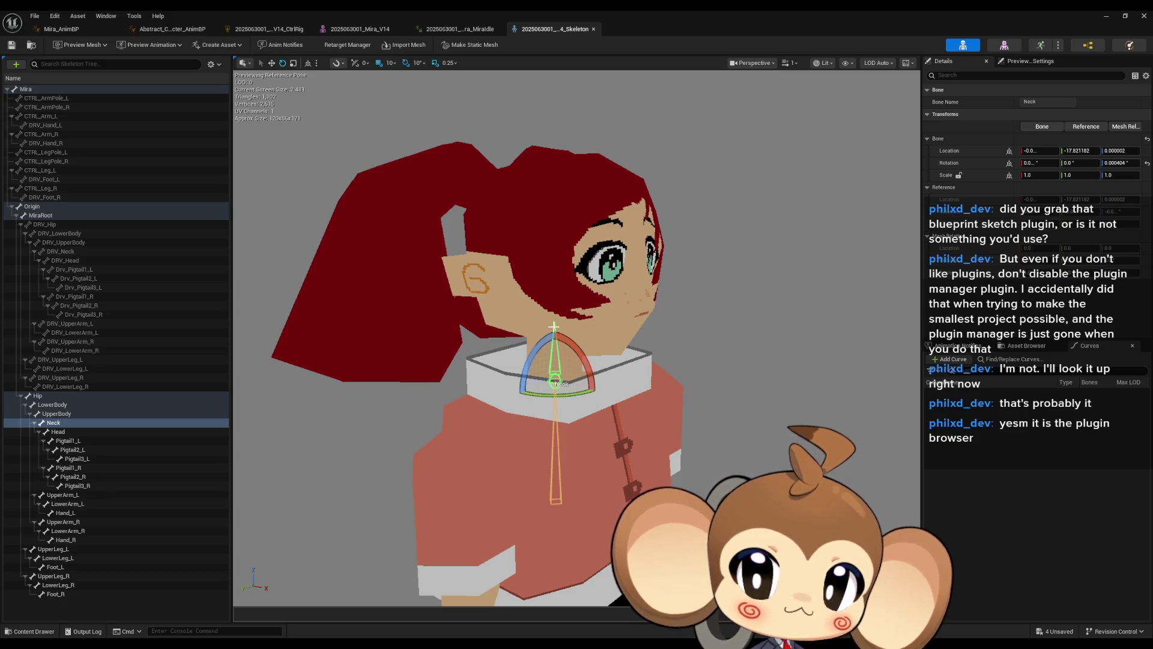
{"action": "left_click", "coordinate": [1108, 18]}
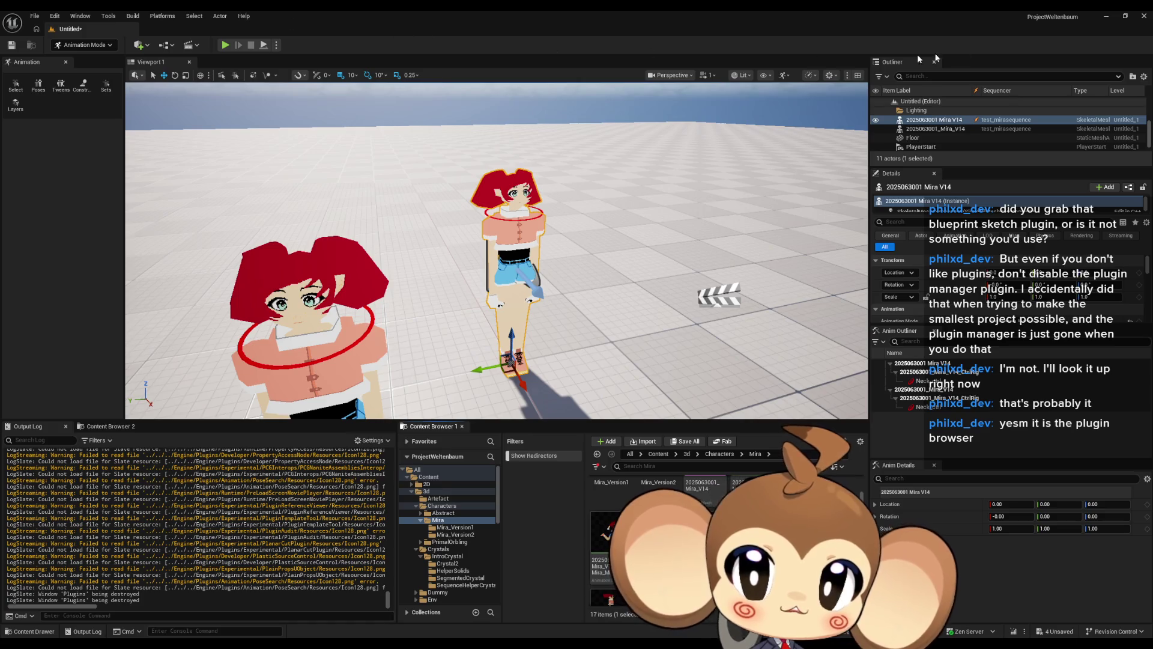
{"action": "left_click", "coordinate": [1106, 16]}
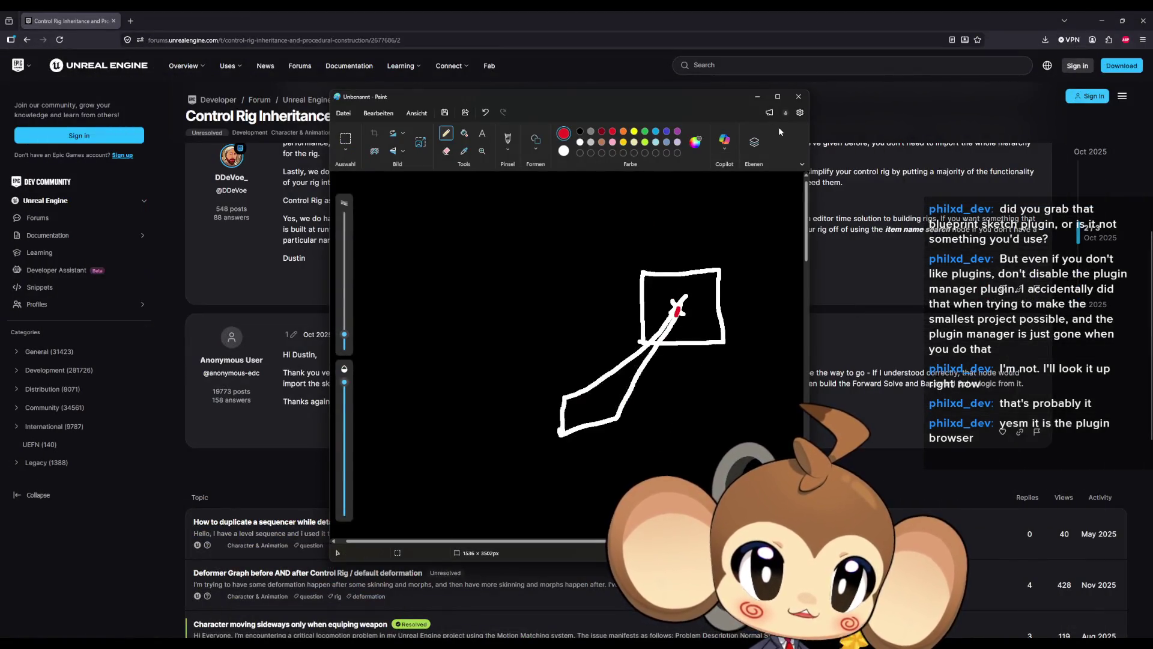
{"action": "key", "text": "alt+Tab"}
{"action": "middle_click_drag", "start_coordinate": [715, 303], "coordinate": [736, 298]}
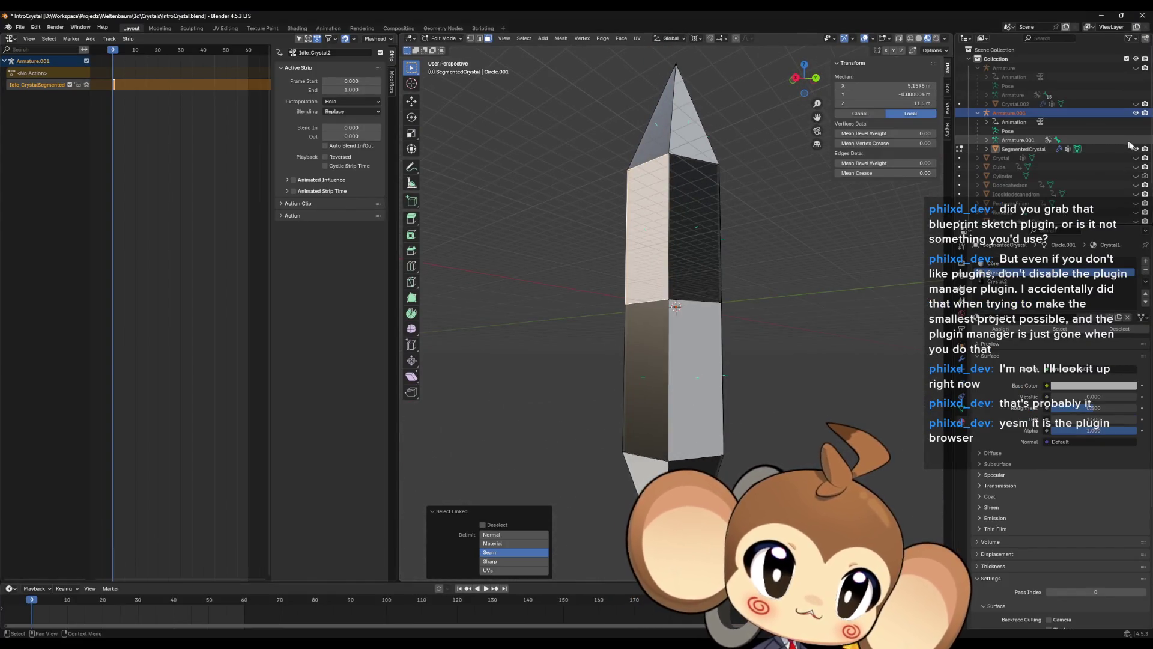
{"action": "left_click", "coordinate": [986, 150]}
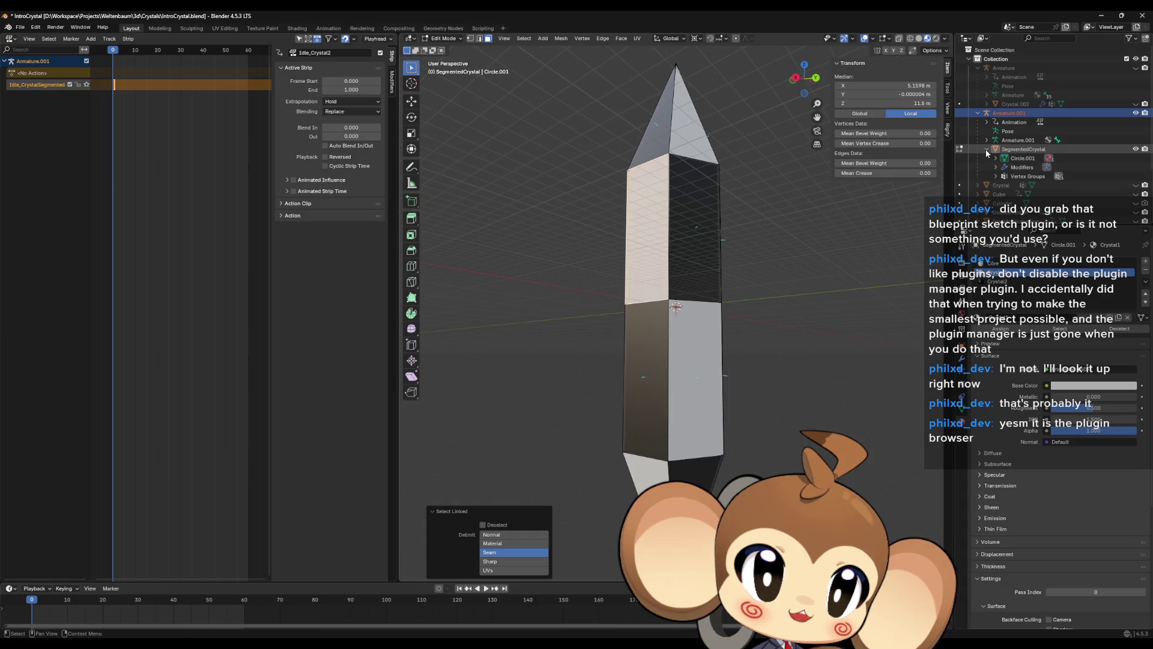
- Hide the SegmentedCrystal mesh and merge the strip editor into the 3D viewport
{"action": "left_click", "coordinate": [1135, 149]}
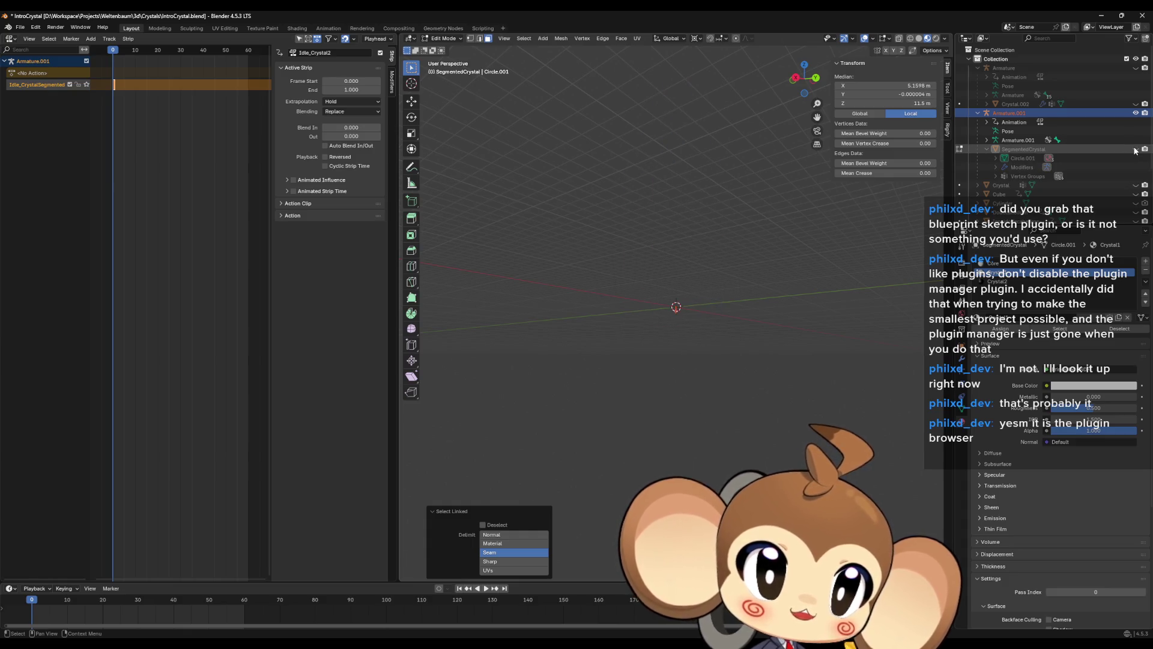
{"action": "key", "text": "alt+h"}
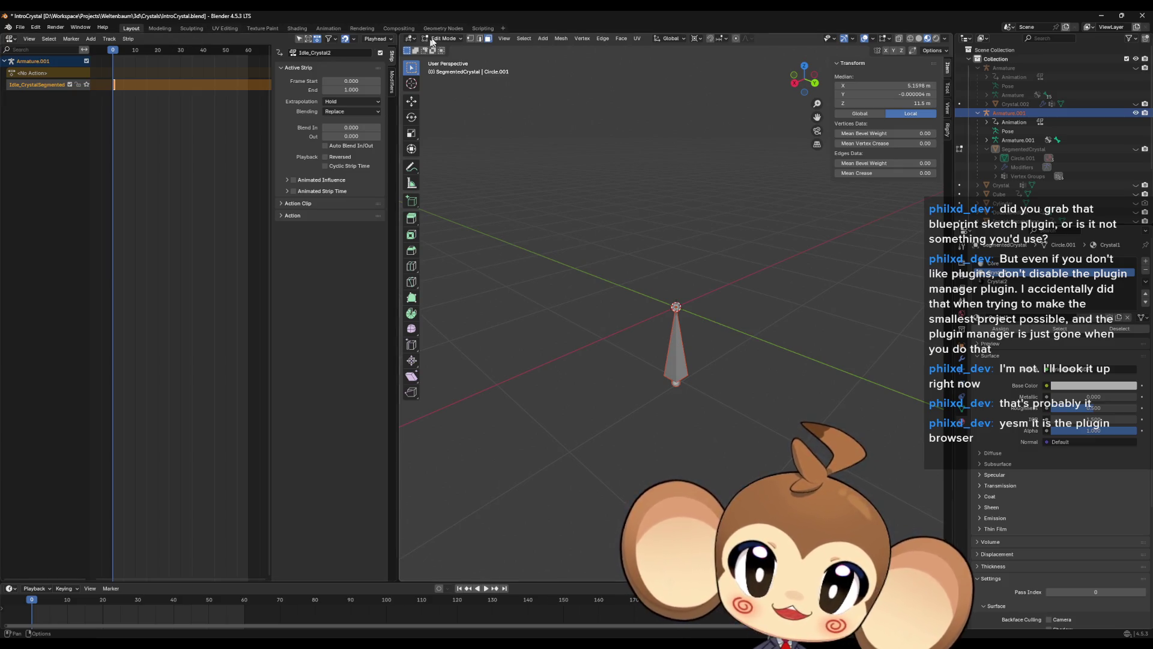
{"action": "right_click", "coordinate": [398, 249]}
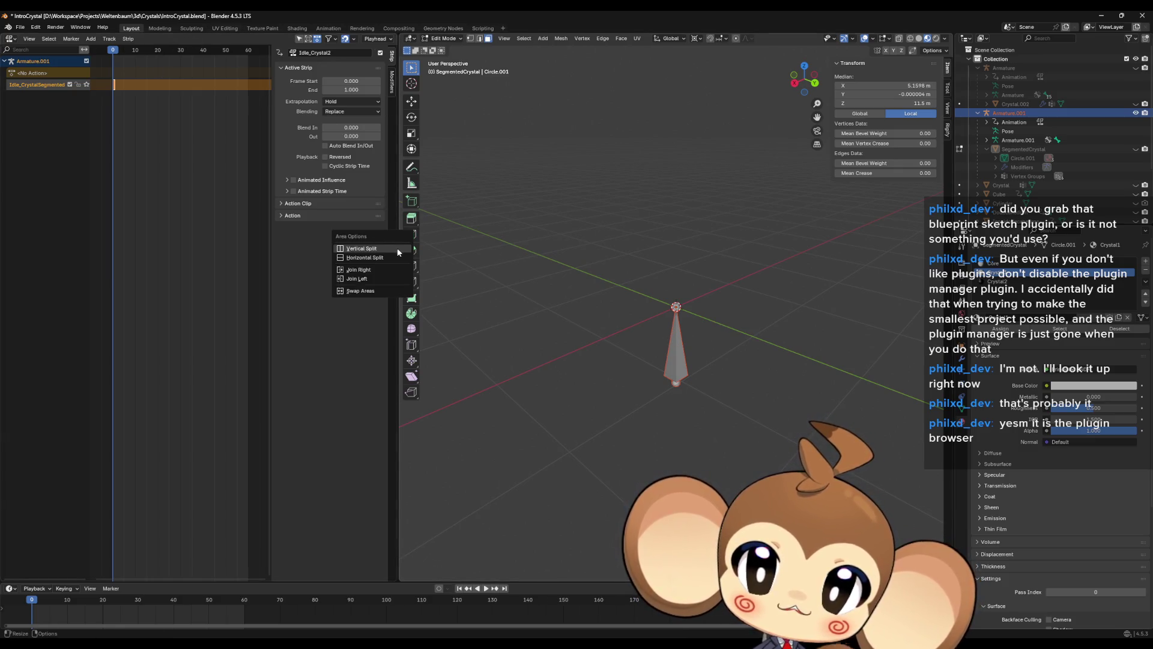
{"action": "left_click", "coordinate": [370, 278]}
- Switch to Object Mode, make Armature.001 active and enter its Edit Mode
{"action": "left_click", "coordinate": [45, 38]}
{"action": "left_click", "coordinate": [45, 49]}
{"action": "left_click", "coordinate": [463, 392]}
{"action": "key", "text": "Tab"}
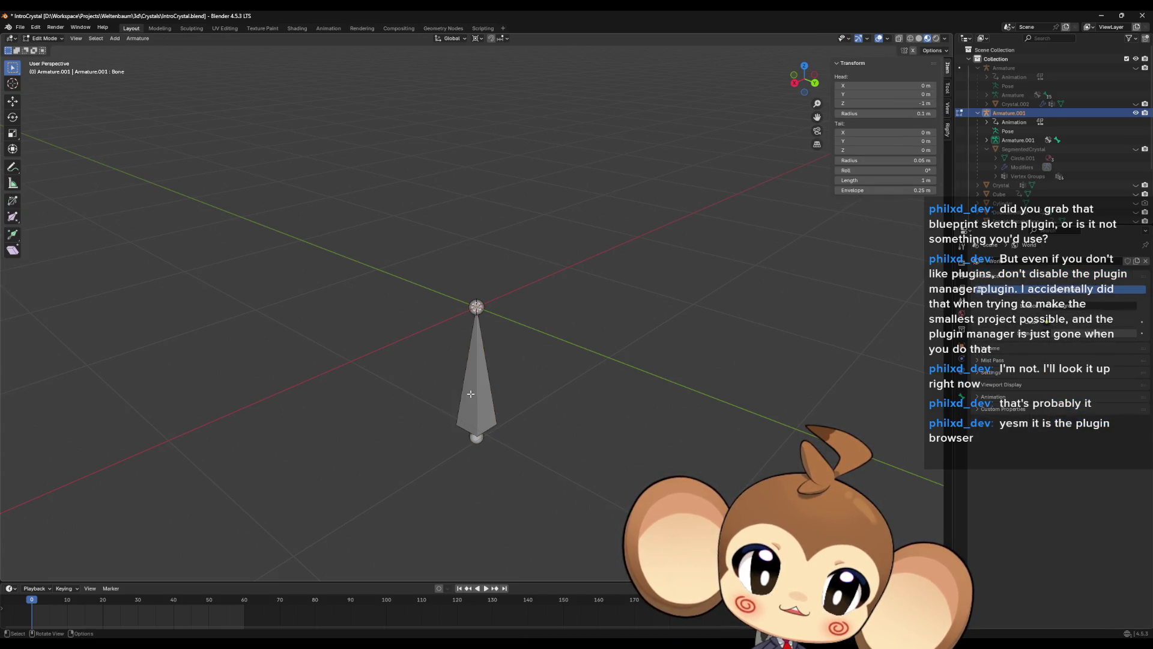
- Extrude Bone.001 diagonally up-right from the root bone, plus a zero-length Bone.002 at its tip
{"action": "mouse_move", "coordinate": [522, 371]}
{"action": "middle_mouse_down"}
{"action": "mouse_move", "coordinate": [566, 355]}
{"action": "mouse_move", "coordinate": [503, 361]}
{"action": "middle_mouse_up"}
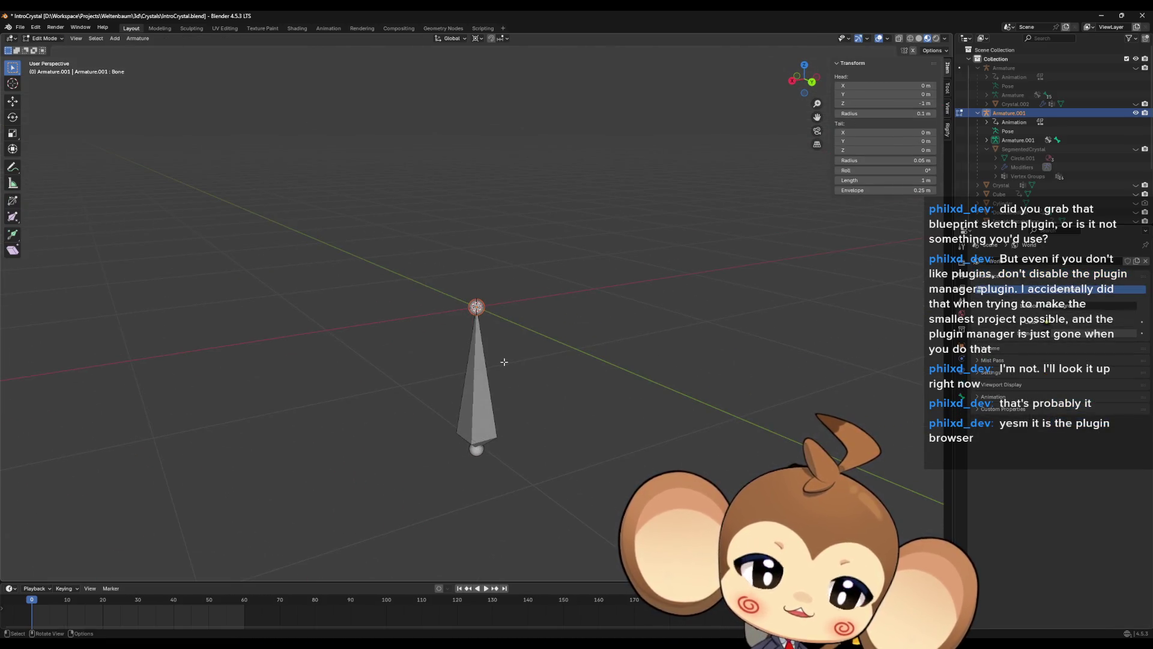
{"action": "key", "text": "e"}
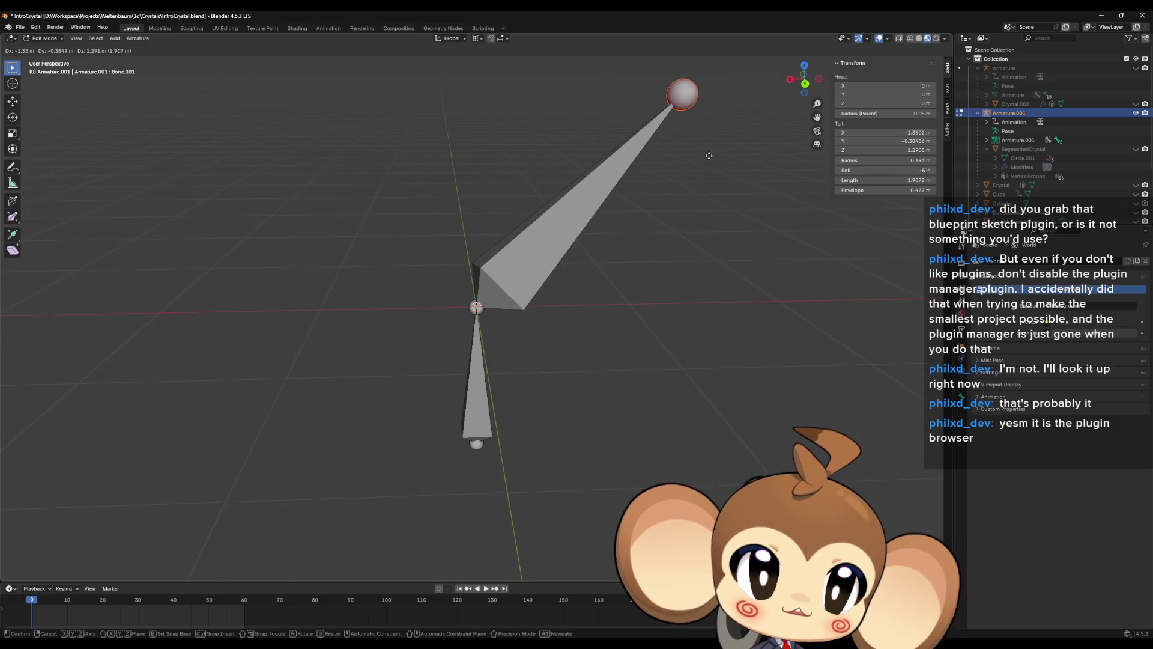
{"action": "left_click", "coordinate": [709, 177]}
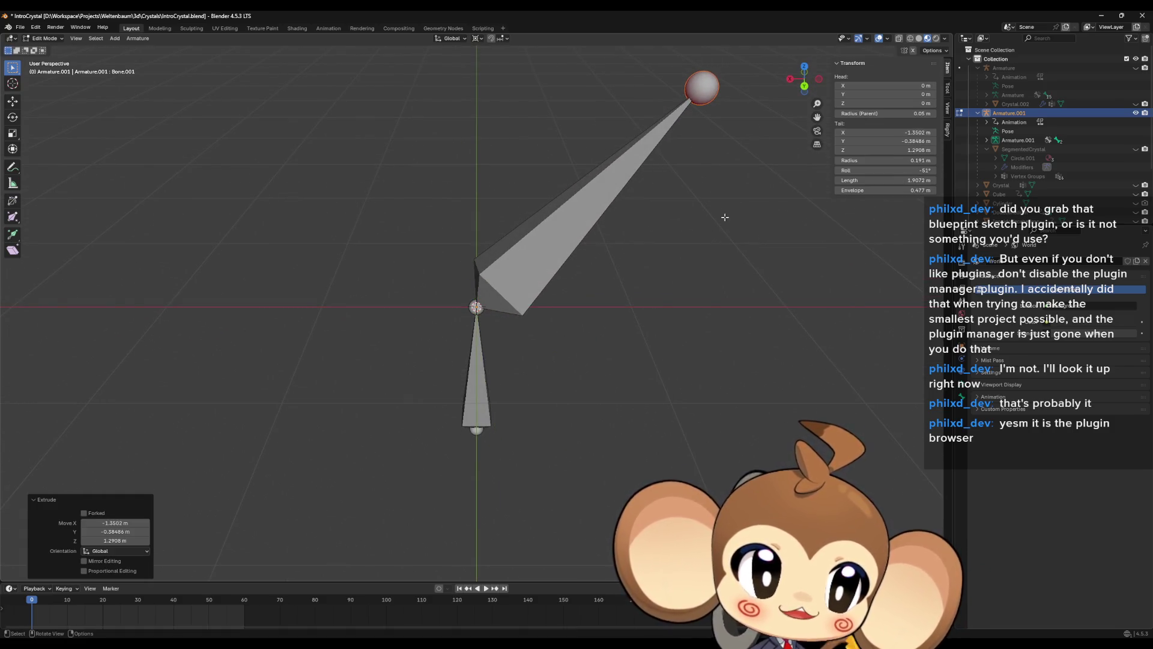
{"action": "key", "text": "e"}
{"action": "key", "text": "Escape"}
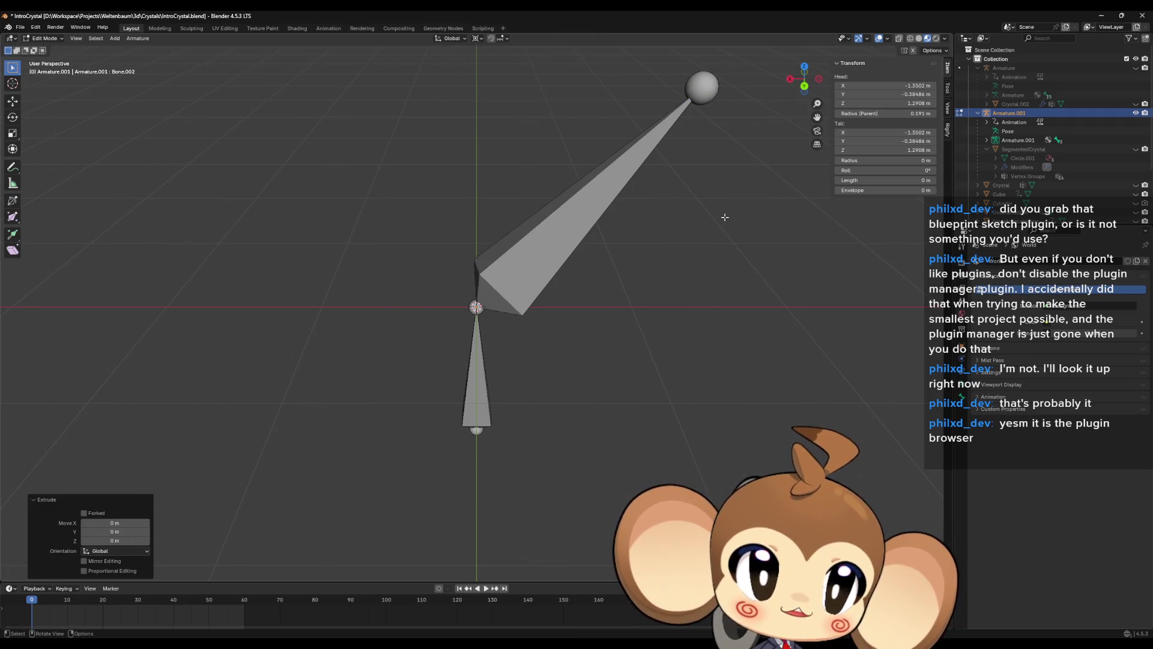
{"action": "mouse_move", "coordinate": [726, 217]}
{"action": "middle_mouse_down"}
{"action": "mouse_move", "coordinate": [718, 182]}
{"action": "mouse_move", "coordinate": [755, 197]}
{"action": "middle_mouse_up"}
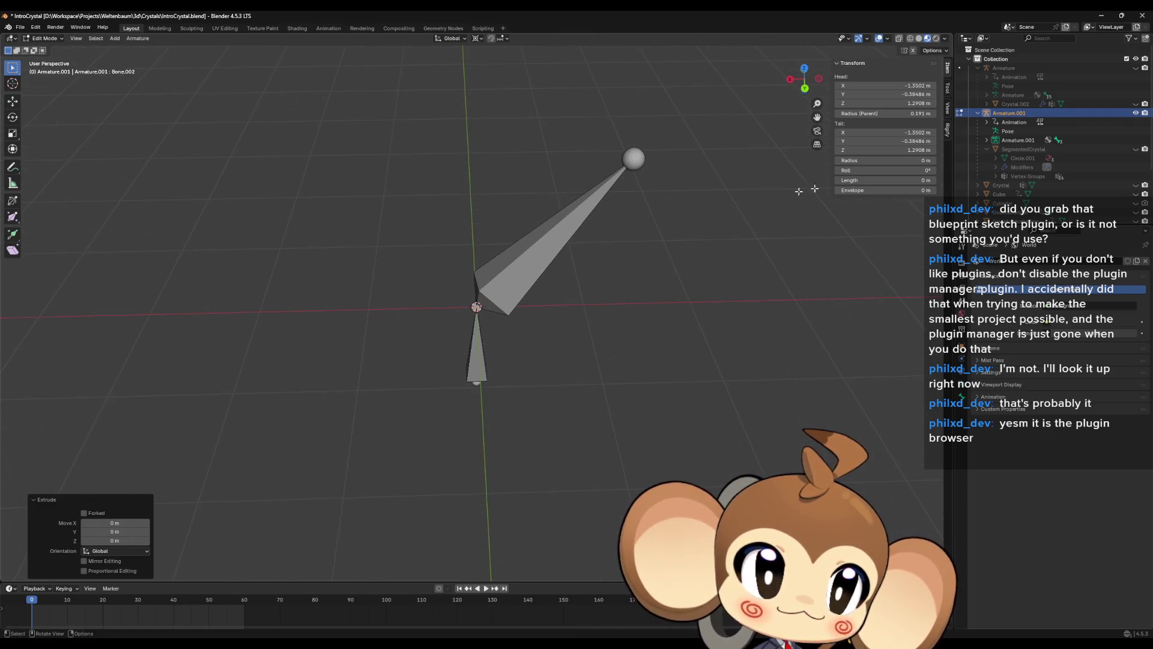
- Expand Armature.001's bone chain in the Outliner, then trial-move Bone.002 and undo it
{"action": "left_click", "coordinate": [986, 140]}
{"action": "left_click", "coordinate": [996, 149]}
{"action": "left_click", "coordinate": [1005, 158]}
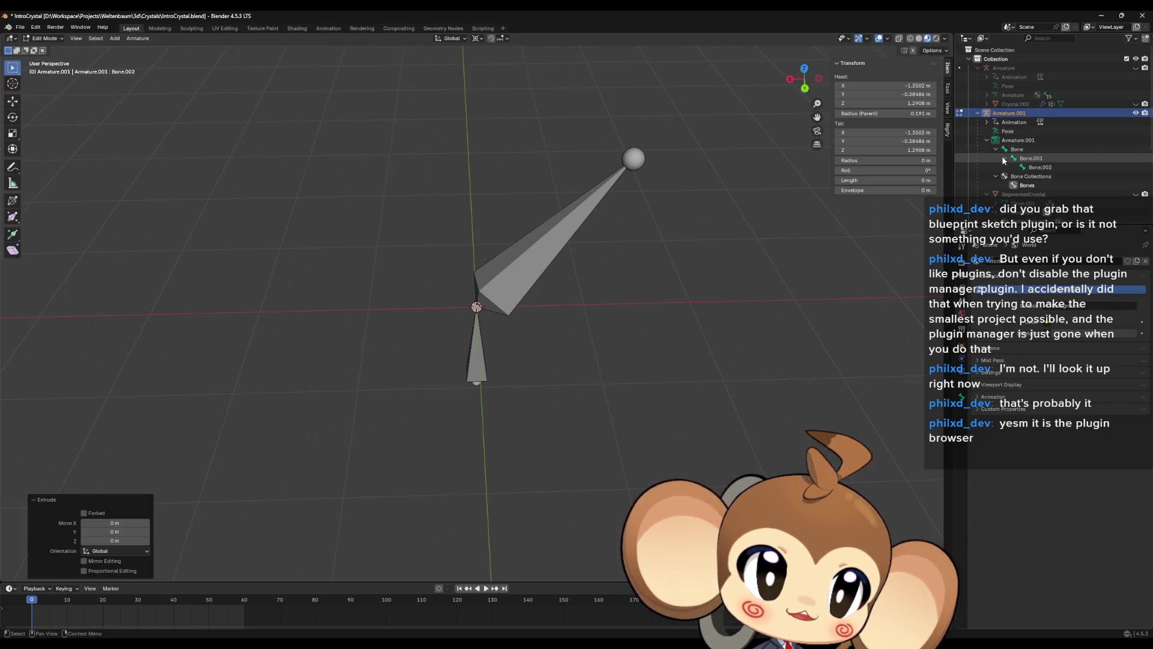
{"action": "left_click", "coordinate": [1032, 169]}
{"action": "middle_click_drag", "start_coordinate": [723, 157], "coordinate": [612, 262]}
{"action": "key", "text": "g"}
{"action": "left_click", "coordinate": [531, 252]}
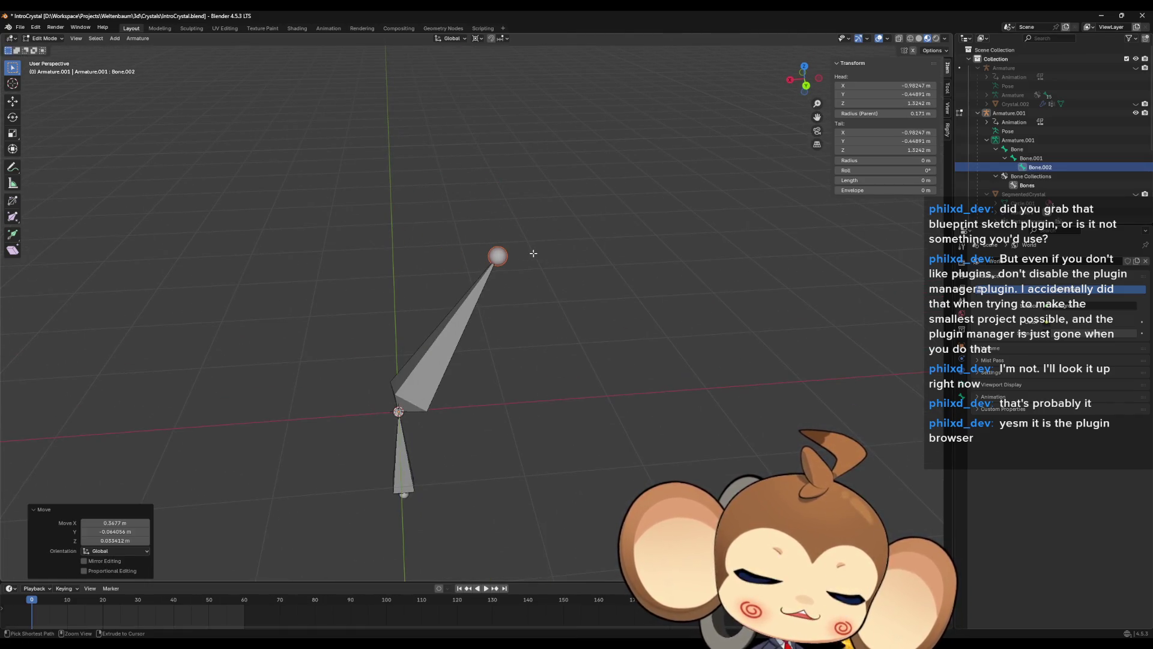
{"action": "key", "text": "ctrl+z"}
- Trial-move Bone.001, undo the move, and reselect Bone.002
{"action": "left_click", "coordinate": [1032, 158]}
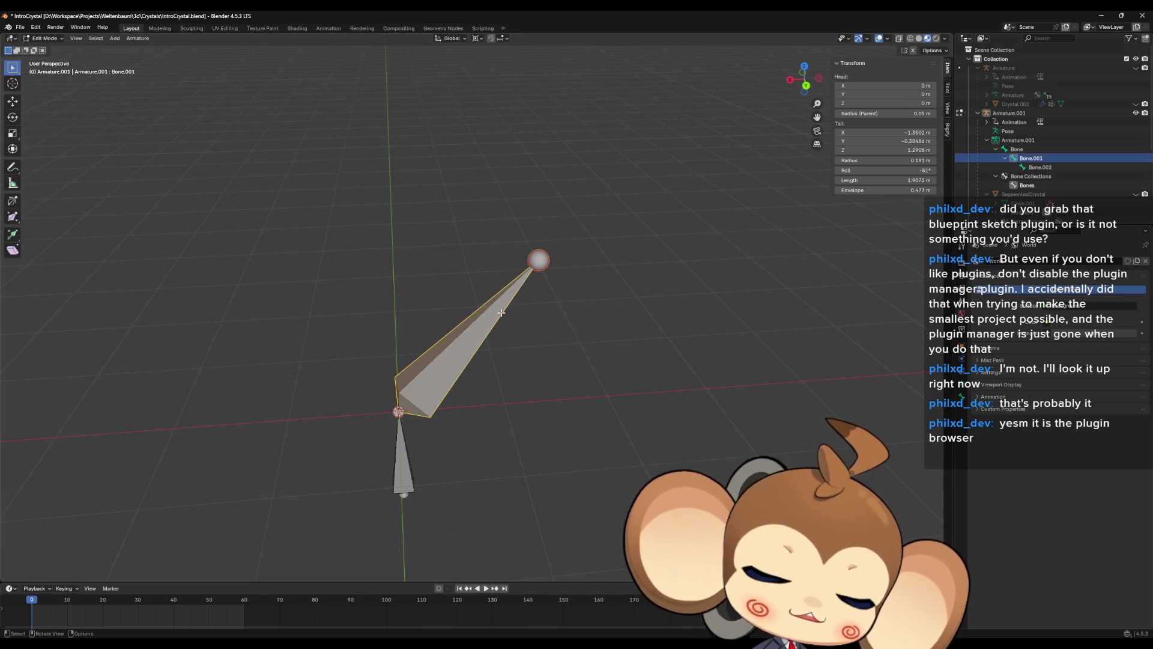
{"action": "key", "text": "g"}
{"action": "left_click", "coordinate": [448, 282]}
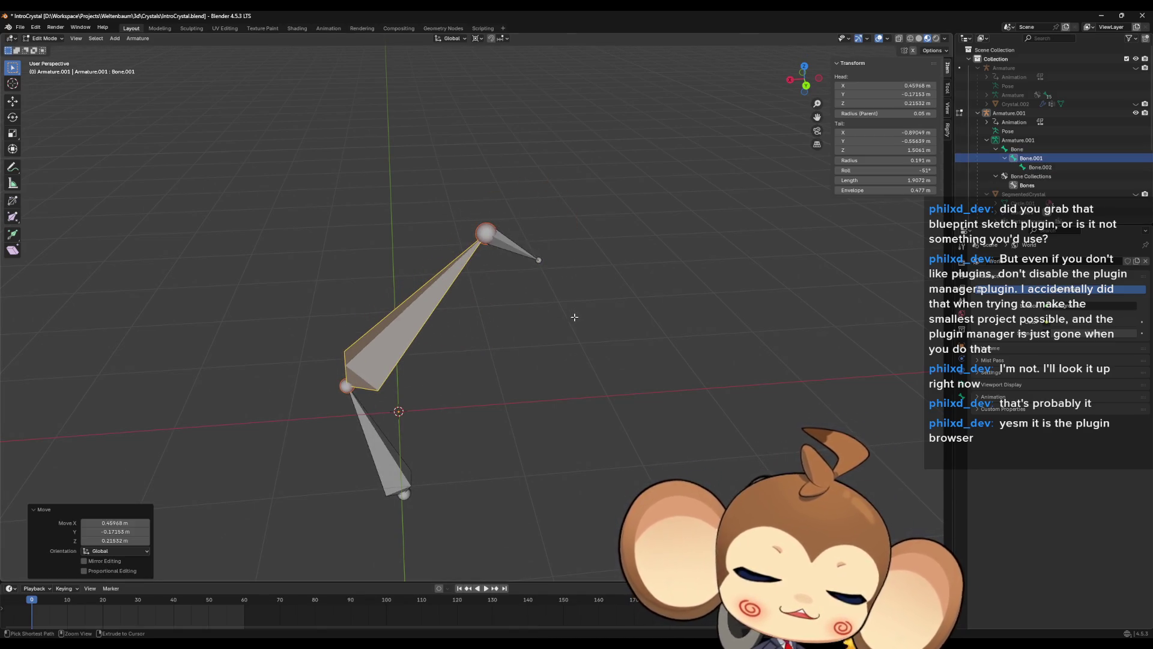
{"action": "key", "text": "ctrl+z"}
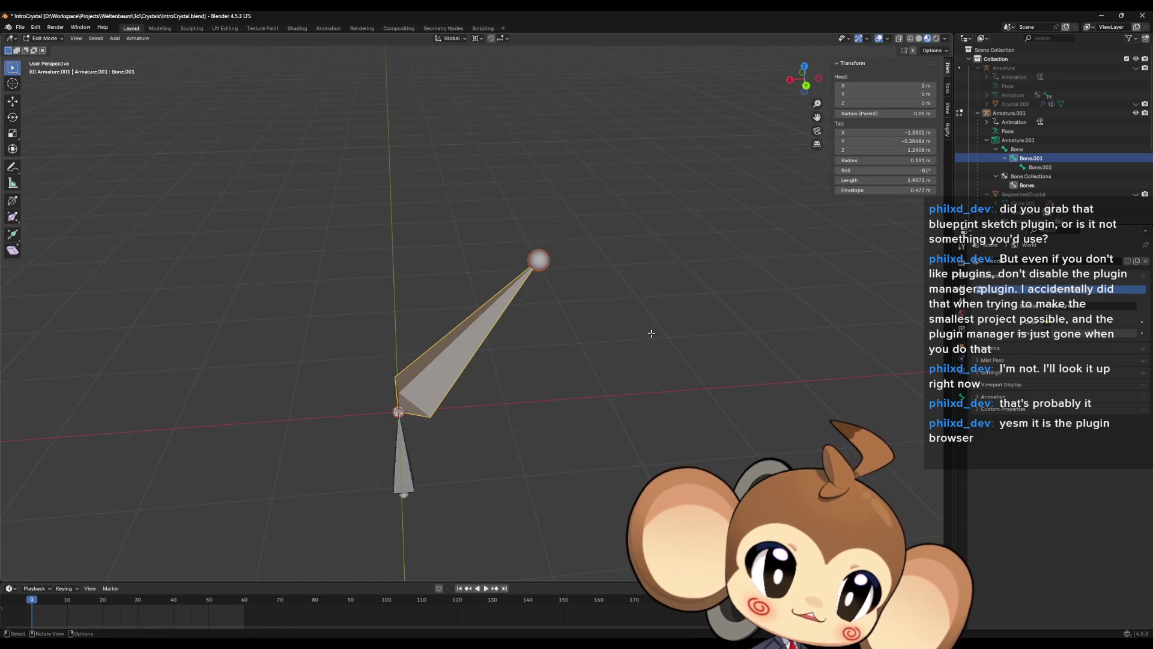
{"action": "left_click", "coordinate": [1038, 167]}
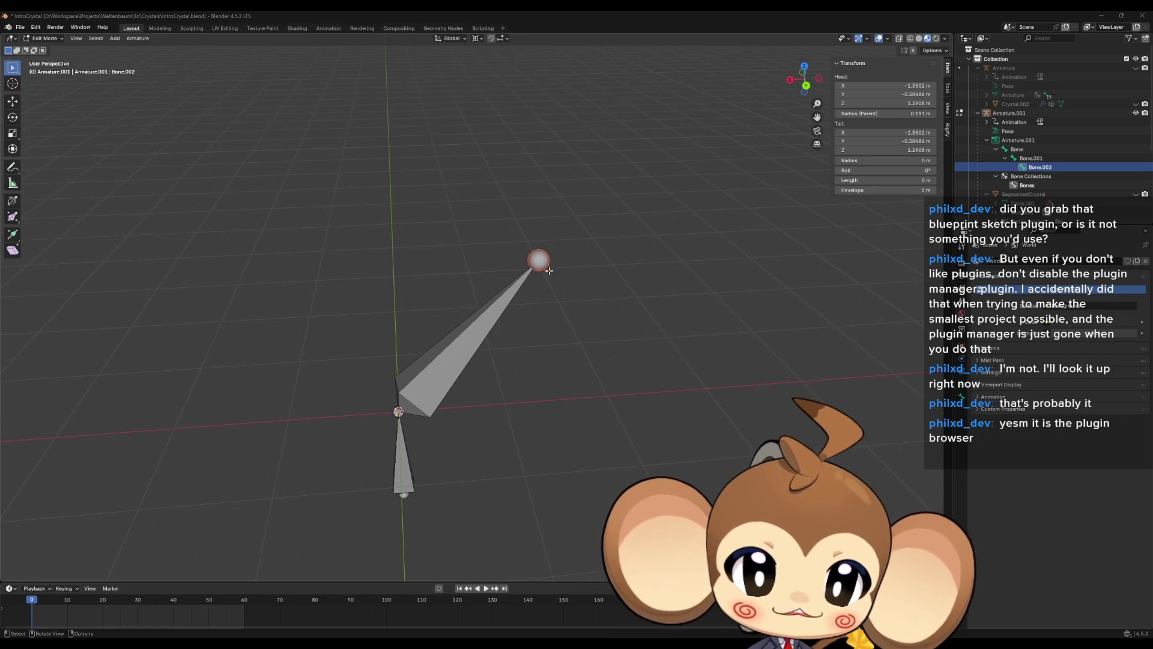
{"action": "left_click", "coordinate": [472, 340]}
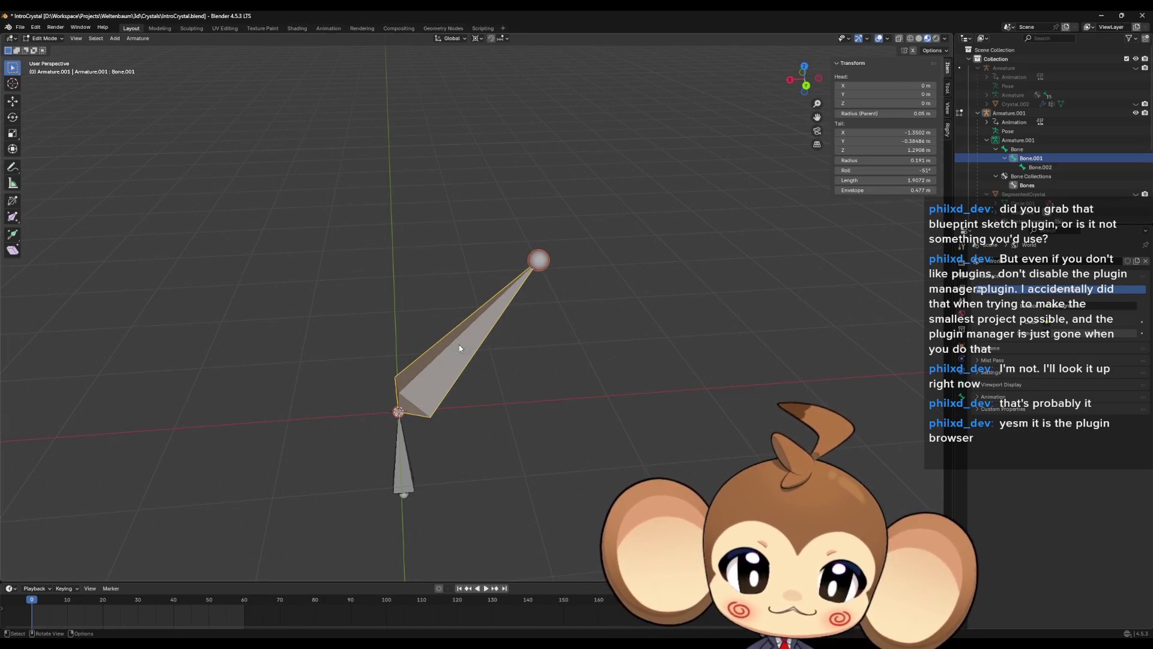
- Delete Bone.001 and Bone.002 from the armature, leaving only the root Bone
{"action": "key", "text": "x"}
{"action": "left_click", "coordinate": [429, 346]}
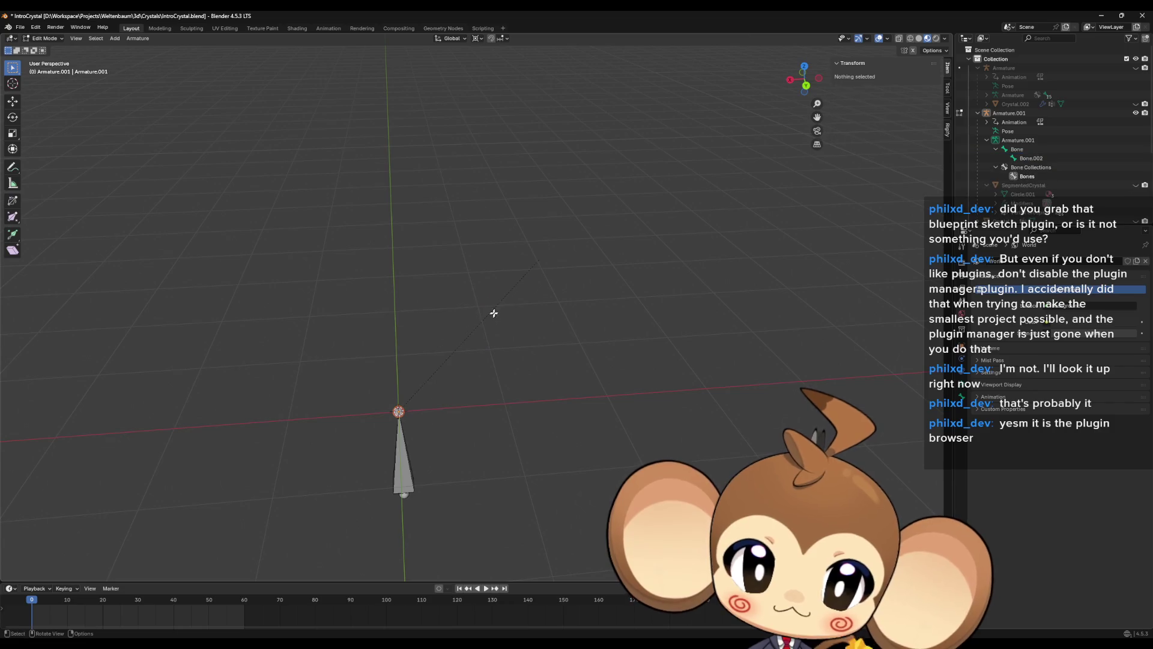
{"action": "left_click", "coordinate": [1040, 158]}
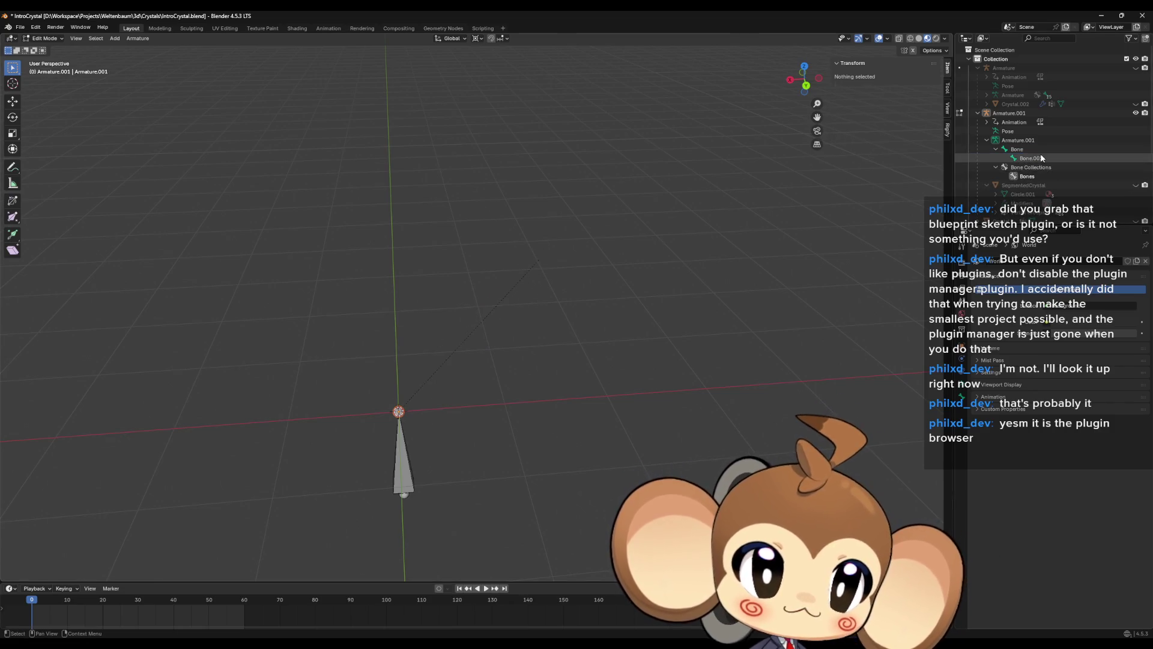
{"action": "key", "text": "x"}
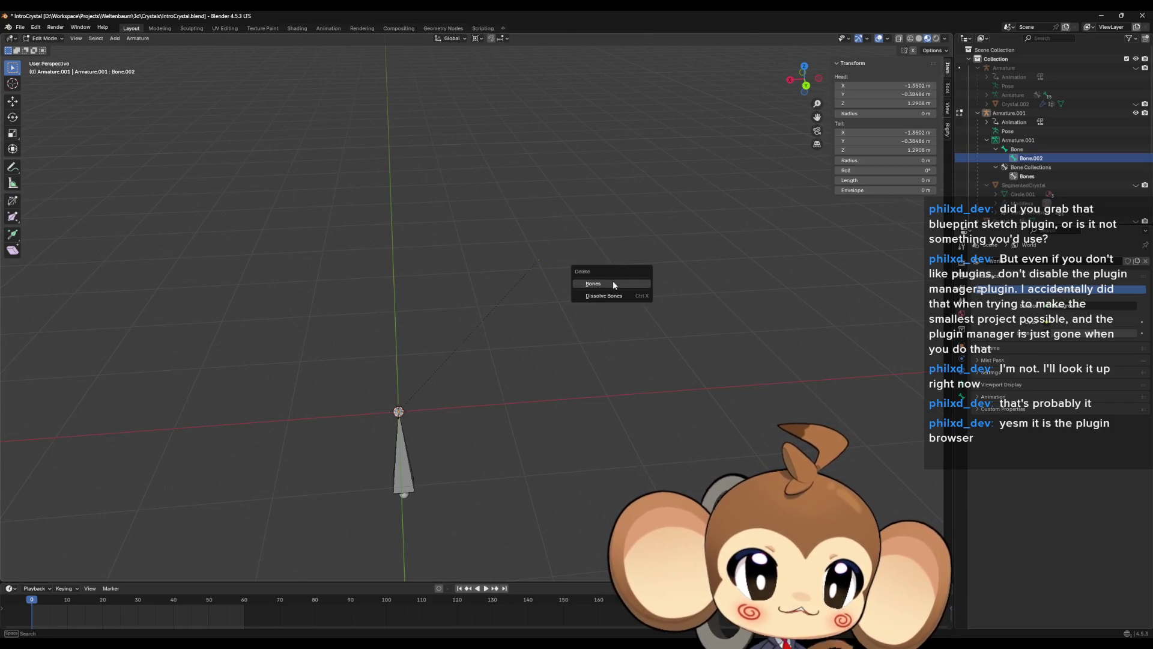
{"action": "left_click", "coordinate": [614, 283]}
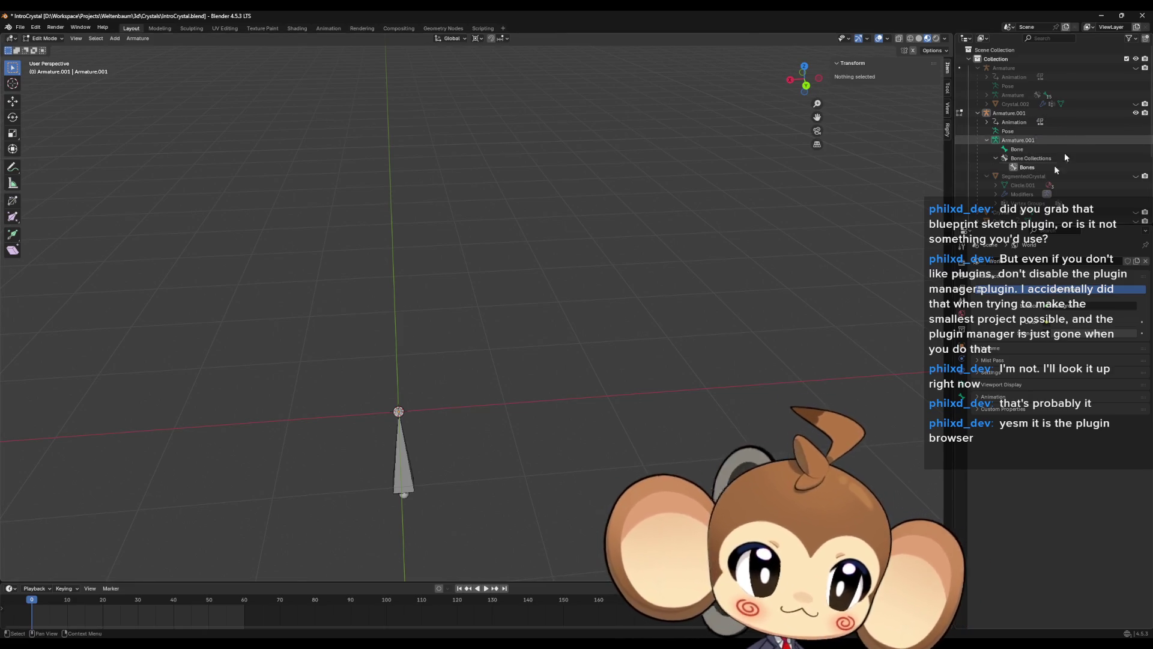
- Unhide SegmentedCrystal, leave the armature's Edit Mode and select the crystal mesh
{"action": "left_click", "coordinate": [1135, 176]}
{"action": "mouse_move", "coordinate": [414, 174]}
{"action": "middle_mouse_down"}
{"action": "mouse_move", "coordinate": [493, 289]}
{"action": "mouse_move", "coordinate": [558, 339]}
{"action": "middle_mouse_up"}
{"action": "key", "text": "Tab"}
{"action": "left_click", "coordinate": [559, 271]}
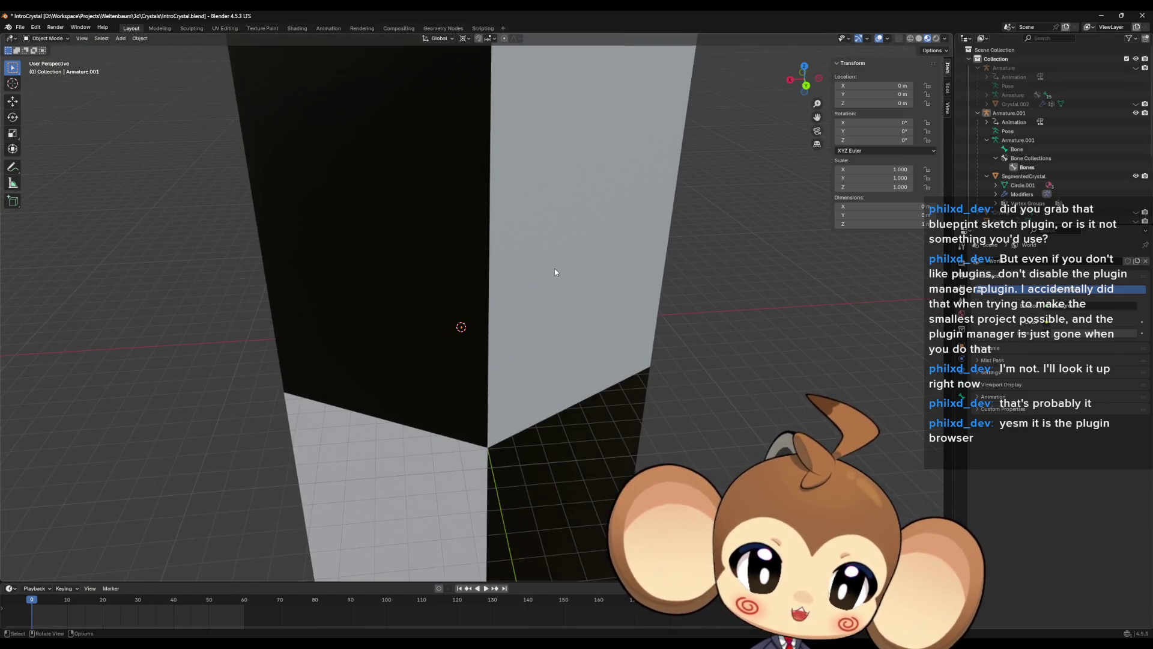
- In Edit Mode, select a seam-bounded linked face group and separate it into a new object
{"action": "key", "text": "Tab"}
{"action": "scroll", "coordinate": [560, 275], "scroll_direction": "down", "scroll_amount": 4}
{"action": "middle_click_drag", "start_coordinate": [541, 279], "coordinate": [516, 299]}
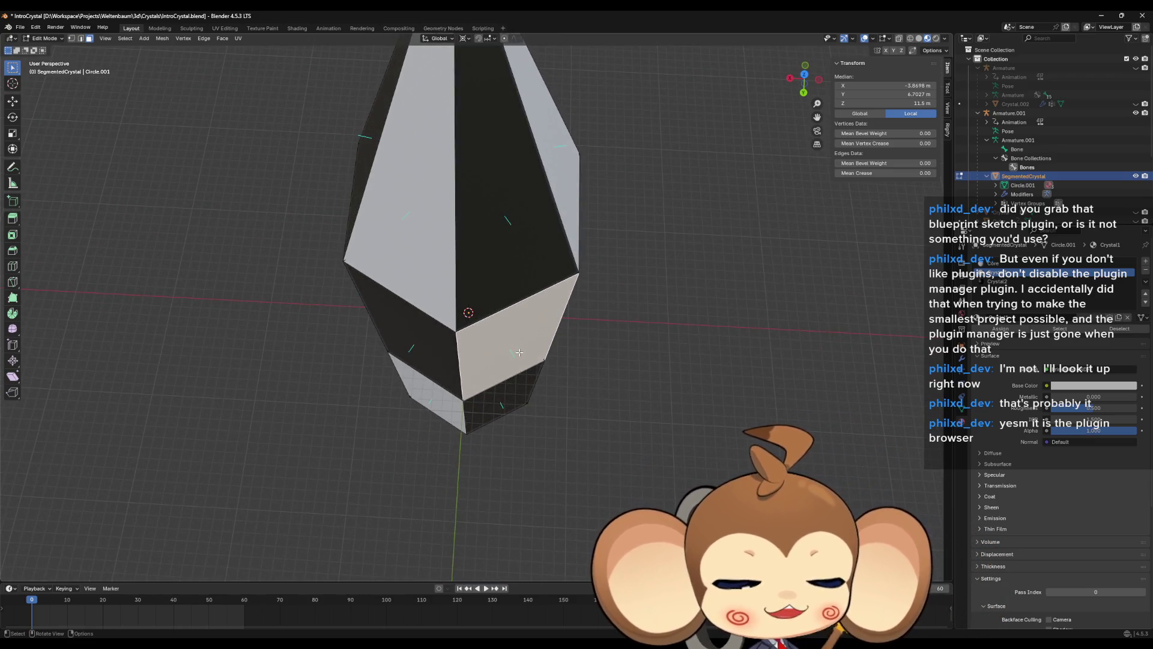
{"action": "mouse_move", "coordinate": [505, 403]}
{"action": "middle_mouse_down"}
{"action": "mouse_move", "coordinate": [501, 420]}
{"action": "mouse_move", "coordinate": [512, 286]}
{"action": "mouse_move", "coordinate": [484, 326]}
{"action": "mouse_move", "coordinate": [446, 250]}
{"action": "middle_mouse_up"}
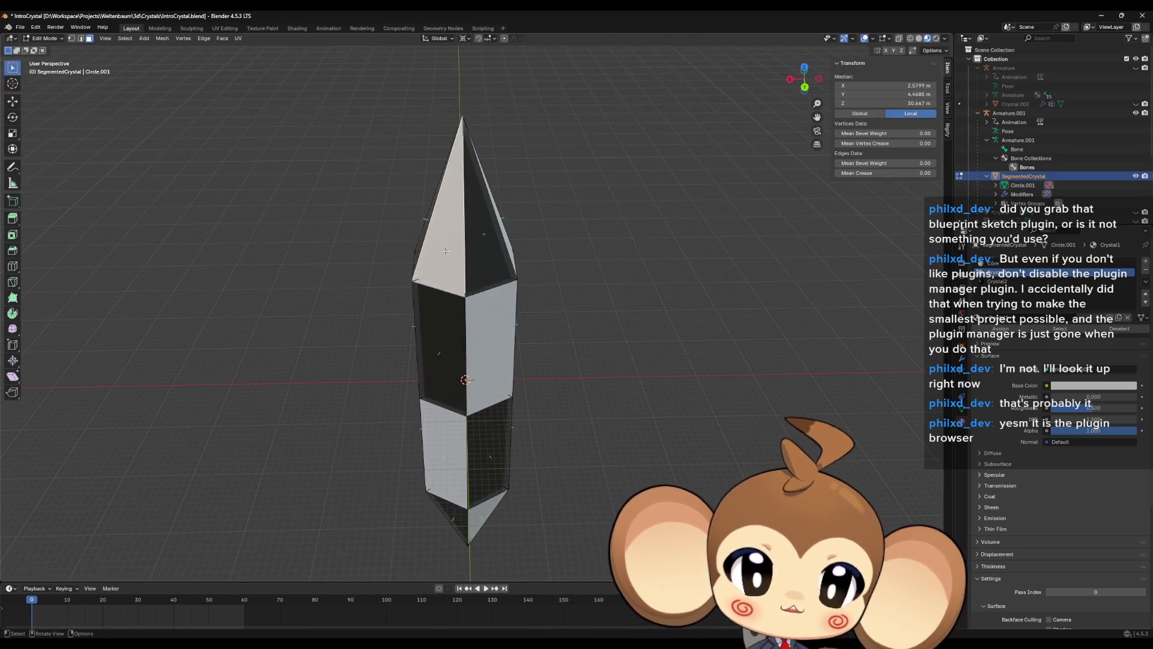
{"action": "key", "text": "ctrl+l"}
{"action": "key", "text": "p"}
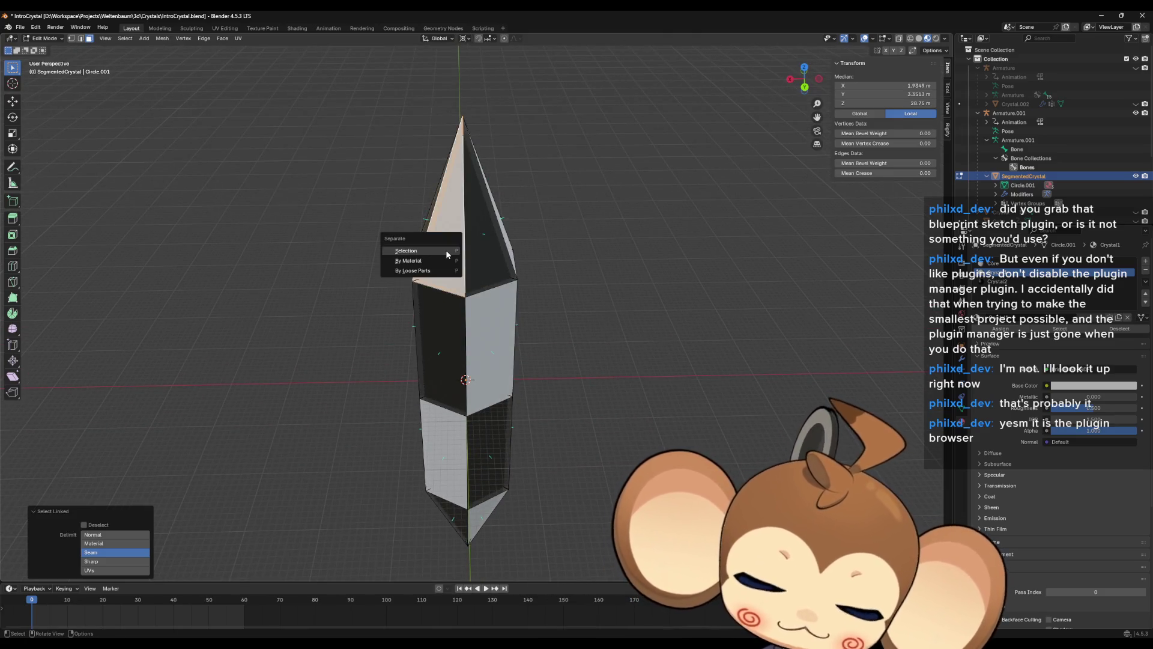
{"action": "left_click", "coordinate": [447, 253]}
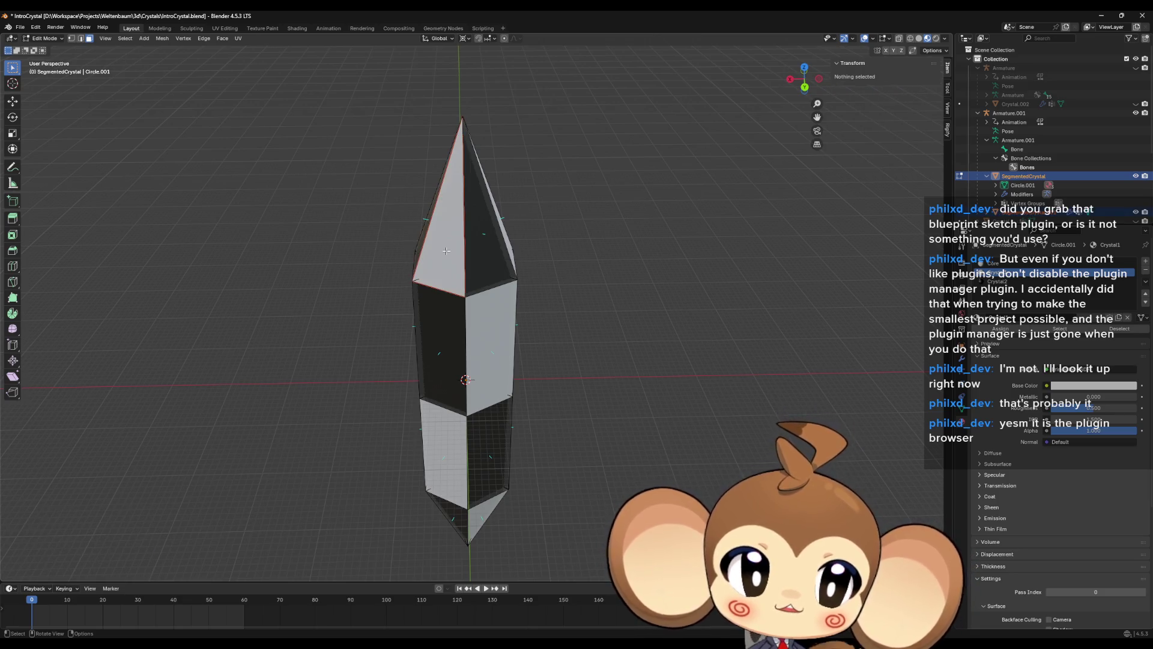
- Try selecting linked faces from several crystal tip faces, clearing each selection
{"action": "left_click", "coordinate": [481, 242]}
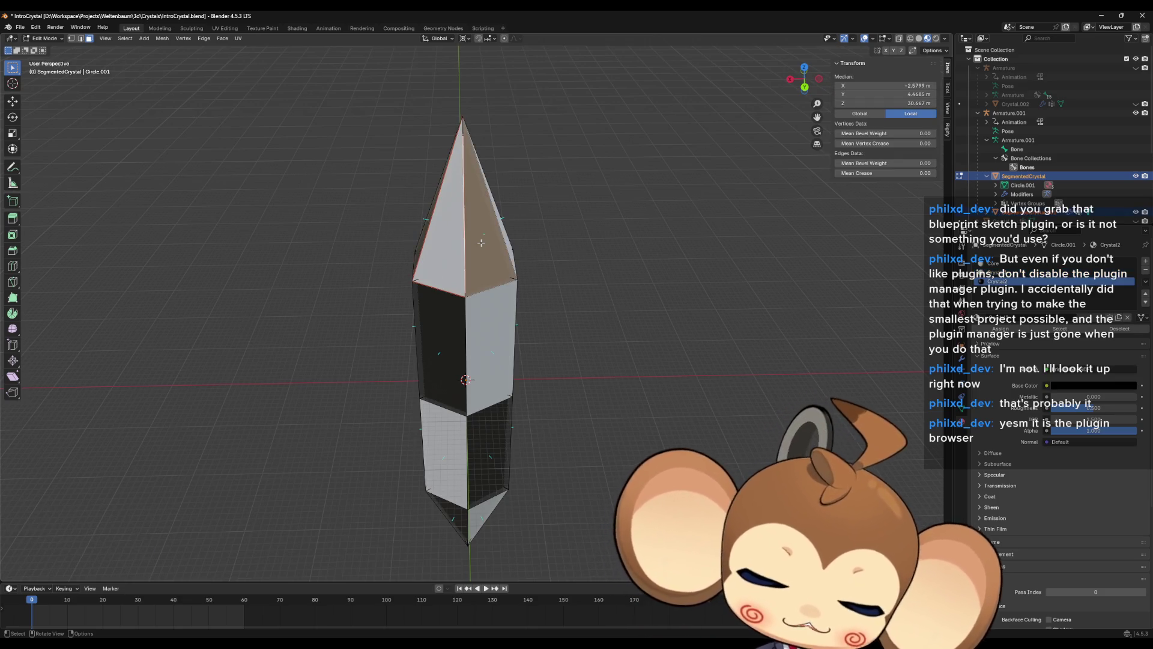
{"action": "key", "text": "l"}
{"action": "left_click", "coordinate": [429, 246]}
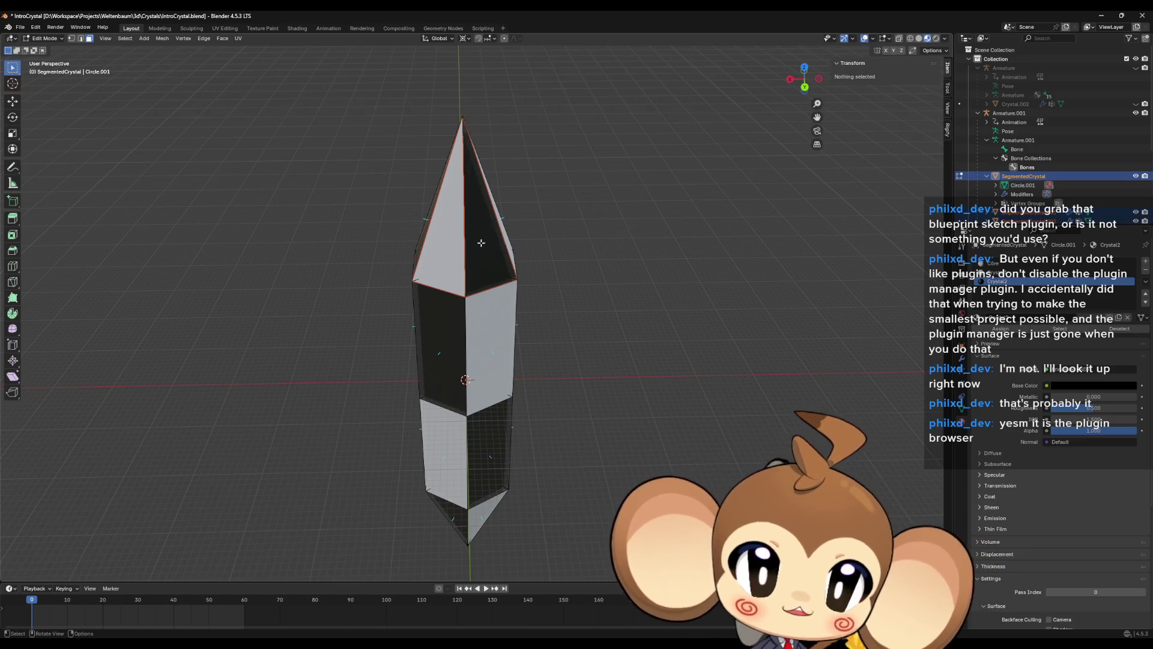
{"action": "mouse_move", "coordinate": [429, 247]}
{"action": "middle_mouse_down"}
{"action": "mouse_move", "coordinate": [451, 254]}
{"action": "mouse_move", "coordinate": [421, 239]}
{"action": "mouse_move", "coordinate": [474, 205]}
{"action": "mouse_move", "coordinate": [504, 209]}
{"action": "middle_mouse_up"}
{"action": "left_click", "coordinate": [467, 239]}
{"action": "key", "text": "l"}
{"action": "key", "text": "alt+a"}
{"action": "left_click", "coordinate": [453, 219]}
{"action": "key", "text": "l"}
{"action": "key", "text": "alt+a"}
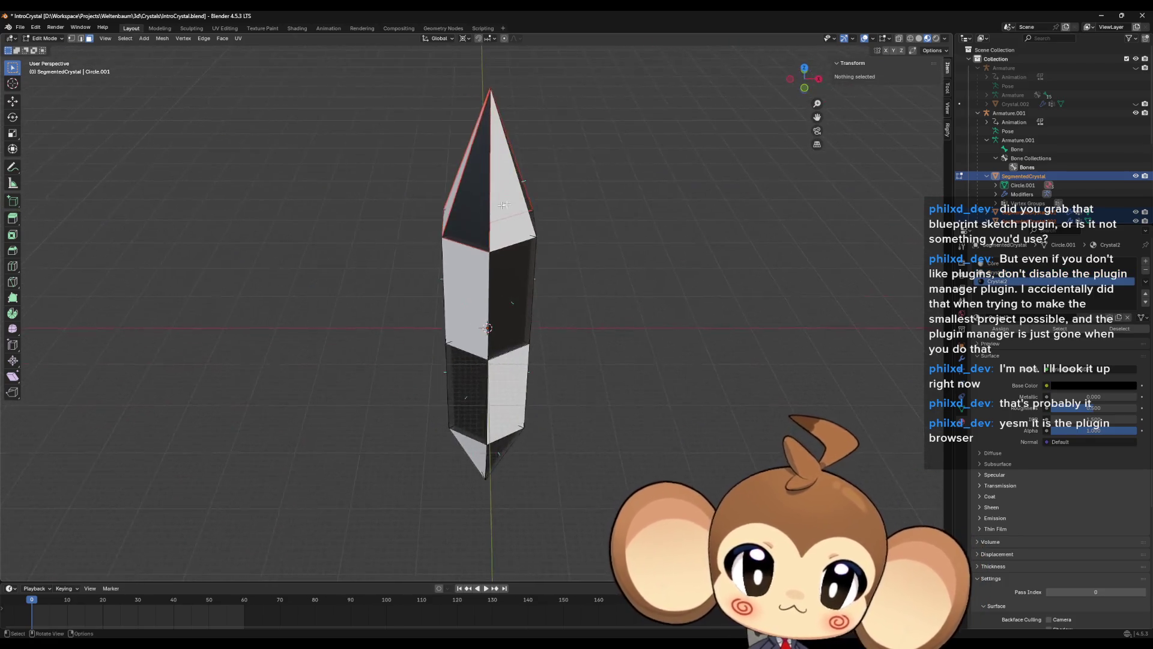
- Split the upright crystal's linked tip faces off, then select the whole top cone
{"action": "left_click", "coordinate": [508, 209]}
{"action": "key", "text": "l"}
{"action": "left_click", "coordinate": [508, 211]}
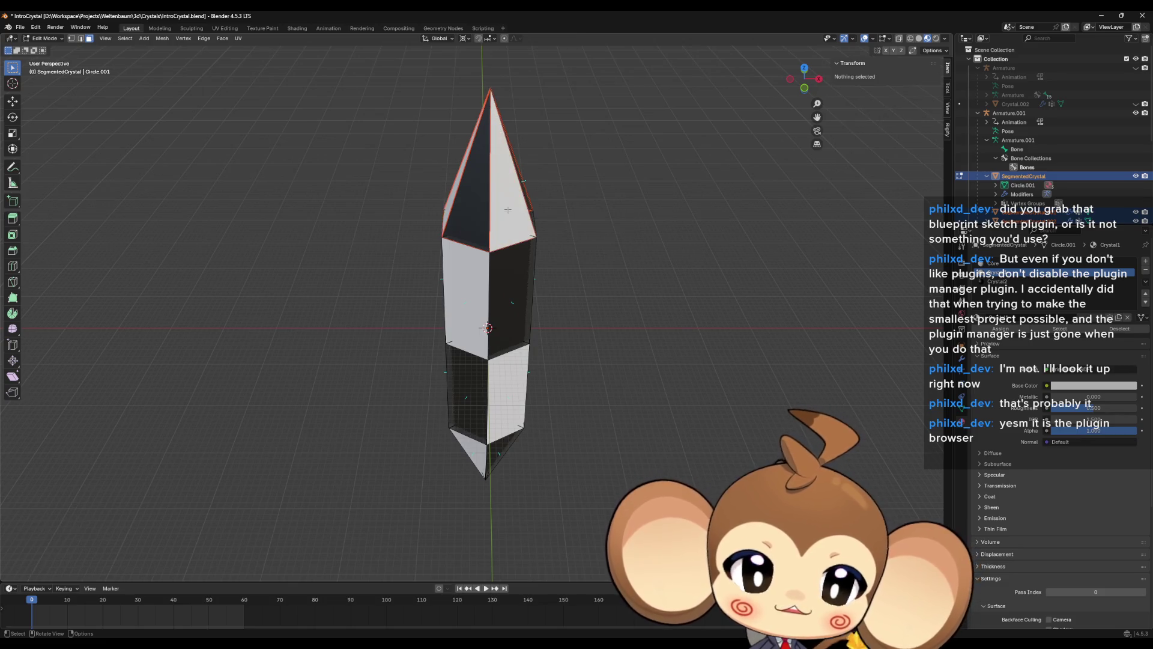
{"action": "mouse_move", "coordinate": [509, 210]}
{"action": "middle_mouse_down"}
{"action": "mouse_move", "coordinate": [546, 232]}
{"action": "mouse_move", "coordinate": [511, 239]}
{"action": "mouse_move", "coordinate": [532, 280]}
{"action": "mouse_move", "coordinate": [434, 314]}
{"action": "middle_mouse_up"}
{"action": "left_click", "coordinate": [546, 232]}
{"action": "key", "text": "ctrl+l"}
- Separate the crystal's top cone into its own object, then try selecting side faces
{"action": "key", "text": "p"}
{"action": "left_click", "coordinate": [521, 245]}
{"action": "left_click", "coordinate": [532, 280]}
{"action": "left_click", "coordinate": [434, 313]}
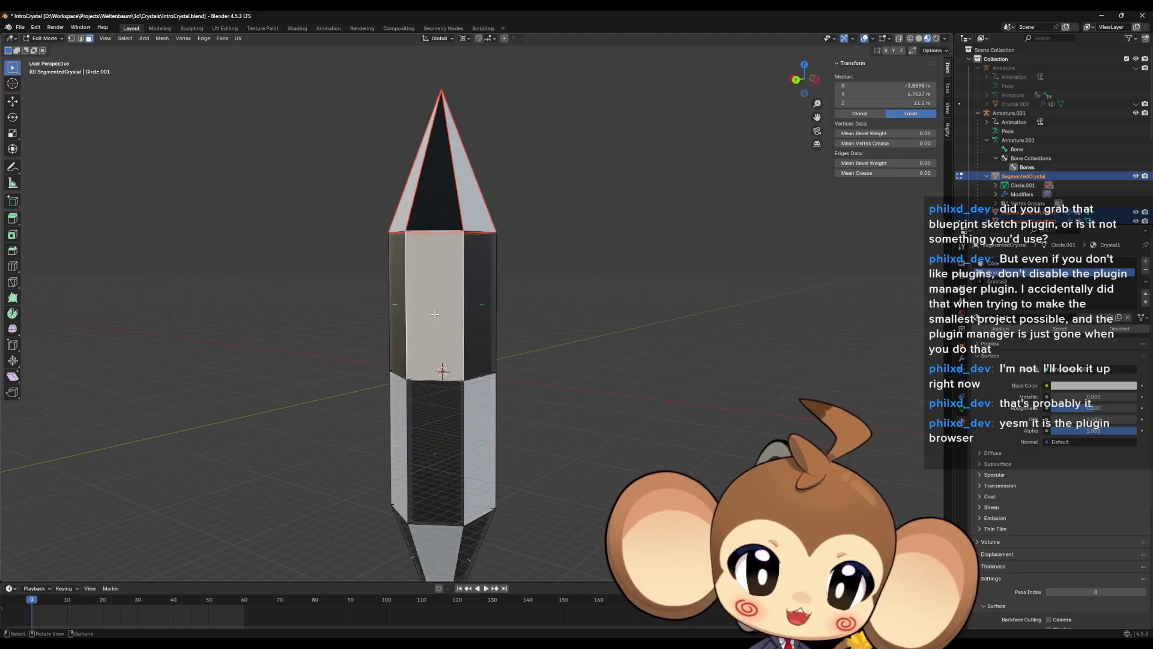
{"action": "key", "text": "alt+a"}
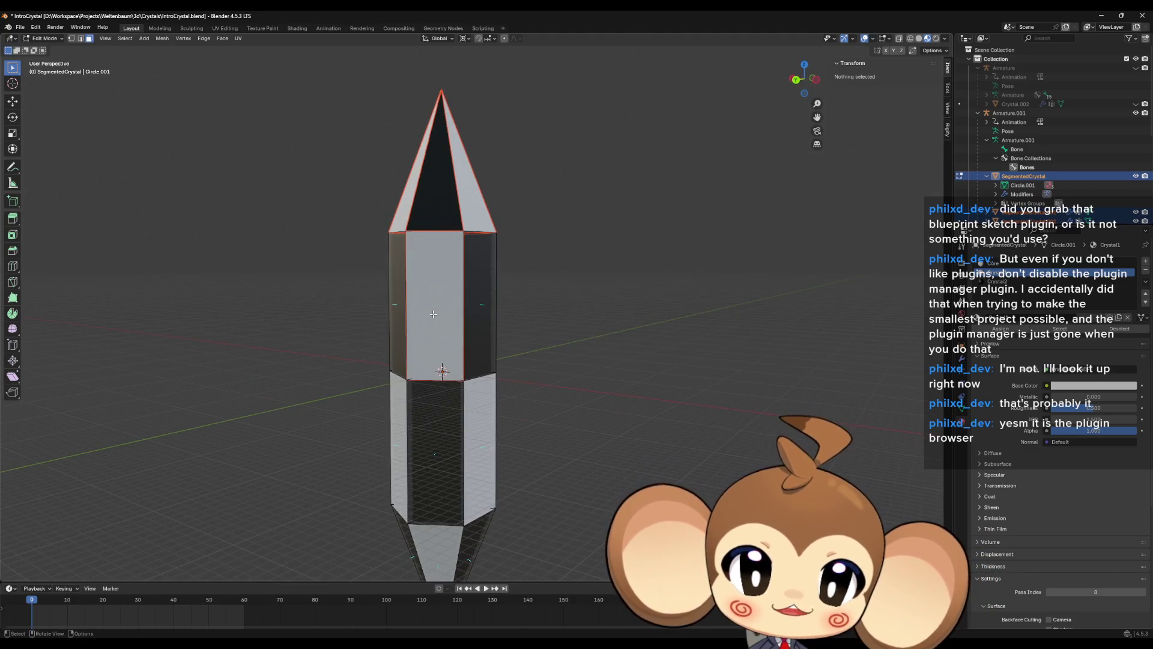
{"action": "mouse_move", "coordinate": [433, 313]}
{"action": "middle_mouse_down"}
{"action": "mouse_move", "coordinate": [531, 302]}
{"action": "mouse_move", "coordinate": [514, 294]}
{"action": "mouse_move", "coordinate": [516, 321]}
{"action": "mouse_move", "coordinate": [474, 343]}
{"action": "middle_mouse_up"}
{"action": "left_click", "coordinate": [449, 304]}
{"action": "key", "text": "ctrl+z"}
{"action": "key", "text": "l"}
{"action": "key", "text": "ctrl+z"}
- Test linked-face selections on other sides of the crystal, undoing each one
{"action": "left_click", "coordinate": [504, 310]}
{"action": "key", "text": "l"}
{"action": "key", "text": "ctrl+z"}
{"action": "key", "text": "l"}
{"action": "key", "text": "ctrl+z"}
{"action": "left_click", "coordinate": [516, 321]}
{"action": "key", "text": "l"}
{"action": "key", "text": "ctrl+z"}
- Delete the lower front face, toggling undo and redo to compare the result
{"action": "left_click", "coordinate": [463, 431]}
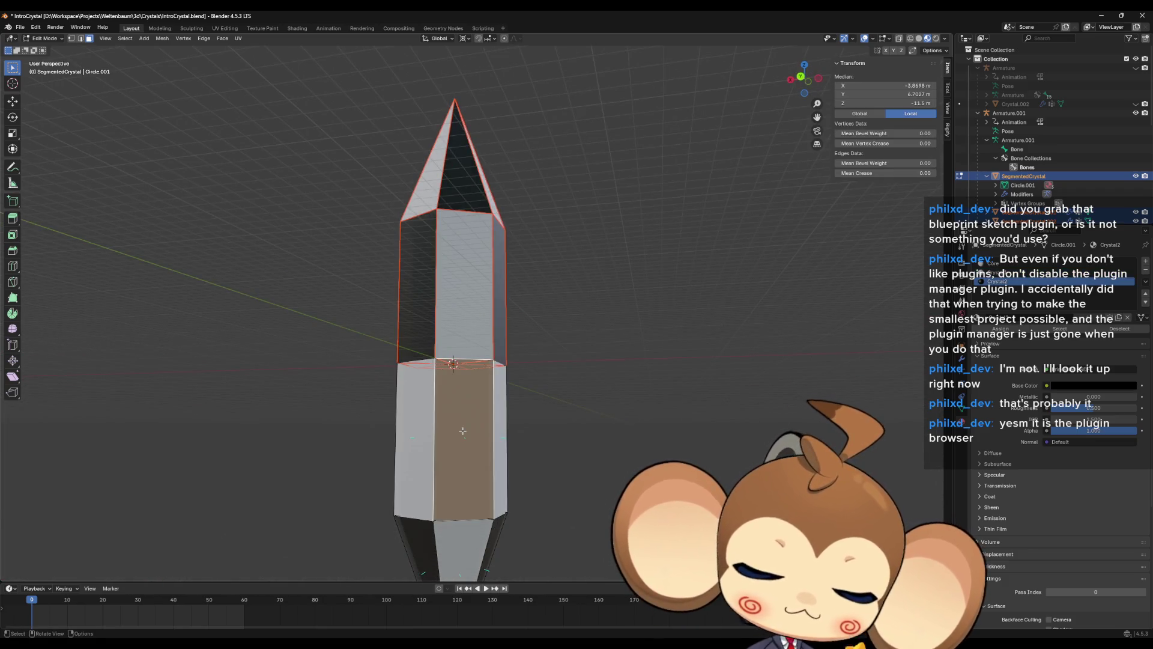
{"action": "key", "text": "x"}
{"action": "key", "text": "f"}
{"action": "mouse_move", "coordinate": [463, 431]}
{"action": "middle_mouse_down"}
{"action": "mouse_move", "coordinate": [445, 437]}
{"action": "mouse_move", "coordinate": [486, 459]}
{"action": "mouse_move", "coordinate": [387, 458]}
{"action": "mouse_move", "coordinate": [475, 448]}
{"action": "middle_mouse_up"}
{"action": "key", "text": "ctrl+z"}
{"action": "key", "text": "ctrl+shift+z"}
{"action": "key", "text": "ctrl+z"}
{"action": "key", "text": "ctrl+shift+z"}
- Select the lower linked faces and separate them into their own object
{"action": "key", "text": "l"}
{"action": "key", "text": "p"}
{"action": "left_click", "coordinate": [478, 446]}
{"action": "key", "text": "ctrl+z"}
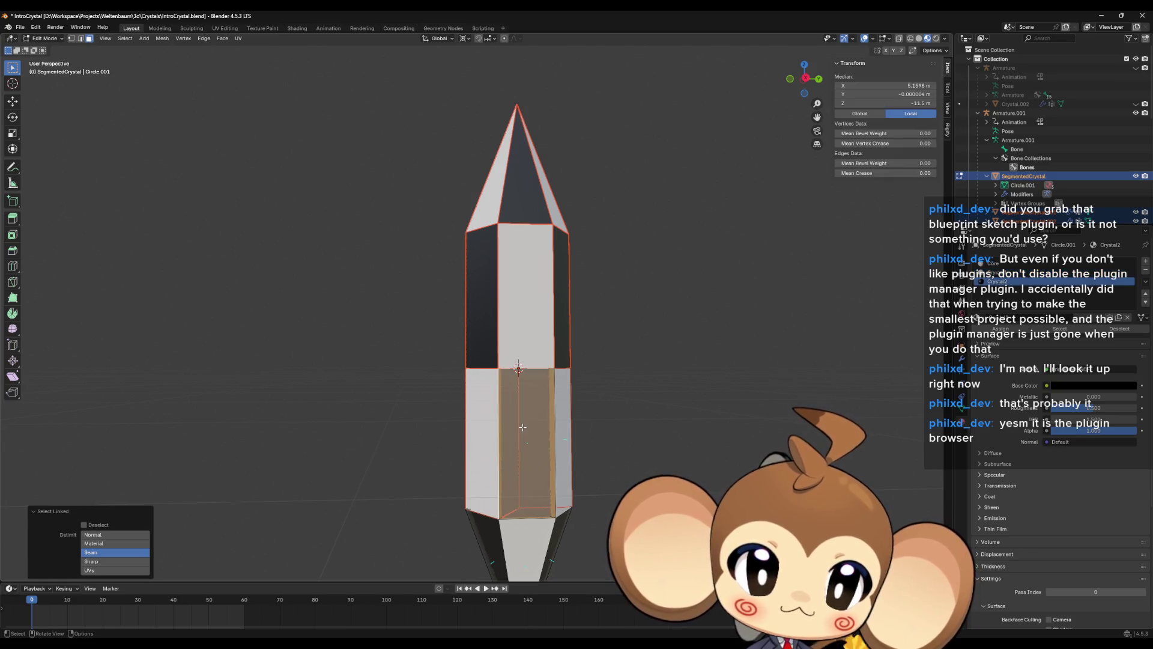
{"action": "key", "text": "ctrl+shift+z"}
{"action": "key", "text": "ctrl+z"}
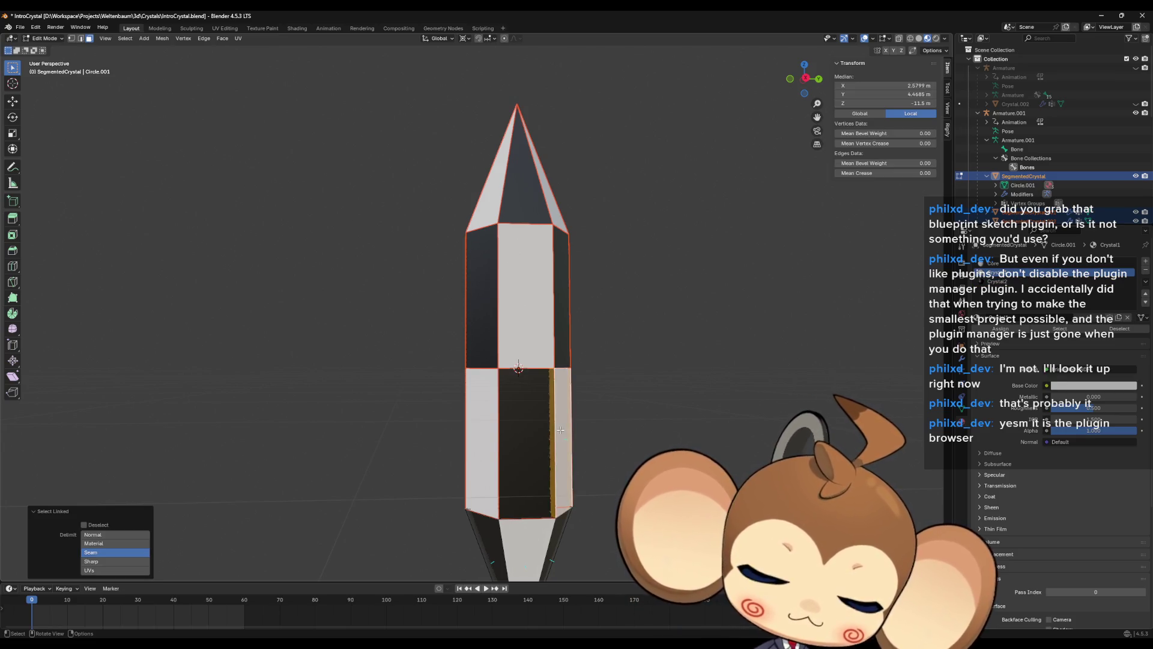
{"action": "key", "text": "ctrl+shift+z"}
{"action": "key", "text": "l"}
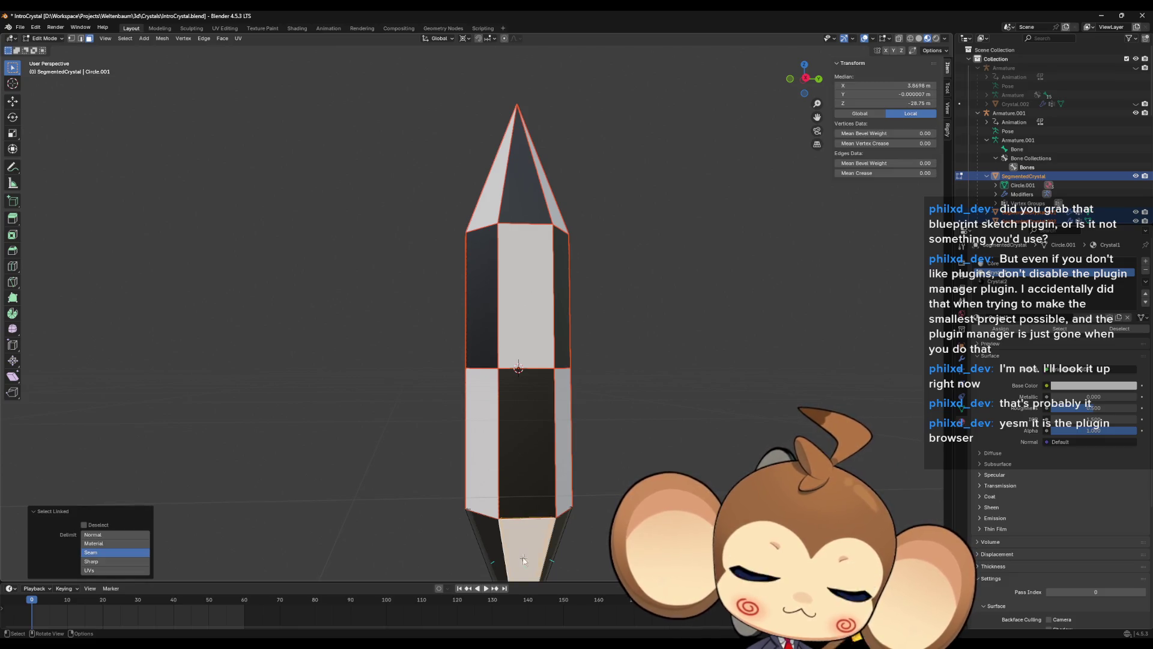
- Try selecting the lower left and right face islands, then scroll the Outliner list
{"action": "key", "text": "l"}
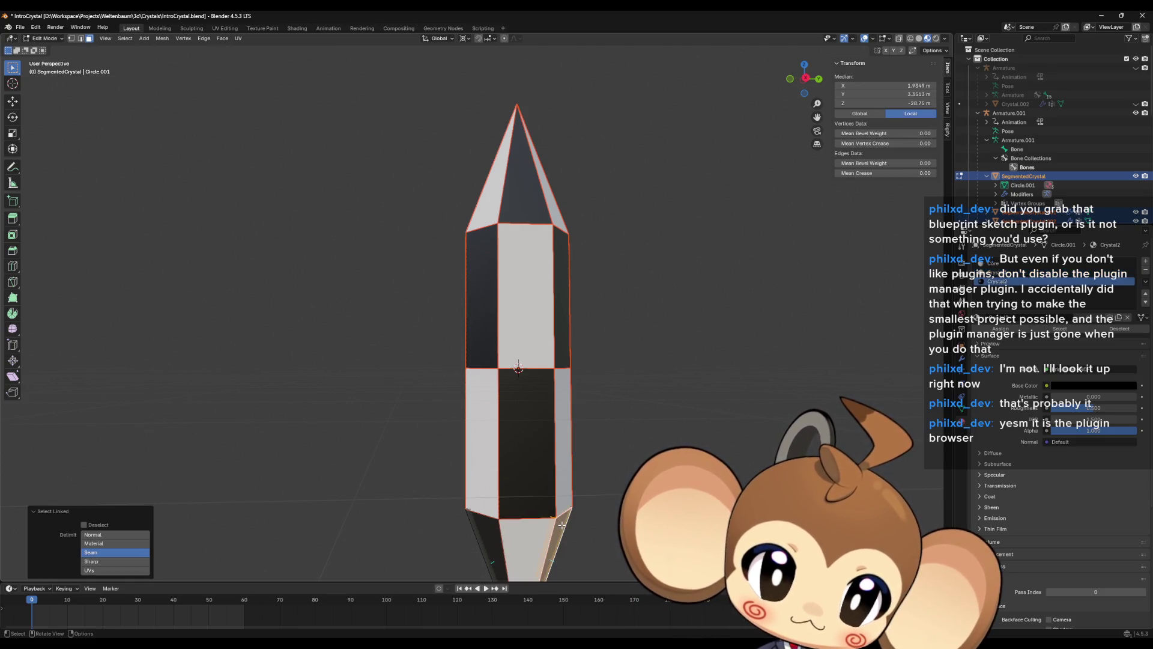
{"action": "left_click", "coordinate": [561, 524]}
{"action": "left_click", "coordinate": [486, 535]}
{"action": "key", "text": "alt+a"}
{"action": "mouse_move", "coordinate": [486, 535]}
{"action": "middle_mouse_down"}
{"action": "mouse_move", "coordinate": [512, 528]}
{"action": "mouse_move", "coordinate": [440, 534]}
{"action": "middle_mouse_up"}
{"action": "left_click", "coordinate": [440, 535]}
{"action": "key", "text": "ctrl+z"}
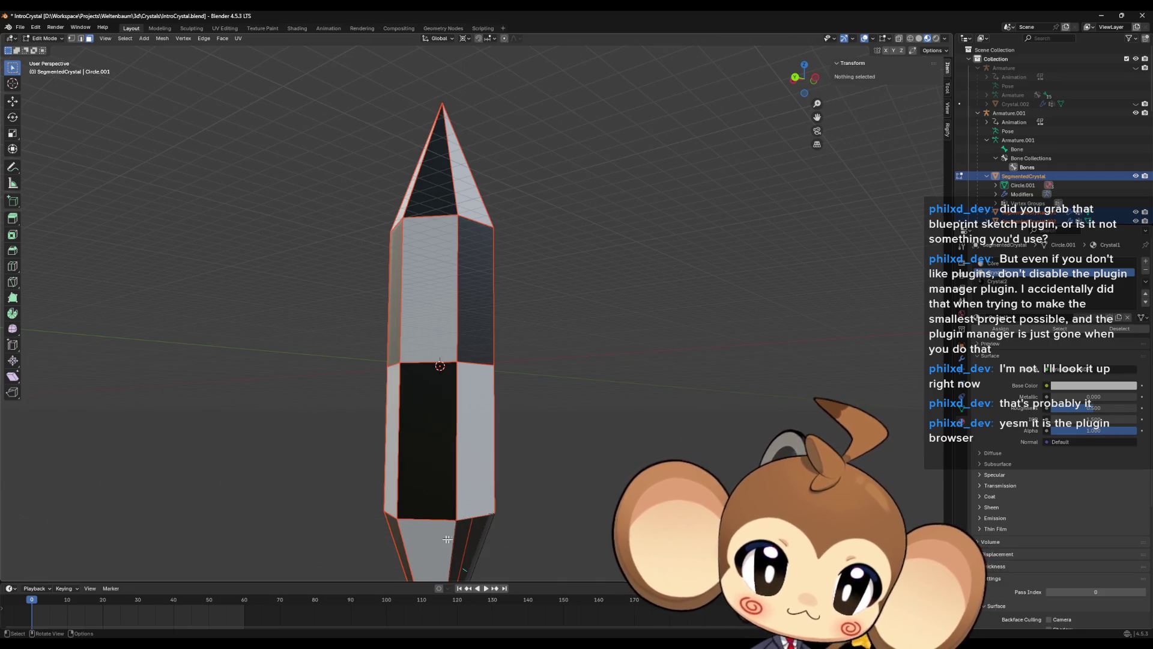
{"action": "left_click", "coordinate": [468, 536]}
{"action": "key", "text": "ctrl+z"}
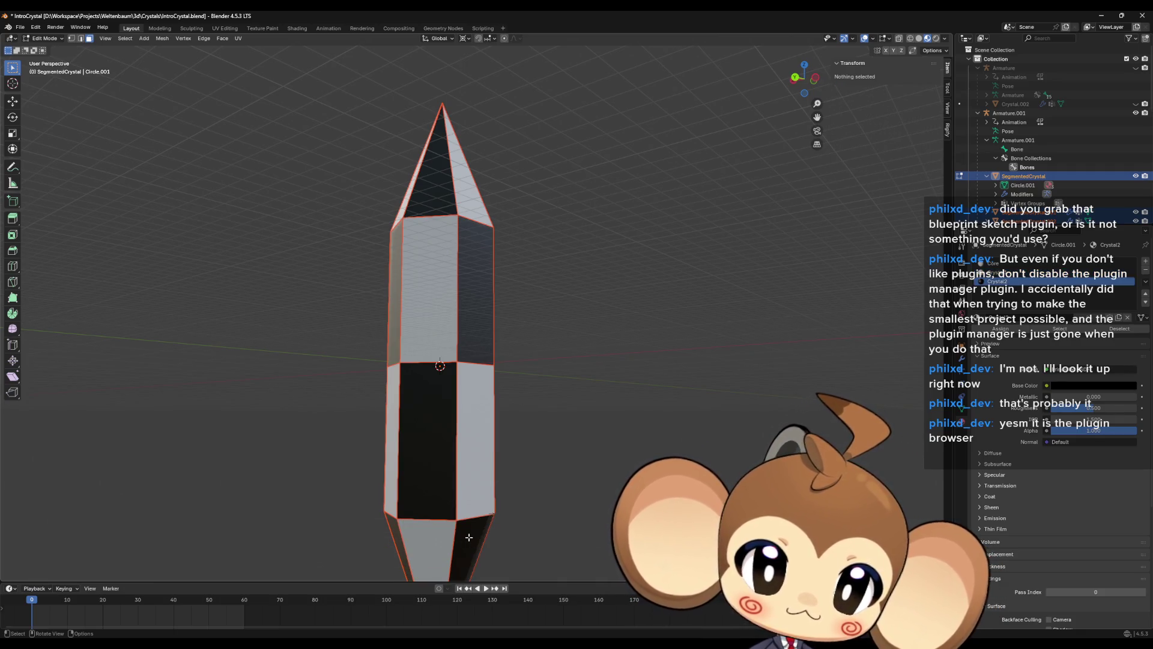
{"action": "middle_click_drag", "start_coordinate": [469, 536], "coordinate": [464, 530]}
{"action": "key", "text": "l"}
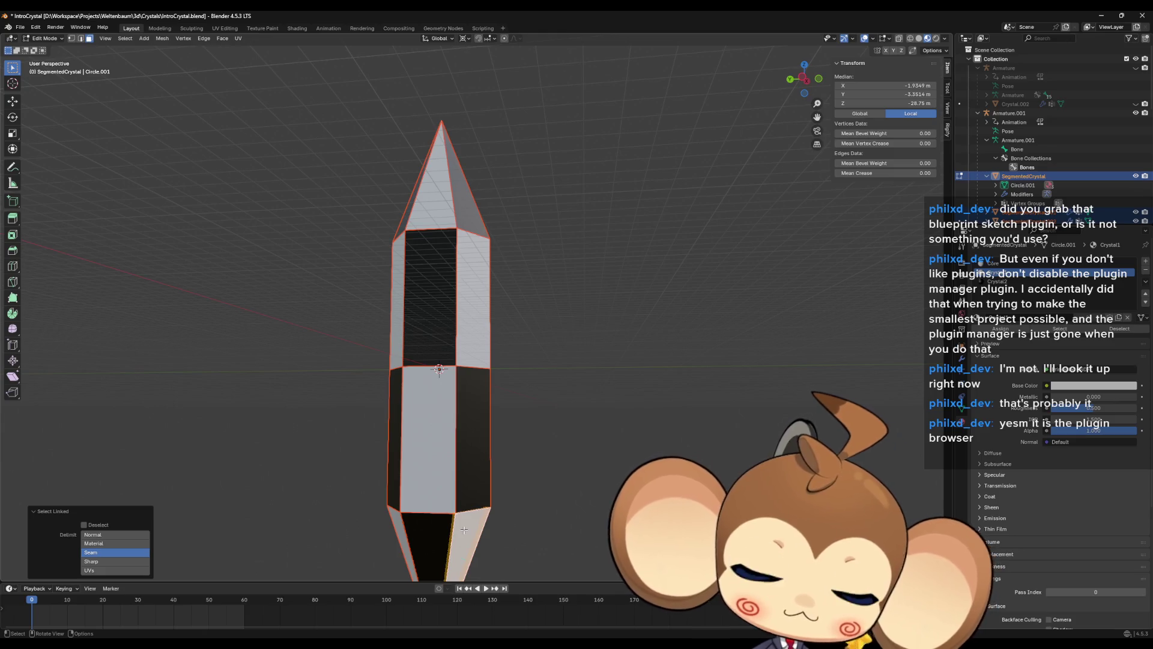
{"action": "key", "text": "ctrl+z"}
{"action": "scroll", "coordinate": [1029, 183], "scroll_direction": "down", "scroll_amount": 3}
{"action": "scroll", "coordinate": [1029, 183], "scroll_direction": "down", "scroll_amount": 5}
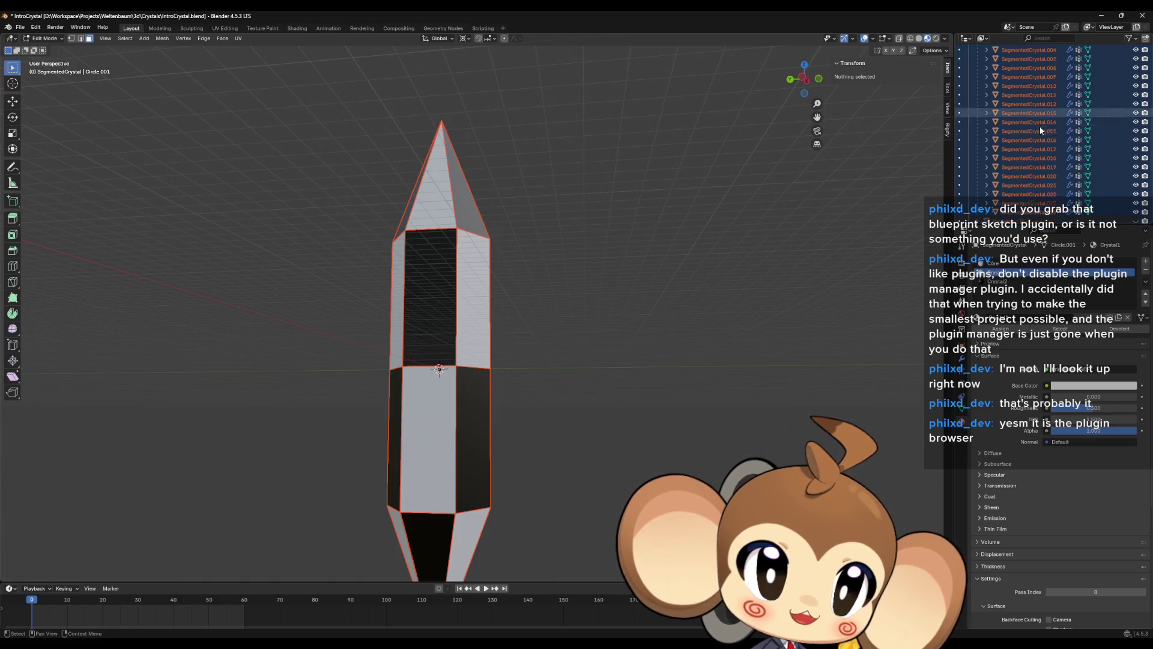
- Select SegmentedCrystal alone and hide pieces SegmentedCrystal.001 through .024 in the Outliner
{"action": "mouse_move", "coordinate": [658, 268]}
{"action": "middle_mouse_down"}
{"action": "mouse_move", "coordinate": [637, 306]}
{"action": "mouse_move", "coordinate": [644, 278]}
{"action": "mouse_move", "coordinate": [472, 254]}
{"action": "middle_mouse_up"}
{"action": "scroll", "coordinate": [1033, 139], "scroll_direction": "up", "scroll_amount": 5}
{"action": "left_click", "coordinate": [1029, 122]}
{"action": "left_click_drag", "start_coordinate": [1136, 131], "coordinate": [1136, 216]}
{"action": "mouse_move", "coordinate": [636, 331]}
{"action": "middle_mouse_down"}
{"action": "mouse_move", "coordinate": [661, 329]}
{"action": "mouse_move", "coordinate": [618, 467]}
{"action": "mouse_move", "coordinate": [587, 417]}
{"action": "mouse_move", "coordinate": [516, 358]}
{"action": "middle_mouse_up"}
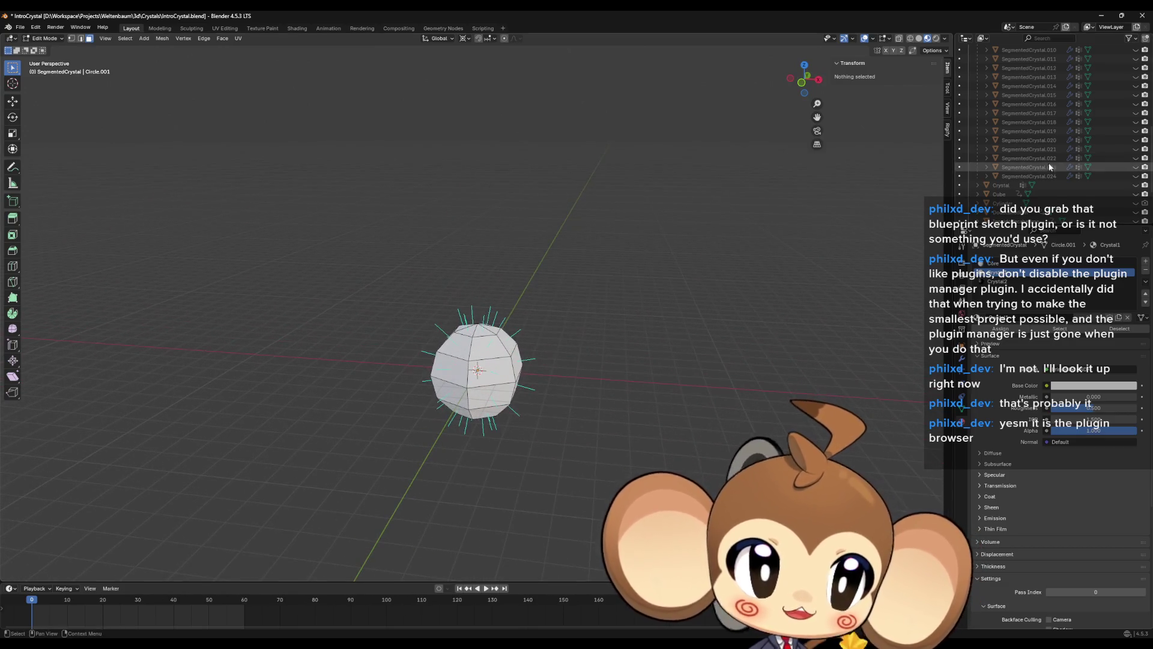
{"action": "scroll", "coordinate": [1050, 168], "scroll_direction": "up", "scroll_amount": 6}
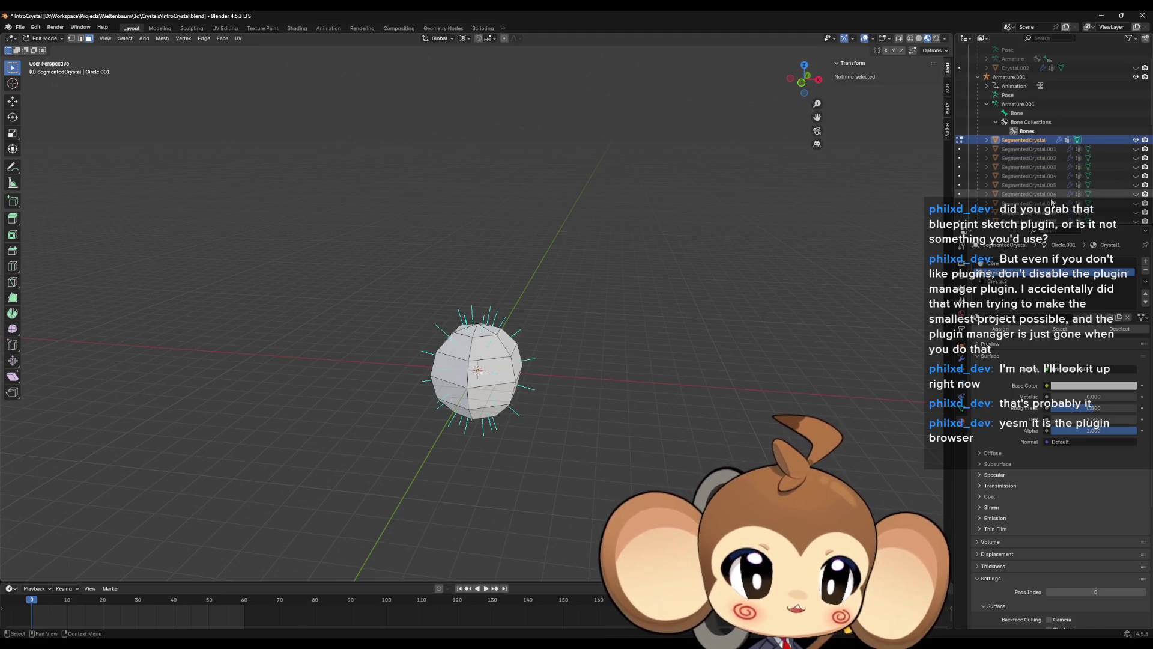
- Rename SegmentedCrystal to SegmentedCrystal_Core
{"action": "key", "text": "F2"}
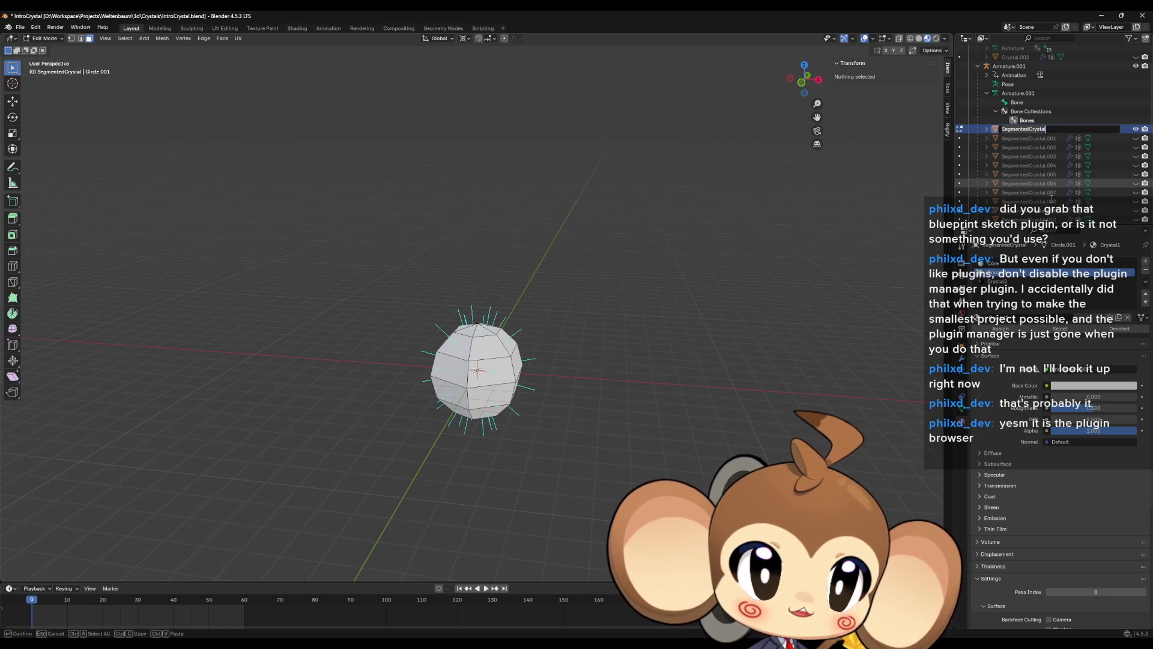
{"action": "type", "text": "_Co"}
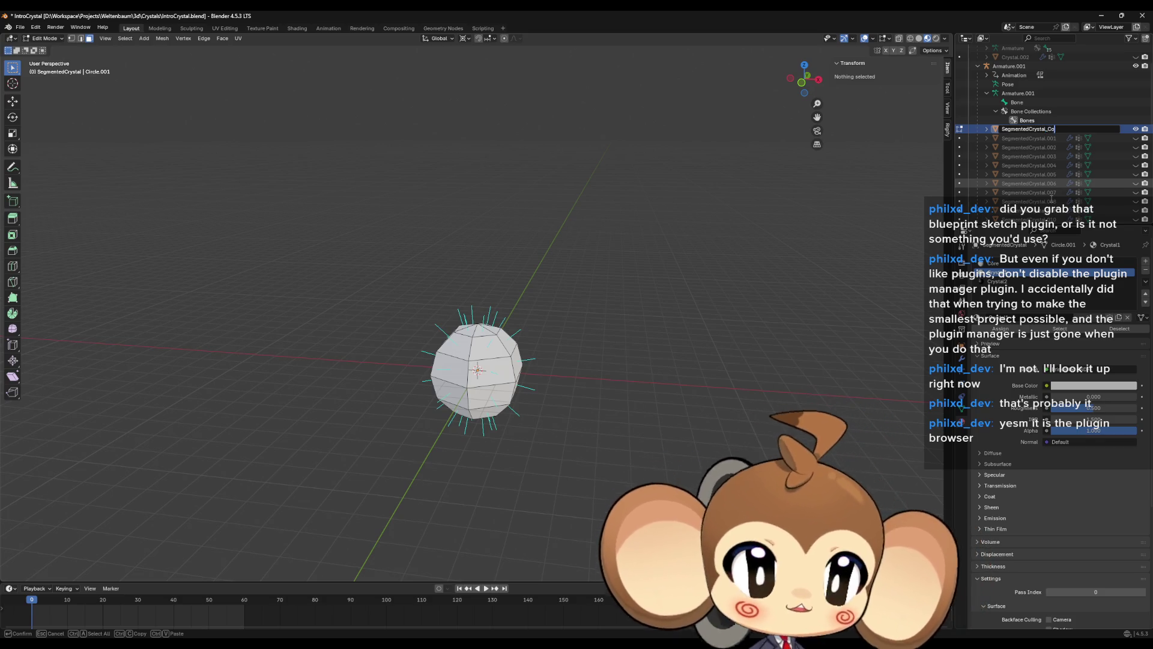
{"action": "key", "text": "Return"}
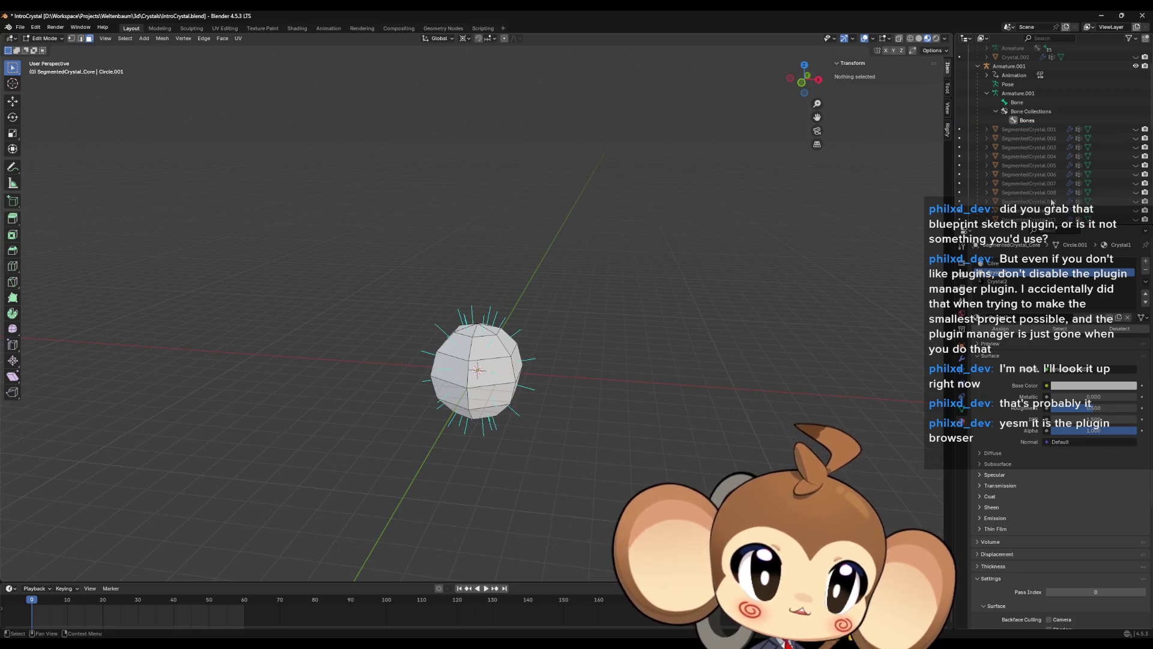
- Hide SegmentedCrystal_Core and make the SegmentedCrystal.001 piece visible
{"action": "scroll", "coordinate": [1118, 180], "scroll_direction": "down", "scroll_amount": 5}
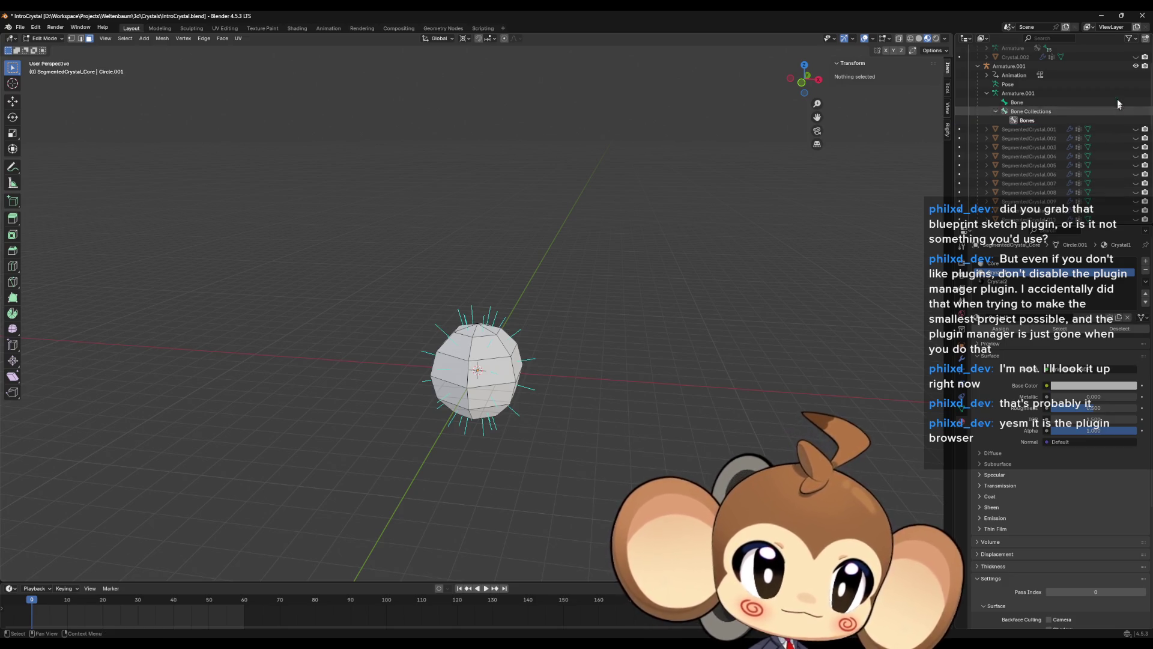
{"action": "left_click", "coordinate": [1135, 184]}
{"action": "scroll", "coordinate": [1135, 150], "scroll_direction": "up", "scroll_amount": 5}
{"action": "left_click", "coordinate": [1136, 131]}
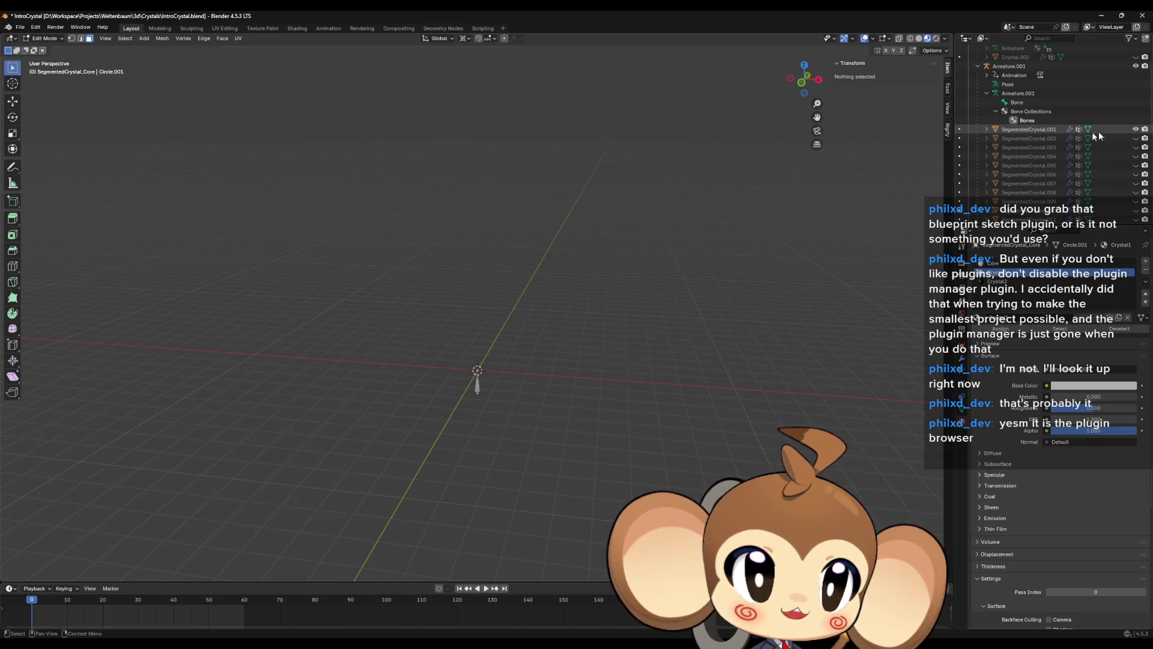
- Preview pieces .001 and .002, then show only SegmentedCrystal.007 and make it the edited object
{"action": "mouse_move", "coordinate": [781, 336]}
{"action": "middle_mouse_down"}
{"action": "mouse_move", "coordinate": [576, 165]}
{"action": "mouse_move", "coordinate": [543, 388]}
{"action": "mouse_move", "coordinate": [561, 271]}
{"action": "mouse_move", "coordinate": [564, 330]}
{"action": "mouse_move", "coordinate": [551, 365]}
{"action": "middle_mouse_up"}
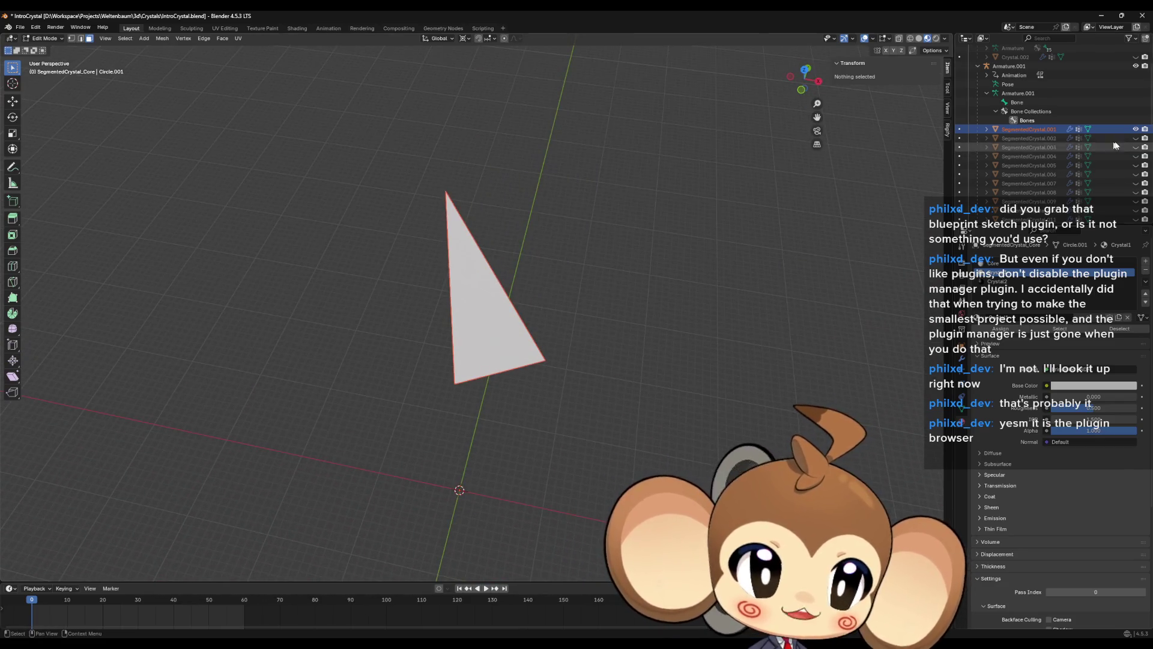
{"action": "left_click", "coordinate": [1136, 131]}
{"action": "left_click", "coordinate": [1136, 140]}
{"action": "left_click", "coordinate": [1136, 139]}
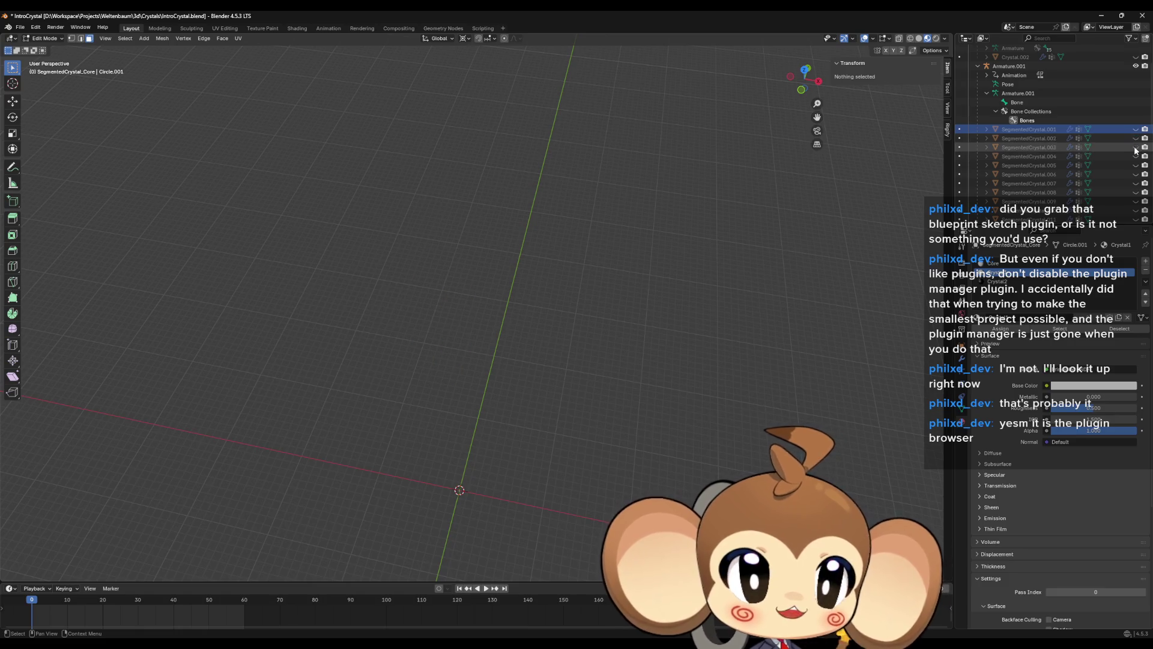
{"action": "left_click", "coordinate": [1135, 183]}
{"action": "mouse_move", "coordinate": [708, 288]}
{"action": "middle_mouse_down"}
{"action": "mouse_move", "coordinate": [566, 417]}
{"action": "mouse_move", "coordinate": [504, 443]}
{"action": "mouse_move", "coordinate": [461, 440]}
{"action": "mouse_move", "coordinate": [427, 385]}
{"action": "mouse_move", "coordinate": [507, 325]}
{"action": "mouse_move", "coordinate": [366, 69]}
{"action": "middle_mouse_up"}
{"action": "left_click", "coordinate": [510, 318]}
{"action": "key", "text": "alt+a"}
{"action": "scroll", "coordinate": [510, 320], "scroll_direction": "up", "scroll_amount": 3}
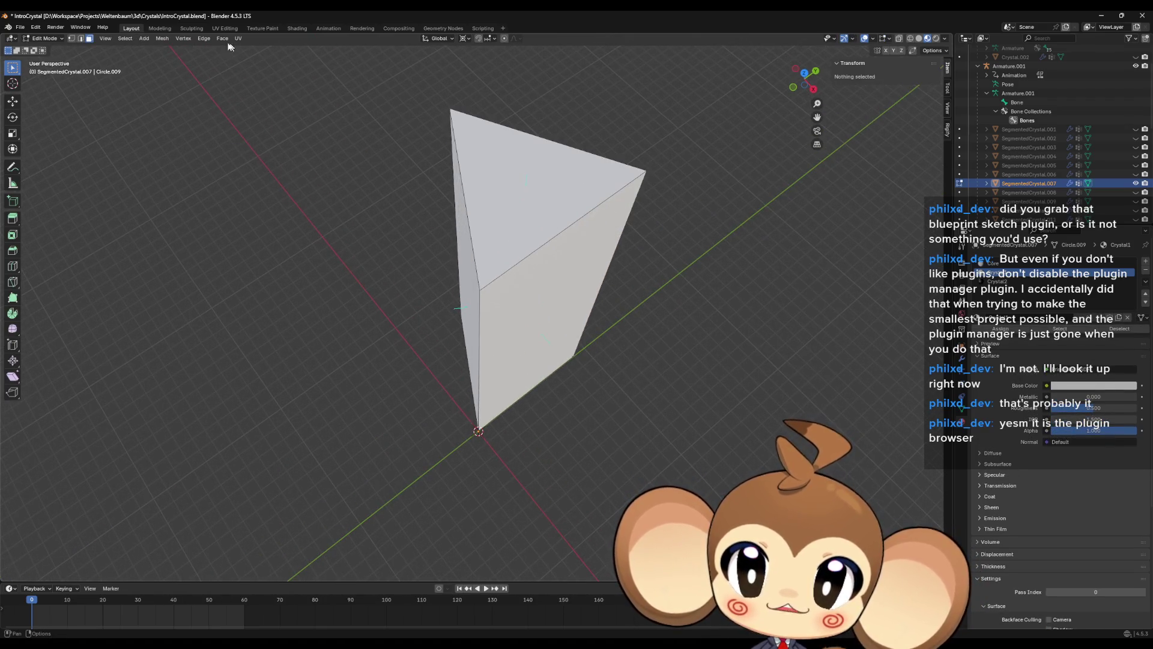
- Switch to vertex select mode and pick the vertex on the shard's side edge
{"action": "left_click", "coordinate": [71, 39]}
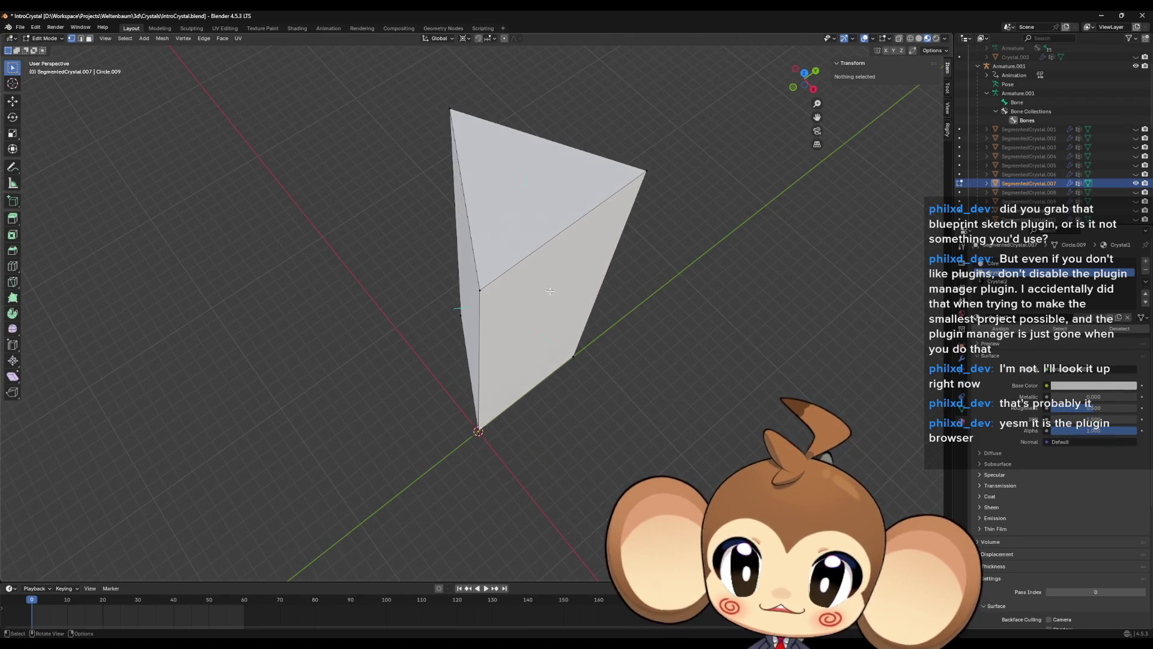
{"action": "left_click", "coordinate": [471, 290]}
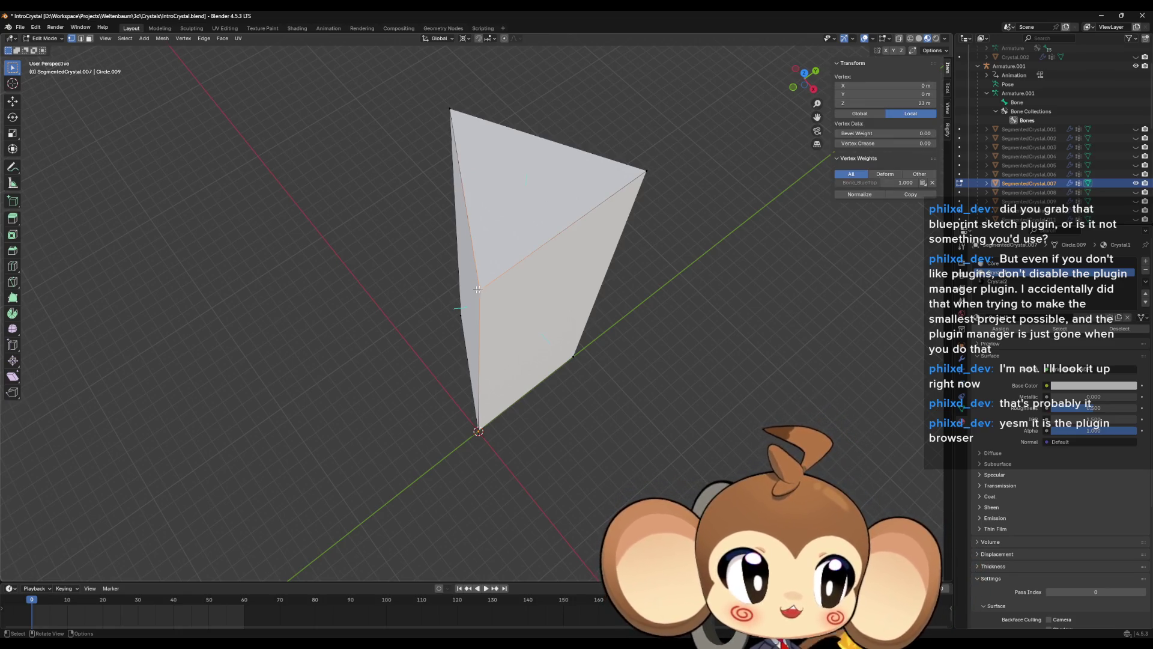
{"action": "middle_click_drag", "start_coordinate": [493, 297], "coordinate": [501, 295]}
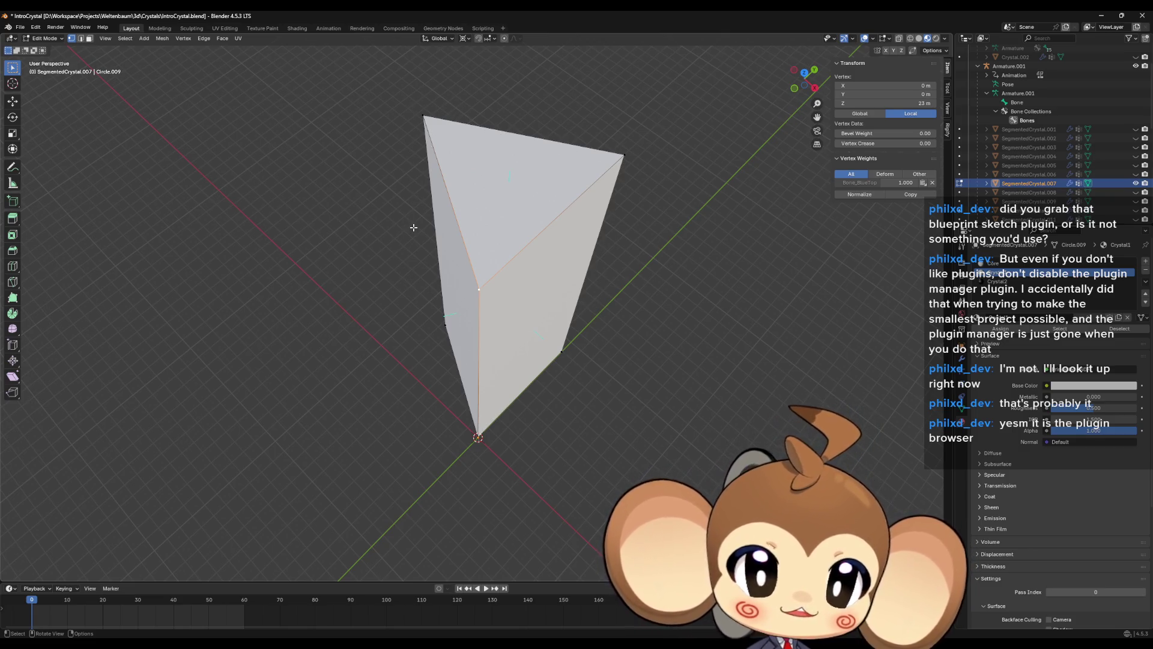
{"action": "mouse_move", "coordinate": [413, 227]}
{"action": "middle_mouse_down"}
{"action": "mouse_move", "coordinate": [550, 269]}
{"action": "mouse_move", "coordinate": [466, 210]}
{"action": "middle_mouse_up"}
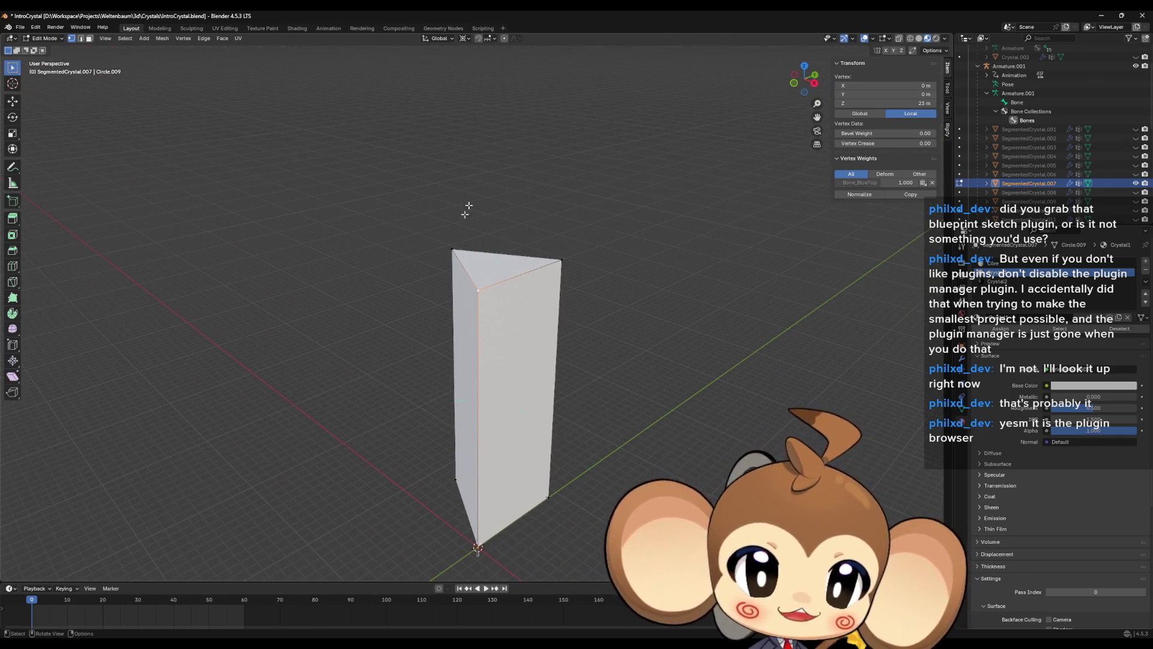
{"action": "middle_click_drag", "start_coordinate": [561, 331], "coordinate": [623, 380]}
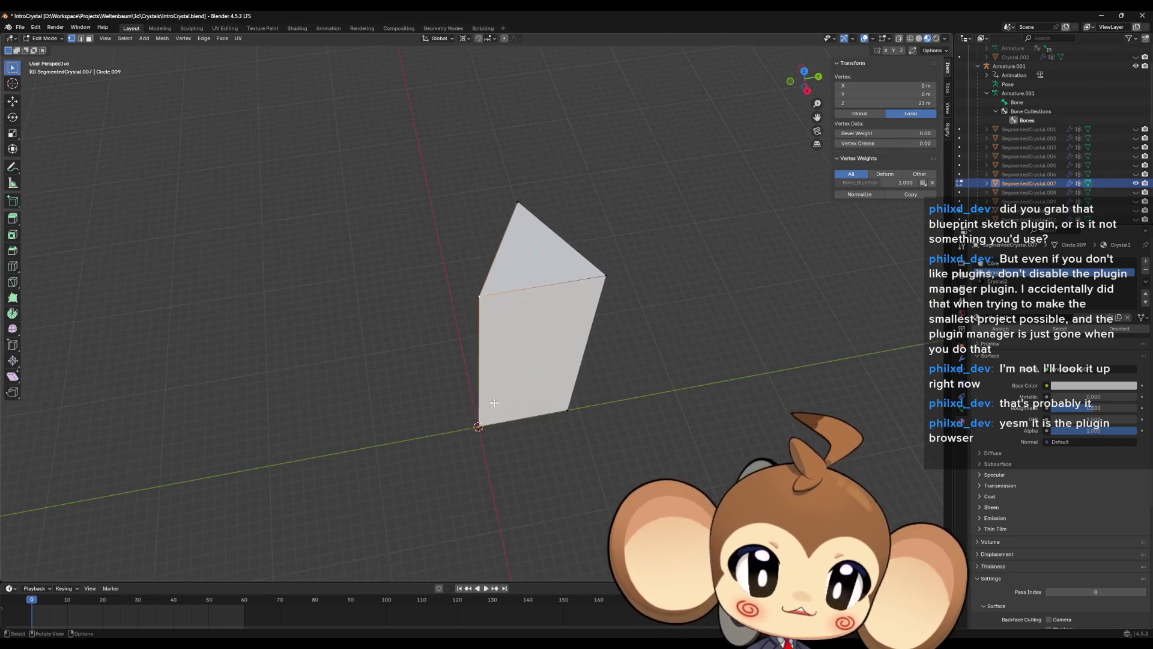
{"action": "mouse_move", "coordinate": [512, 175]}
{"action": "middle_mouse_down"}
{"action": "mouse_move", "coordinate": [620, 358]}
{"action": "mouse_move", "coordinate": [642, 355]}
{"action": "mouse_move", "coordinate": [632, 371]}
{"action": "middle_mouse_up"}
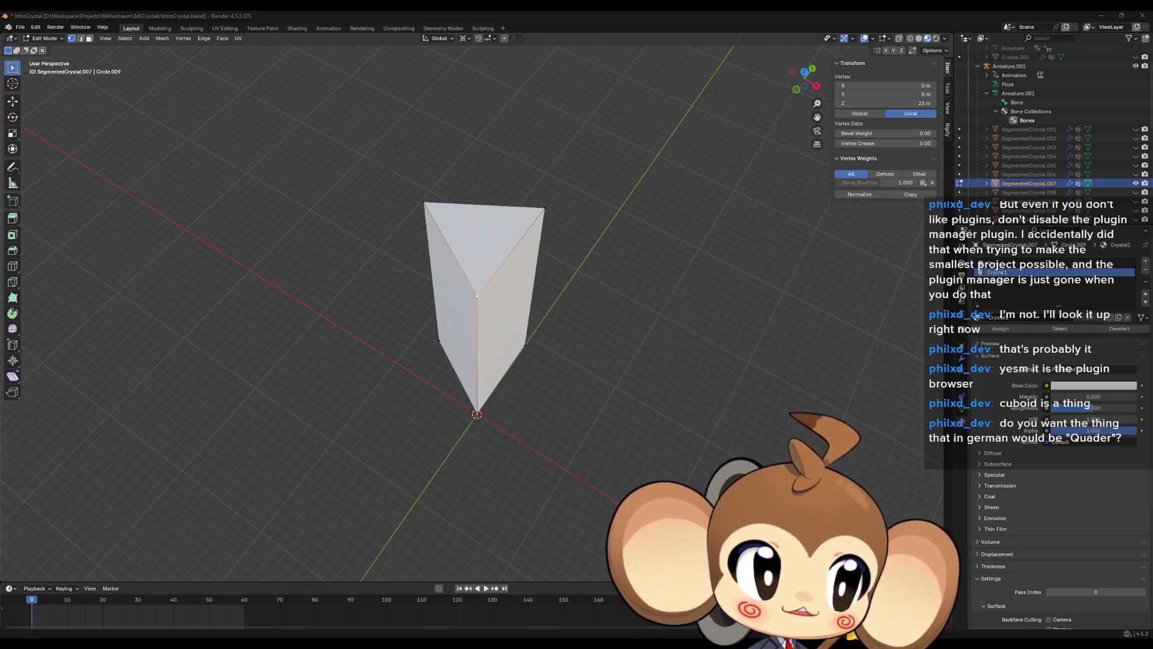
- Orbit the view around the SegmentedCrystal.007 crystal
{"action": "middle_click_drag", "start_coordinate": [561, 355], "coordinate": [564, 332]}
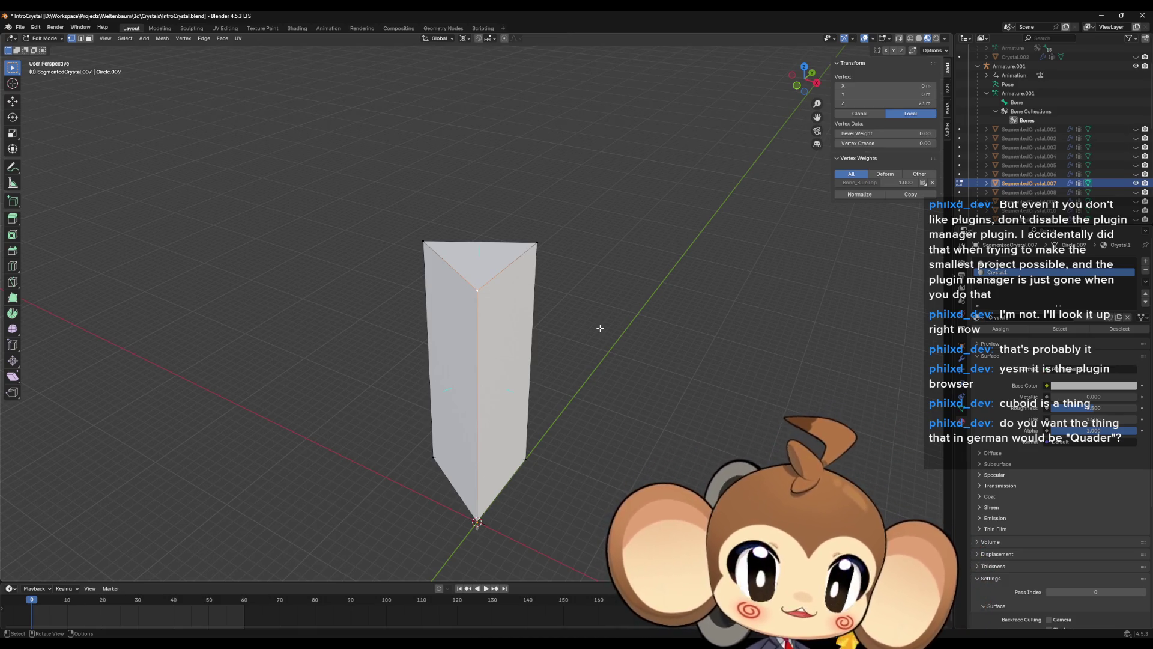
{"action": "mouse_move", "coordinate": [598, 329]}
{"action": "middle_mouse_down"}
{"action": "mouse_move", "coordinate": [571, 368]}
{"action": "mouse_move", "coordinate": [533, 355]}
{"action": "middle_mouse_up"}
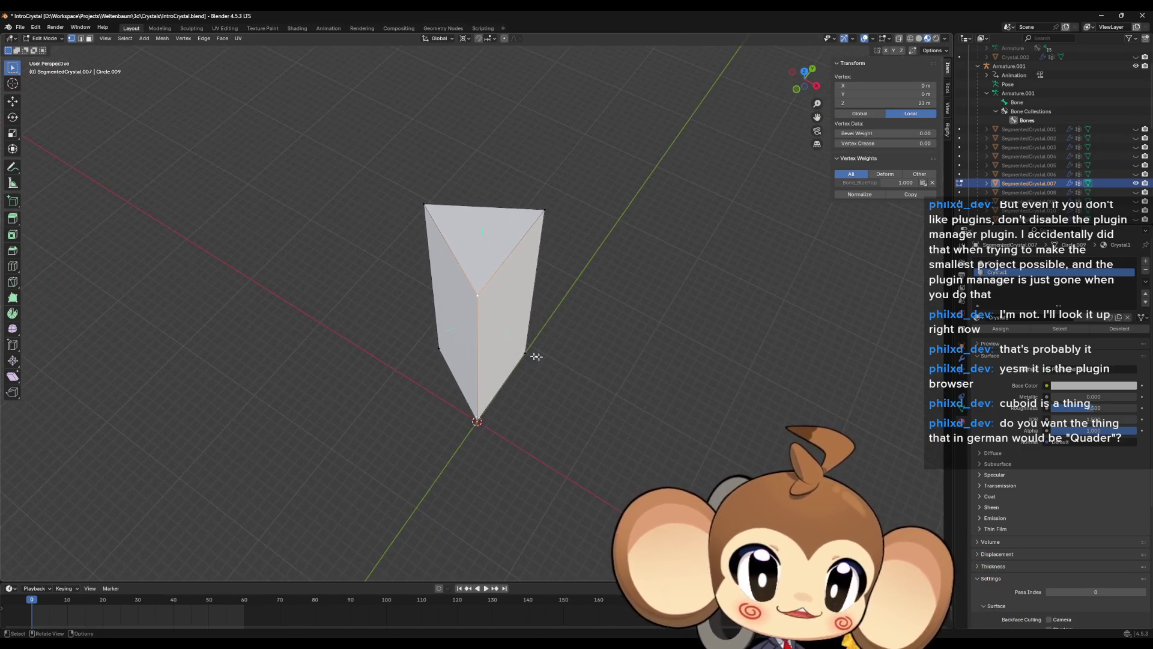
{"action": "scroll", "coordinate": [533, 355], "scroll_direction": "up", "scroll_amount": 2}
{"action": "mouse_move", "coordinate": [518, 451]}
{"action": "middle_mouse_down", "text": "shift"}
{"action": "mouse_move", "coordinate": [544, 342]}
{"action": "mouse_move", "coordinate": [546, 411]}
{"action": "middle_mouse_up", "text": "shift"}
{"action": "scroll", "coordinate": [545, 412], "scroll_direction": "up", "scroll_amount": 2}
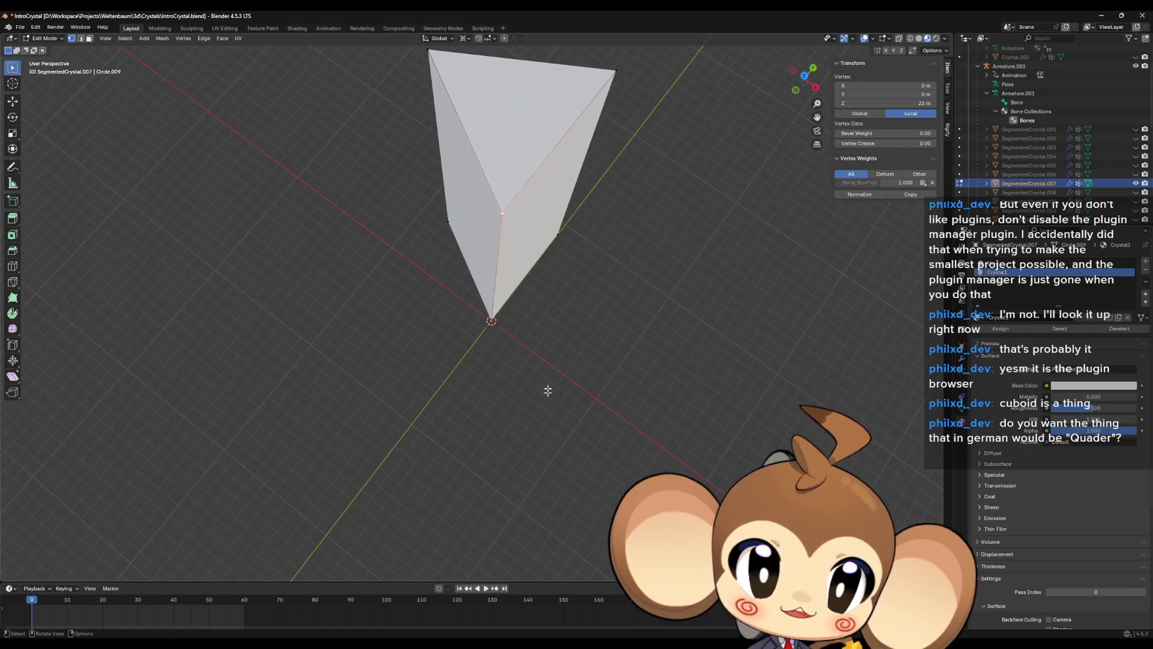
{"action": "left_click", "coordinate": [492, 321], "text": "shift"}
{"action": "middle_click_drag", "start_coordinate": [547, 333], "coordinate": [554, 273]}
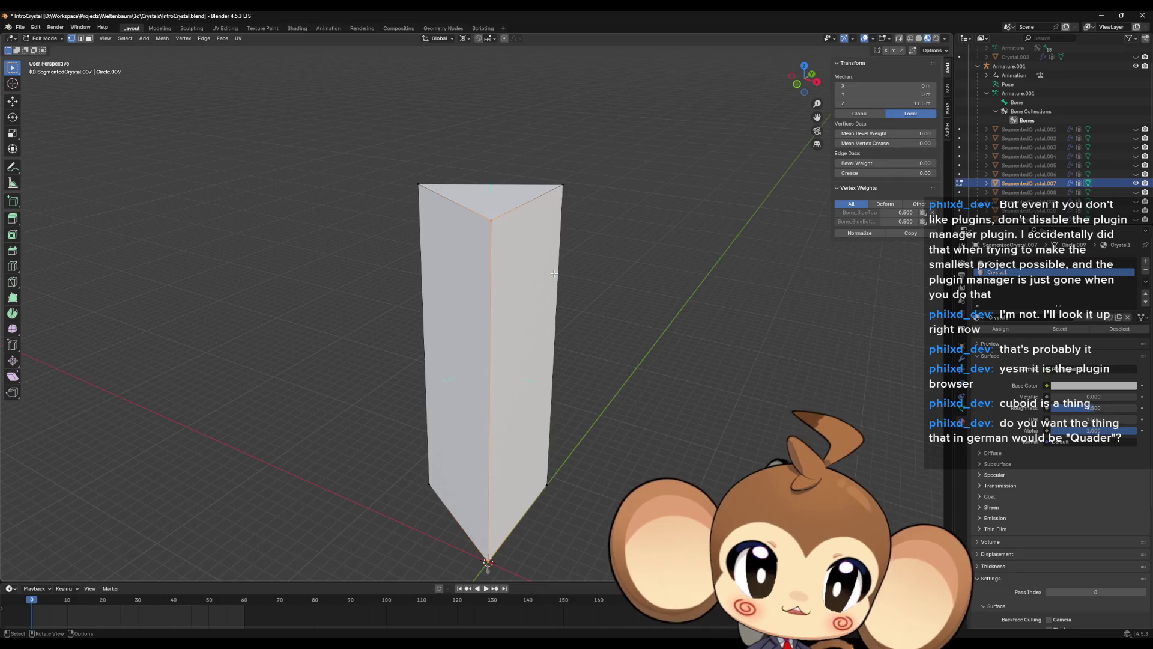
{"action": "mouse_move", "coordinate": [554, 275]}
{"action": "middle_mouse_down"}
{"action": "mouse_move", "coordinate": [525, 373]}
{"action": "mouse_move", "coordinate": [502, 332]}
{"action": "mouse_move", "coordinate": [533, 433]}
{"action": "mouse_move", "coordinate": [576, 352]}
{"action": "mouse_move", "coordinate": [510, 375]}
{"action": "middle_mouse_up"}
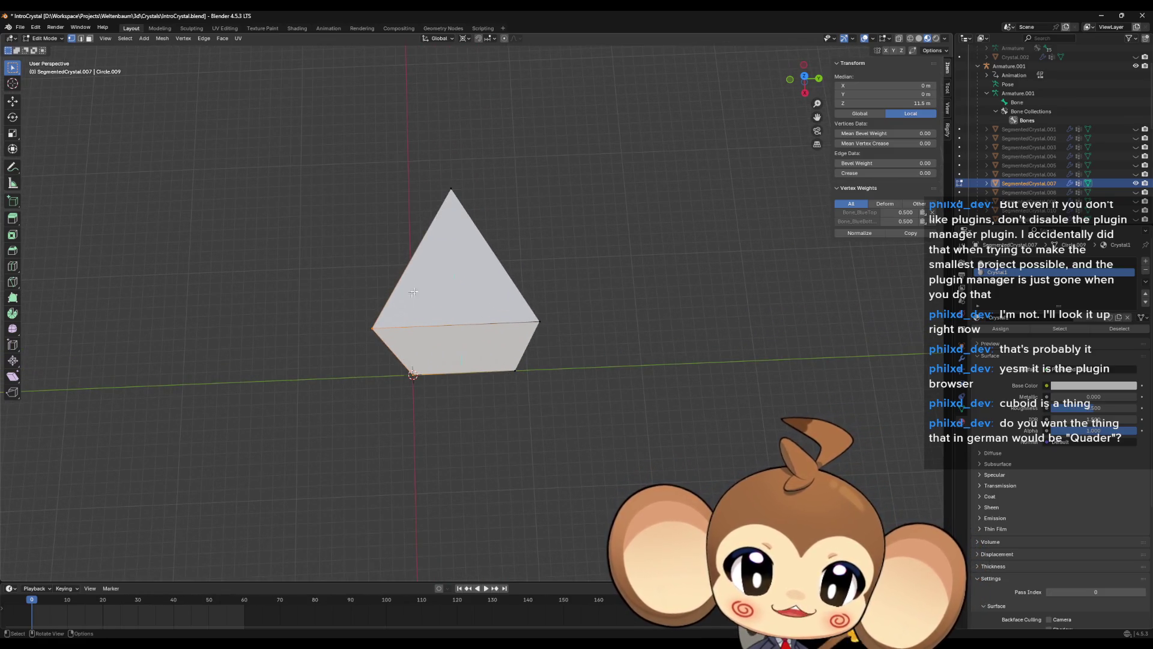
{"action": "mouse_move", "coordinate": [544, 424]}
{"action": "middle_mouse_down"}
{"action": "mouse_move", "coordinate": [454, 253]}
{"action": "mouse_move", "coordinate": [502, 243]}
{"action": "middle_mouse_up"}
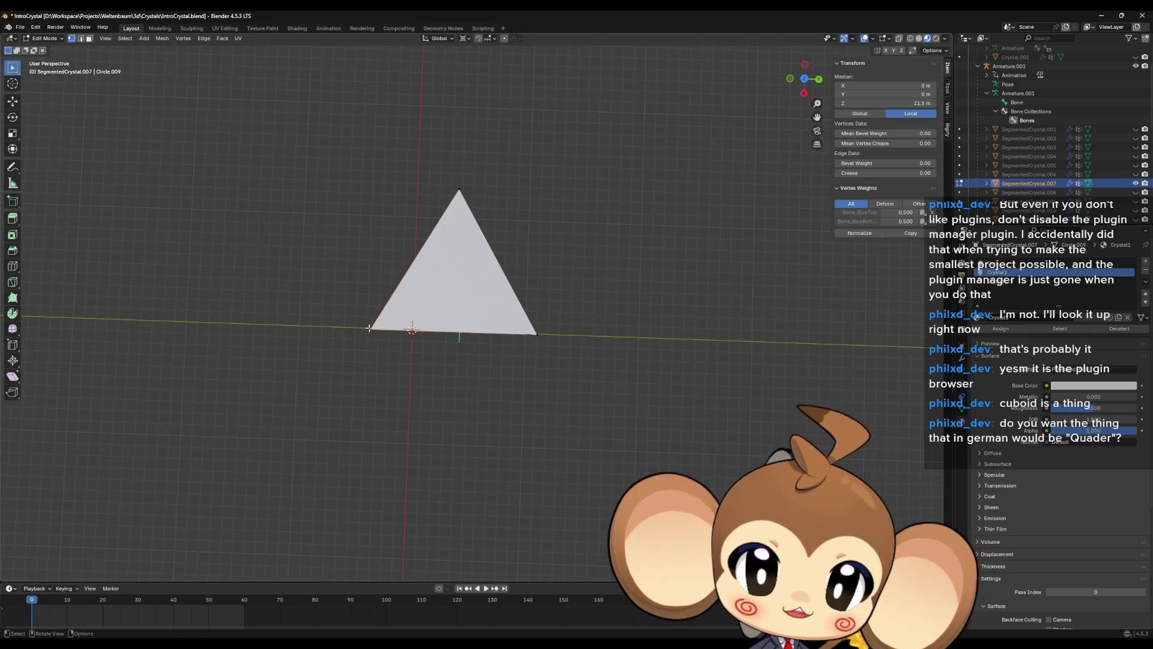
{"action": "middle_click_drag", "start_coordinate": [369, 329], "coordinate": [422, 327], "text": "shift"}
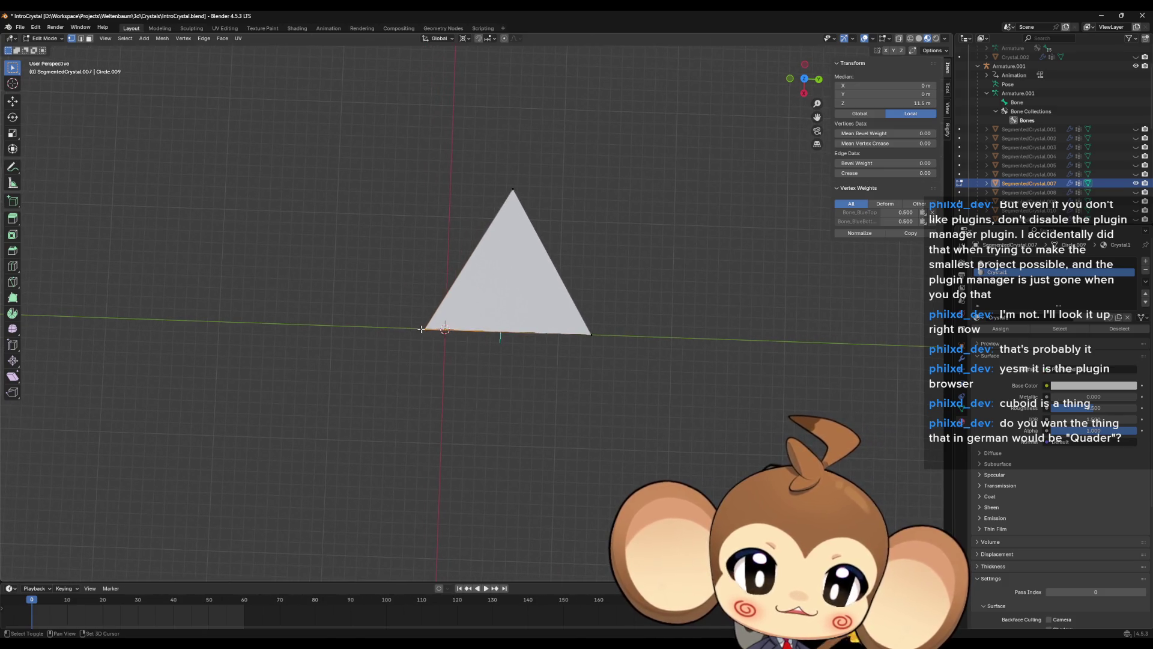
{"action": "left_click", "coordinate": [511, 187]}
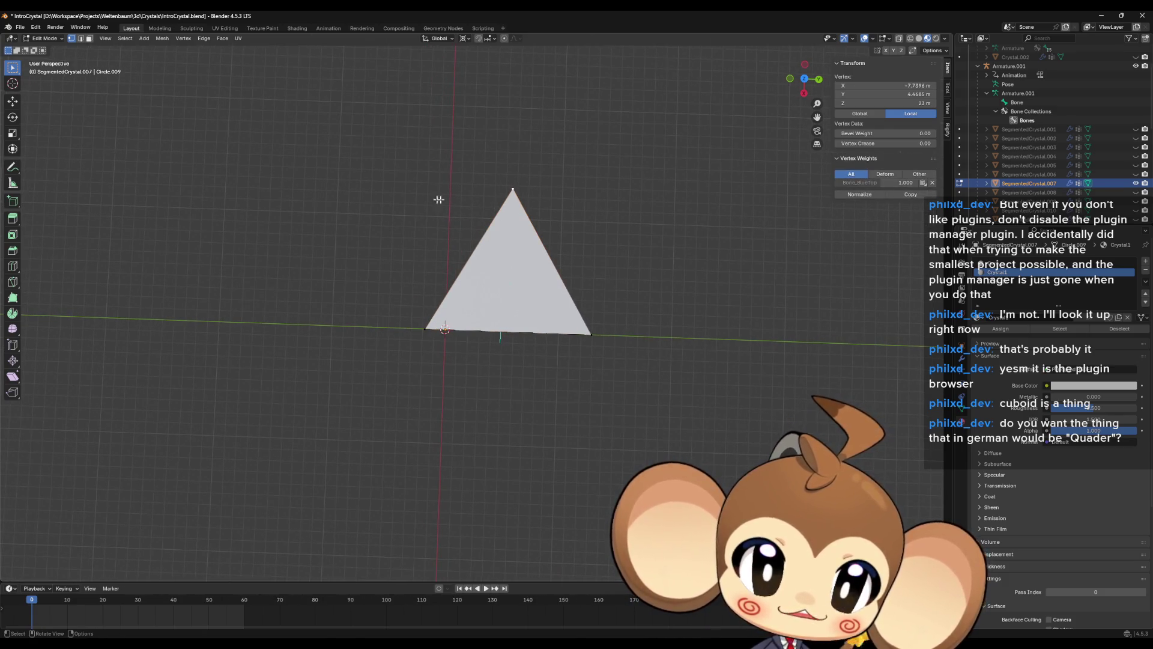
{"action": "middle_click_drag", "start_coordinate": [524, 375], "coordinate": [521, 325]}
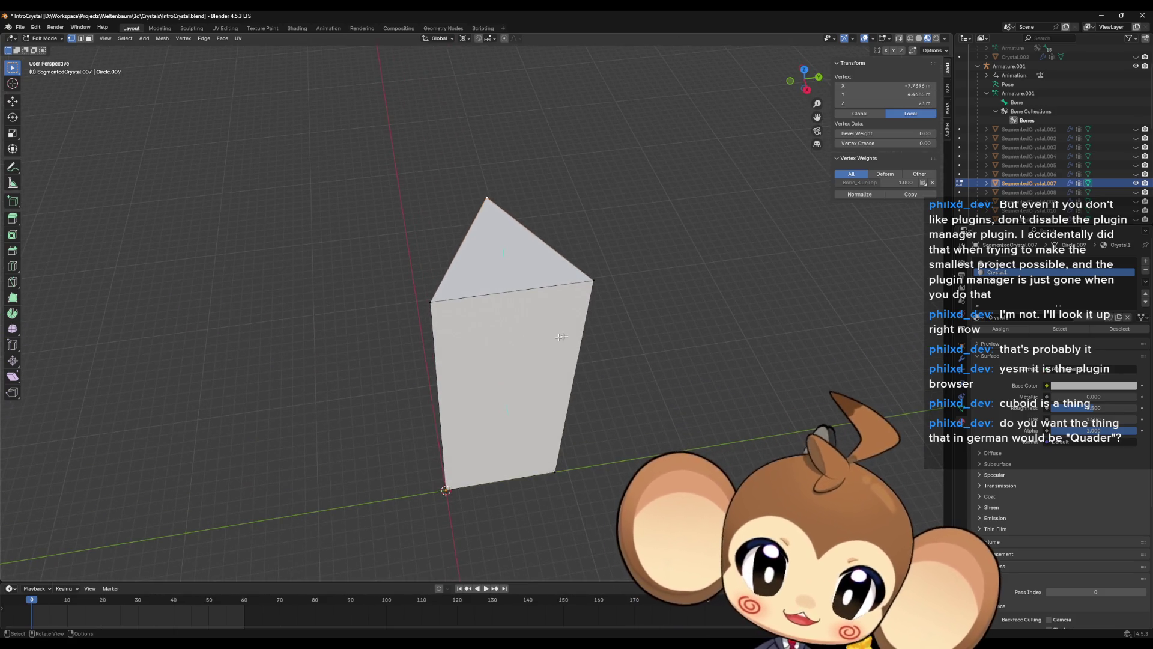
{"action": "key", "text": "a"}
- Rotate the crystal -30° about Z as a trial, then undo the rotation
{"action": "middle_click_drag", "start_coordinate": [620, 235], "coordinate": [613, 271]}
{"action": "type", "text": "rz"}
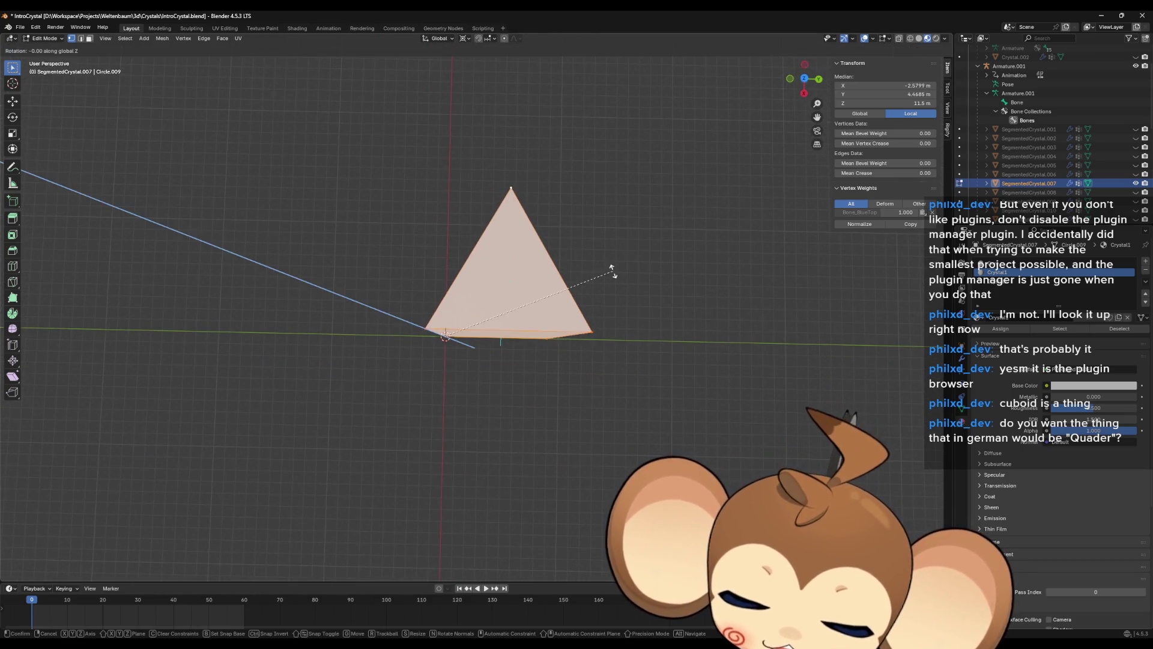
{"action": "type", "text": "-15"}
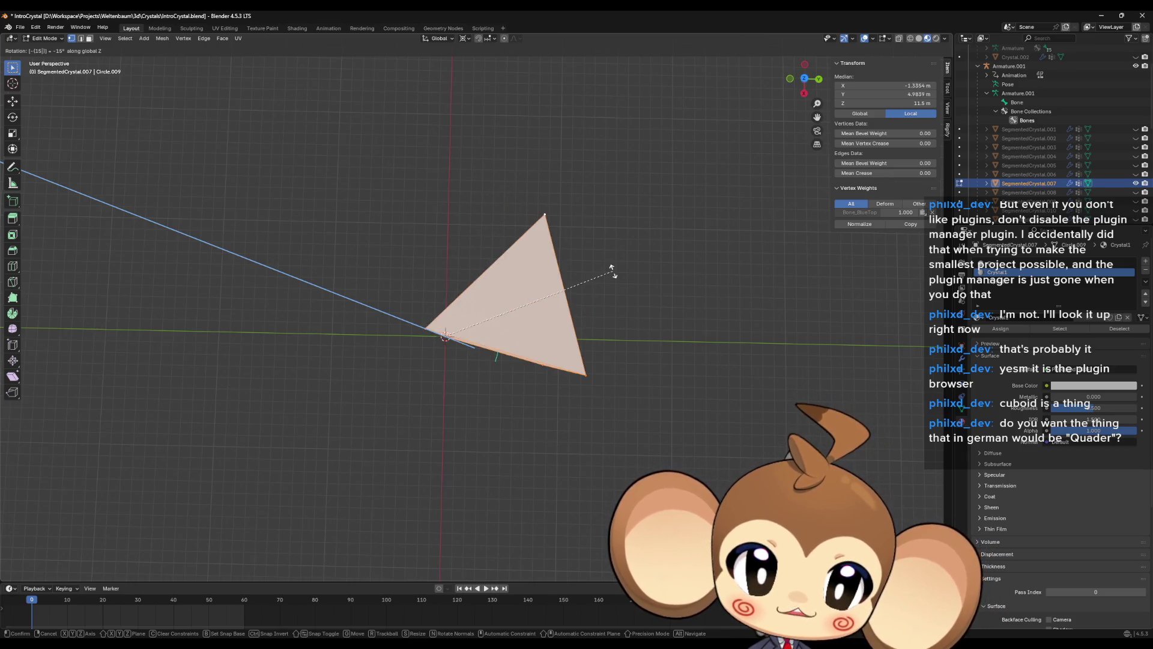
{"action": "key", "text": "BackSpace"}
{"action": "key", "text": "BackSpace"}
{"action": "key", "text": "BackSpace"}
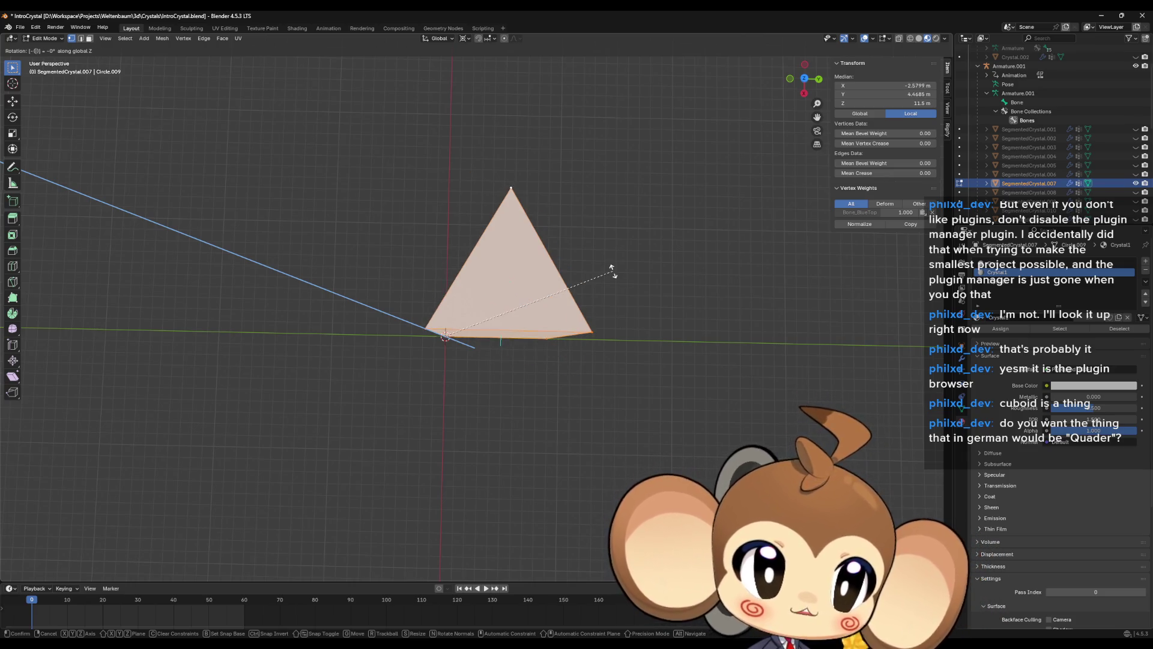
{"action": "type", "text": "-30"}
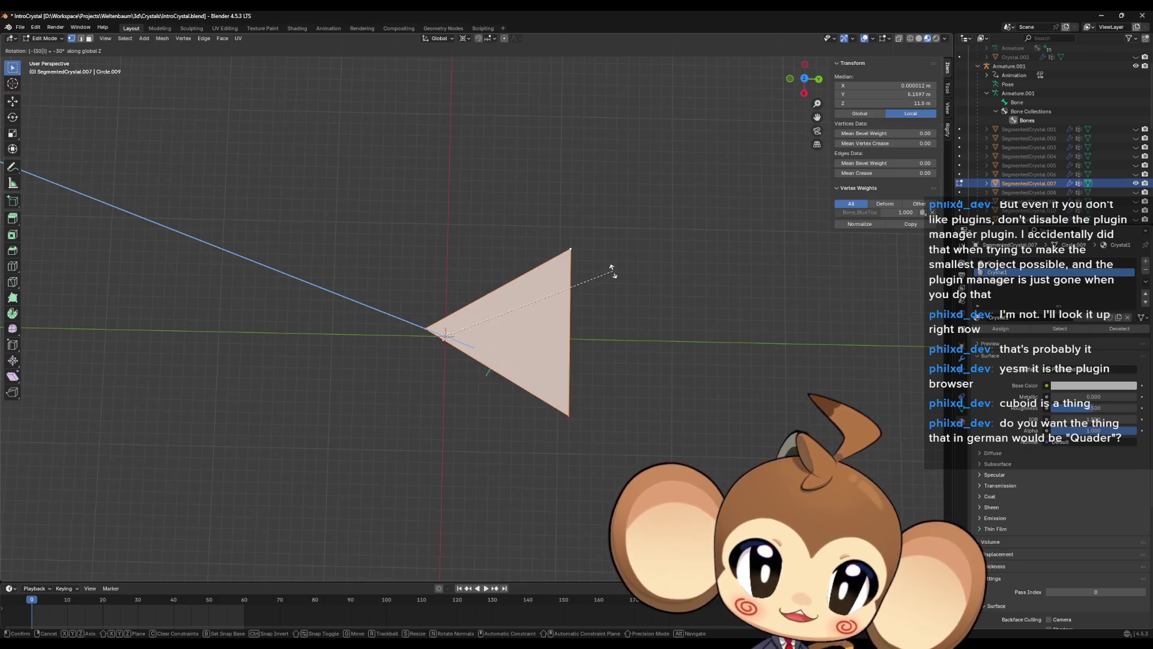
{"action": "key", "text": "Return"}
{"action": "mouse_move", "coordinate": [721, 297]}
{"action": "middle_mouse_down"}
{"action": "mouse_move", "coordinate": [690, 314]}
{"action": "mouse_move", "coordinate": [690, 288]}
{"action": "middle_mouse_up"}
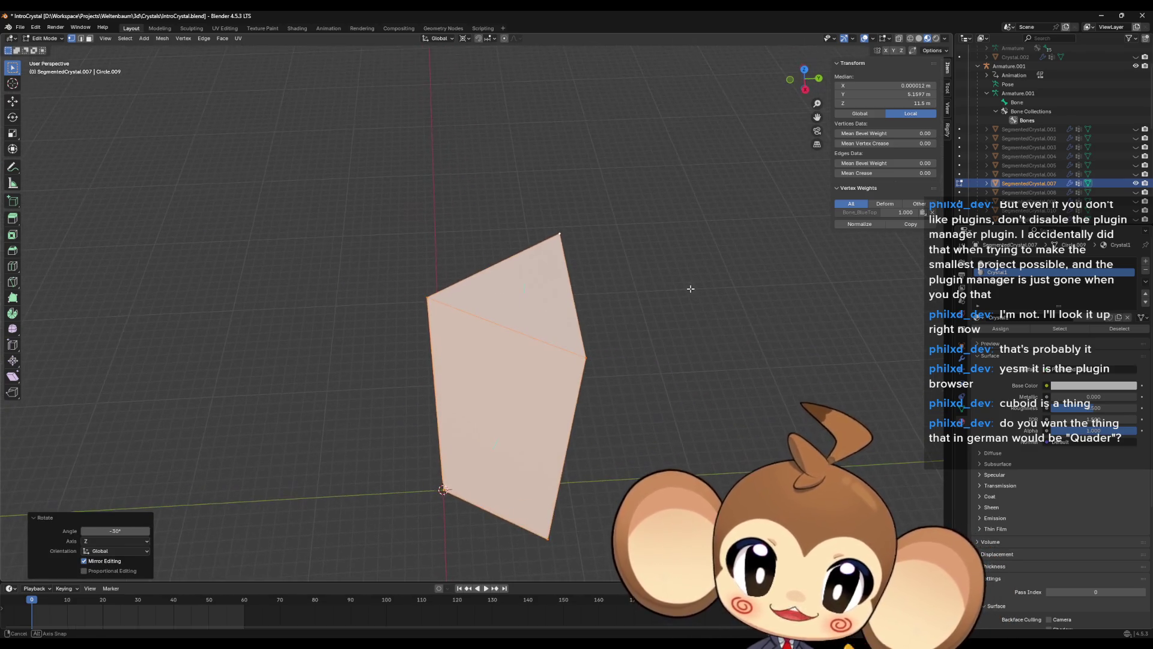
{"action": "key", "text": "ctrl+z"}
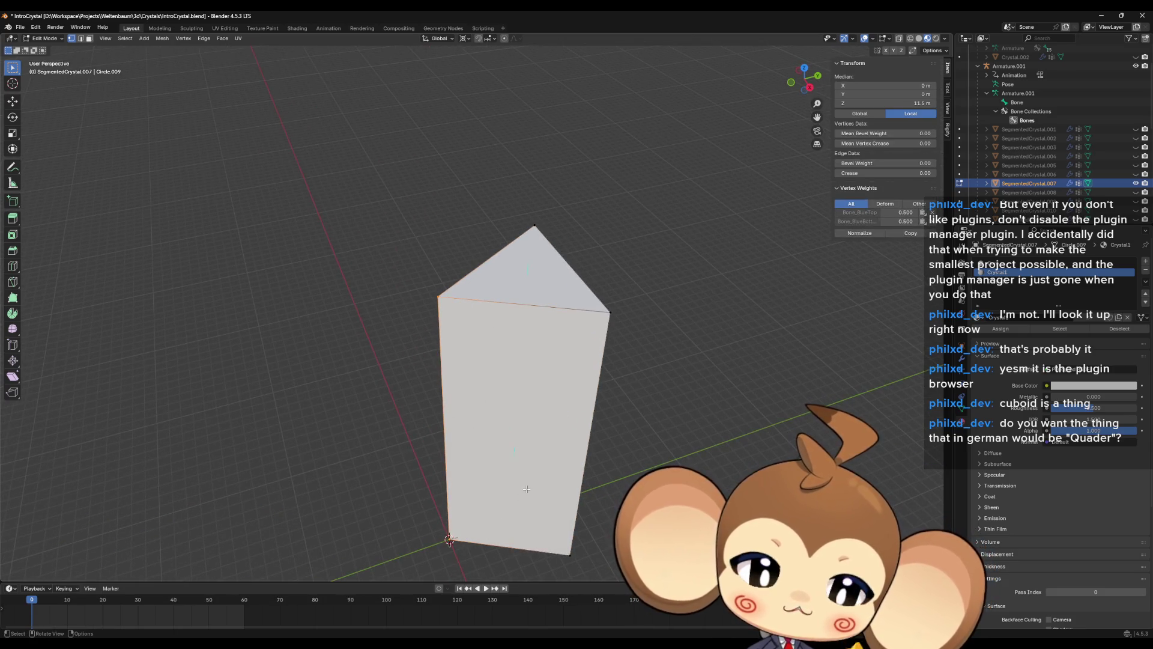
- Delete the selected vertices and box-select the one remaining face
{"action": "key", "text": "x"}
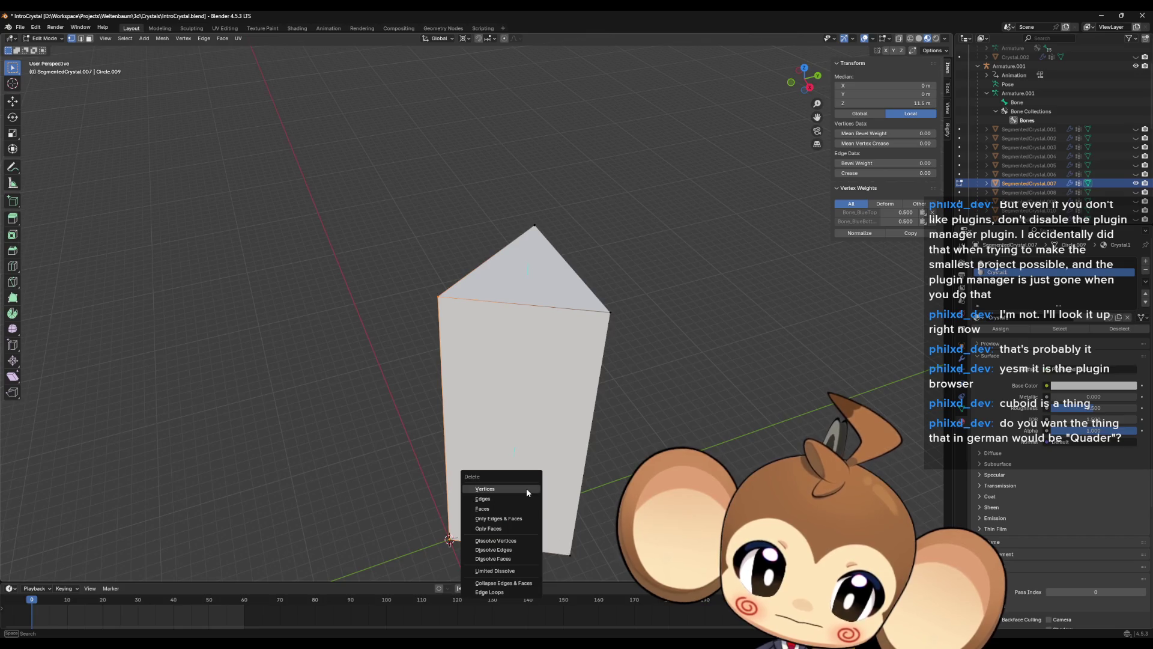
{"action": "left_click", "coordinate": [528, 493]}
{"action": "left_click_drag", "start_coordinate": [500, 191], "coordinate": [628, 573]}
- Extrude the face in place and scale it to 0 along Y, forming a box
{"action": "key", "text": "e"}
{"action": "key", "text": "Escape"}
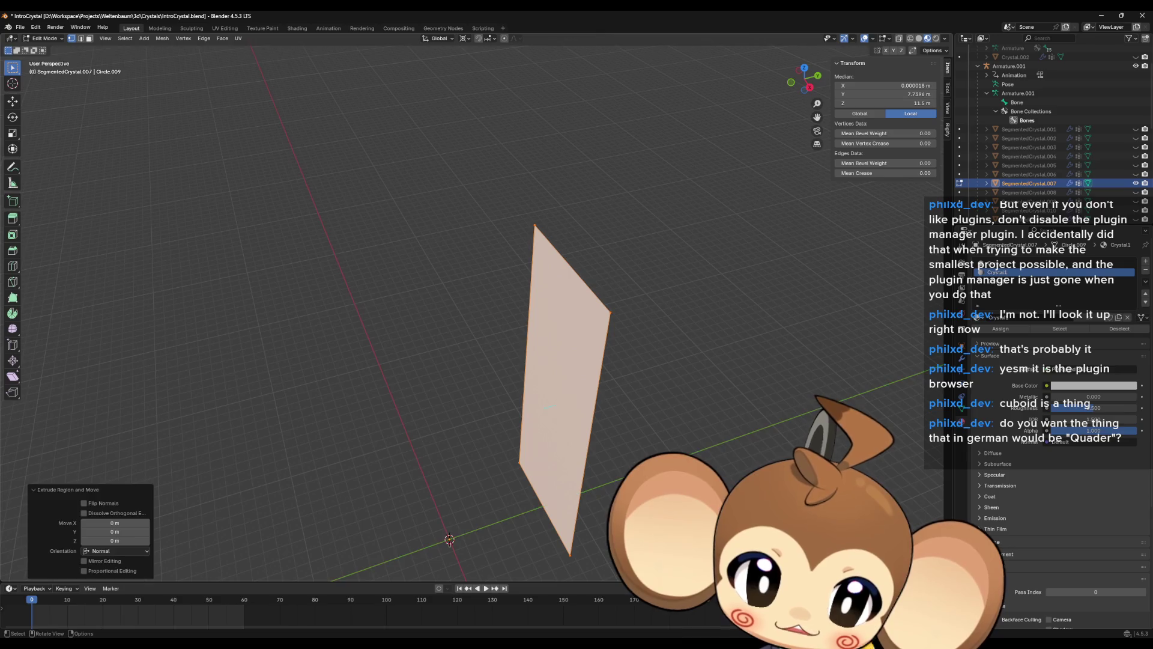
{"action": "key", "text": "s"}
{"action": "key", "text": "y"}
{"action": "key", "text": "0"}
{"action": "key", "text": "Return"}
{"action": "mouse_move", "coordinate": [652, 415]}
{"action": "middle_mouse_down"}
{"action": "mouse_move", "coordinate": [686, 445]}
{"action": "mouse_move", "coordinate": [751, 439]}
{"action": "middle_mouse_up"}
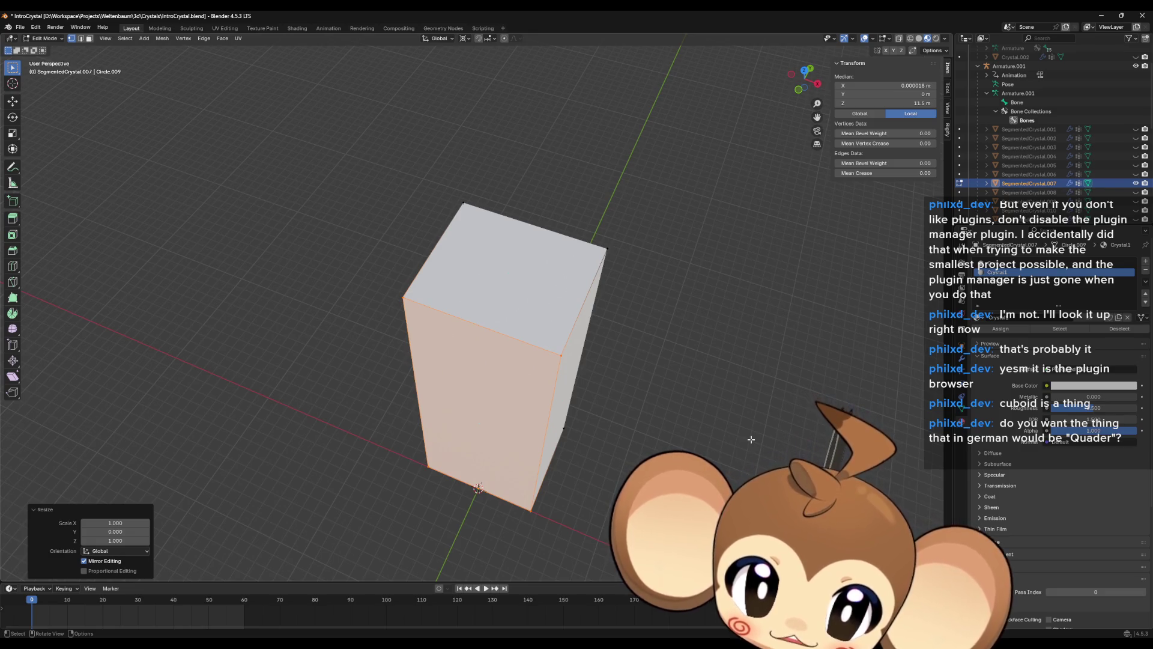
- Scale the front face to 0 along X, turning the box into a wedge
{"action": "key", "text": "s"}
{"action": "key", "text": "x"}
{"action": "key", "text": "0"}
{"action": "key", "text": "Return"}
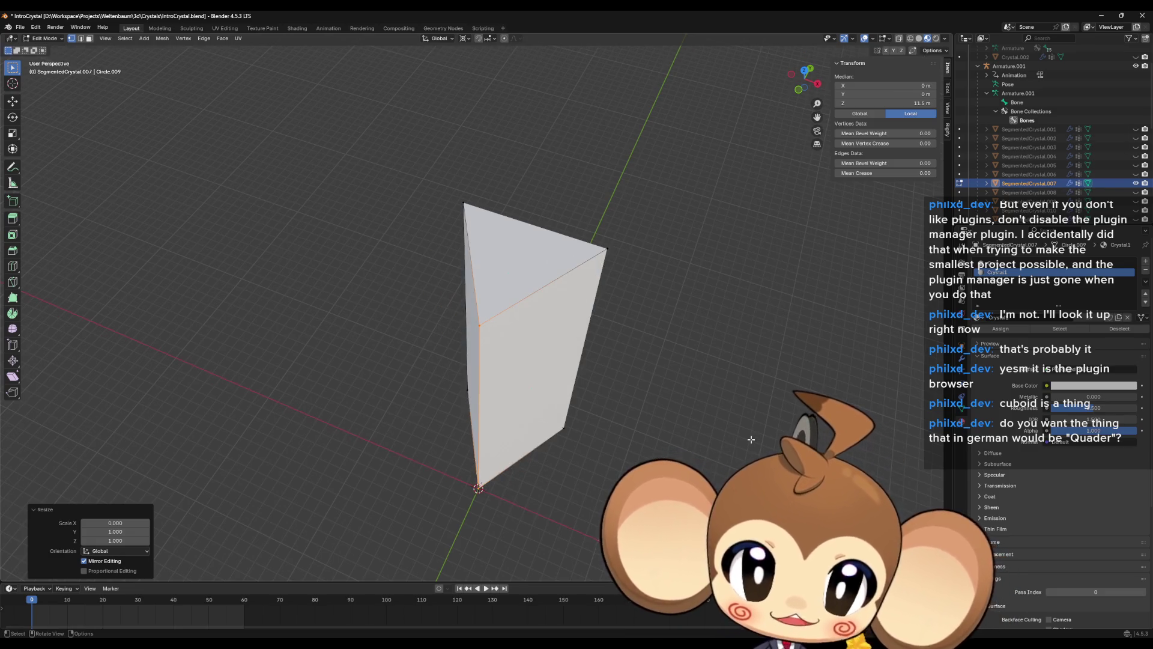
{"action": "mouse_move", "coordinate": [719, 394]}
{"action": "middle_mouse_down"}
{"action": "mouse_move", "coordinate": [782, 350]}
{"action": "mouse_move", "coordinate": [688, 369]}
{"action": "mouse_move", "coordinate": [662, 414]}
{"action": "mouse_move", "coordinate": [631, 355]}
{"action": "mouse_move", "coordinate": [631, 401]}
{"action": "mouse_move", "coordinate": [511, 333]}
{"action": "mouse_move", "coordinate": [589, 320]}
{"action": "mouse_move", "coordinate": [628, 341]}
{"action": "middle_mouse_up"}
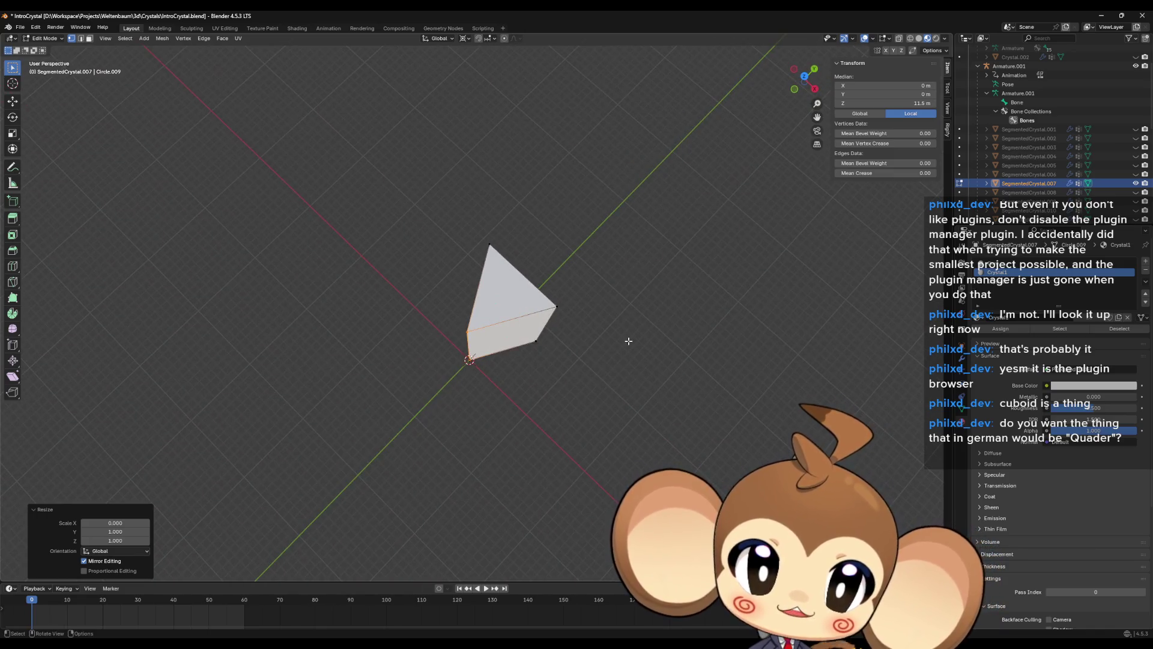
- Rotate the whole crystal mesh 30° about Z and orbit to check the prism
{"action": "key", "text": "a"}
{"action": "key", "text": "r"}
{"action": "type", "text": "z"}
{"action": "type", "text": "30"}
{"action": "key", "text": "Return"}
{"action": "mouse_move", "coordinate": [680, 378]}
{"action": "middle_mouse_down"}
{"action": "mouse_move", "coordinate": [715, 329]}
{"action": "mouse_move", "coordinate": [641, 308]}
{"action": "middle_mouse_up"}
{"action": "middle_click_drag", "start_coordinate": [635, 331], "coordinate": [664, 337]}
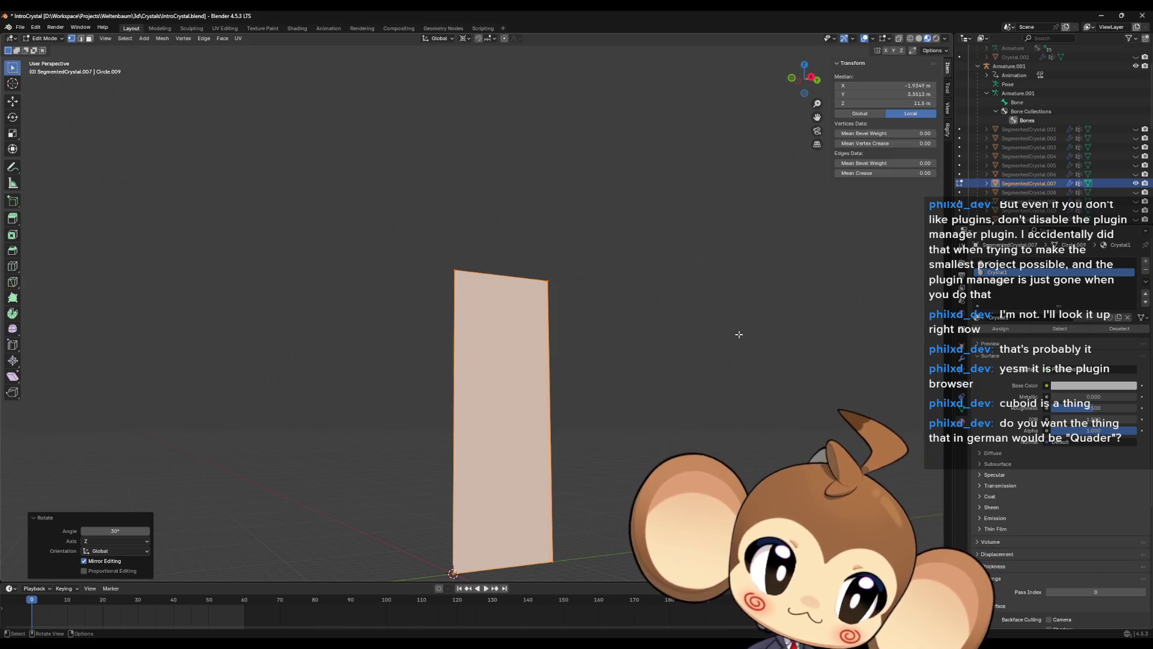
{"action": "mouse_move", "coordinate": [739, 341]}
{"action": "middle_mouse_down"}
{"action": "mouse_move", "coordinate": [749, 412]}
{"action": "mouse_move", "coordinate": [775, 420]}
{"action": "mouse_move", "coordinate": [748, 426]}
{"action": "middle_mouse_up"}
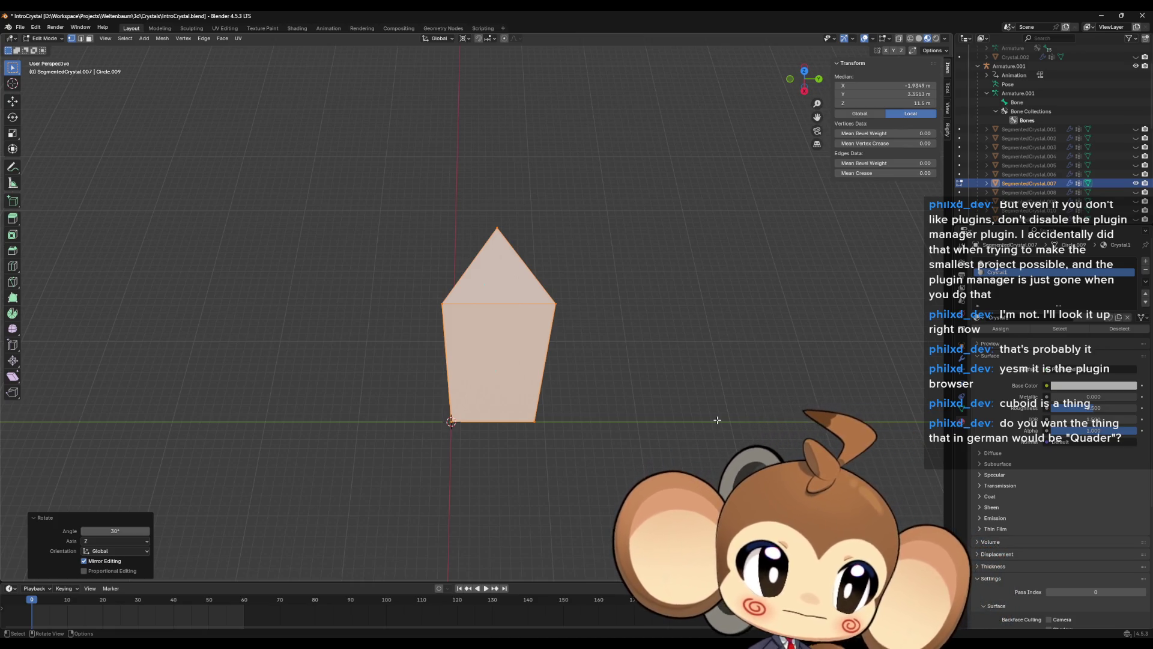
{"action": "mouse_move", "coordinate": [581, 316]}
{"action": "middle_mouse_down"}
{"action": "mouse_move", "coordinate": [546, 376]}
{"action": "mouse_move", "coordinate": [589, 306]}
{"action": "mouse_move", "coordinate": [677, 351]}
{"action": "mouse_move", "coordinate": [564, 396]}
{"action": "mouse_move", "coordinate": [536, 328]}
{"action": "mouse_move", "coordinate": [538, 386]}
{"action": "mouse_move", "coordinate": [500, 346]}
{"action": "middle_mouse_up"}
{"action": "scroll", "coordinate": [513, 361], "scroll_direction": "down", "scroll_amount": 3}
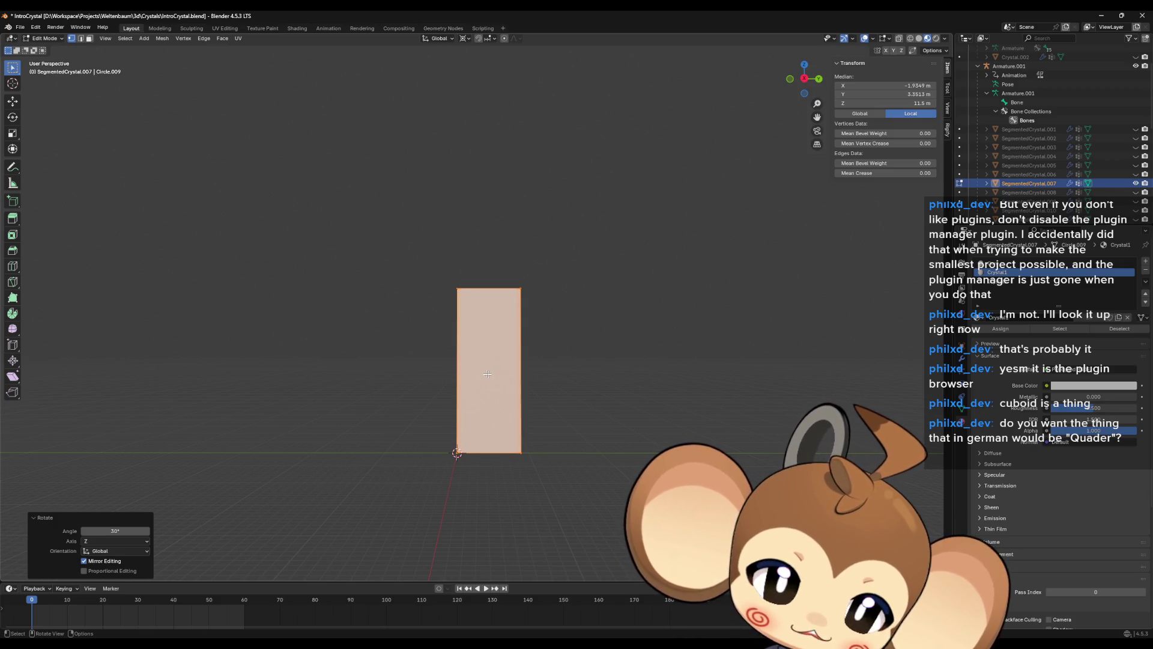
{"action": "mouse_move", "coordinate": [532, 370]}
{"action": "middle_mouse_down"}
{"action": "mouse_move", "coordinate": [566, 371]}
{"action": "mouse_move", "coordinate": [540, 405]}
{"action": "mouse_move", "coordinate": [539, 380]}
{"action": "mouse_move", "coordinate": [543, 399]}
{"action": "middle_mouse_up"}
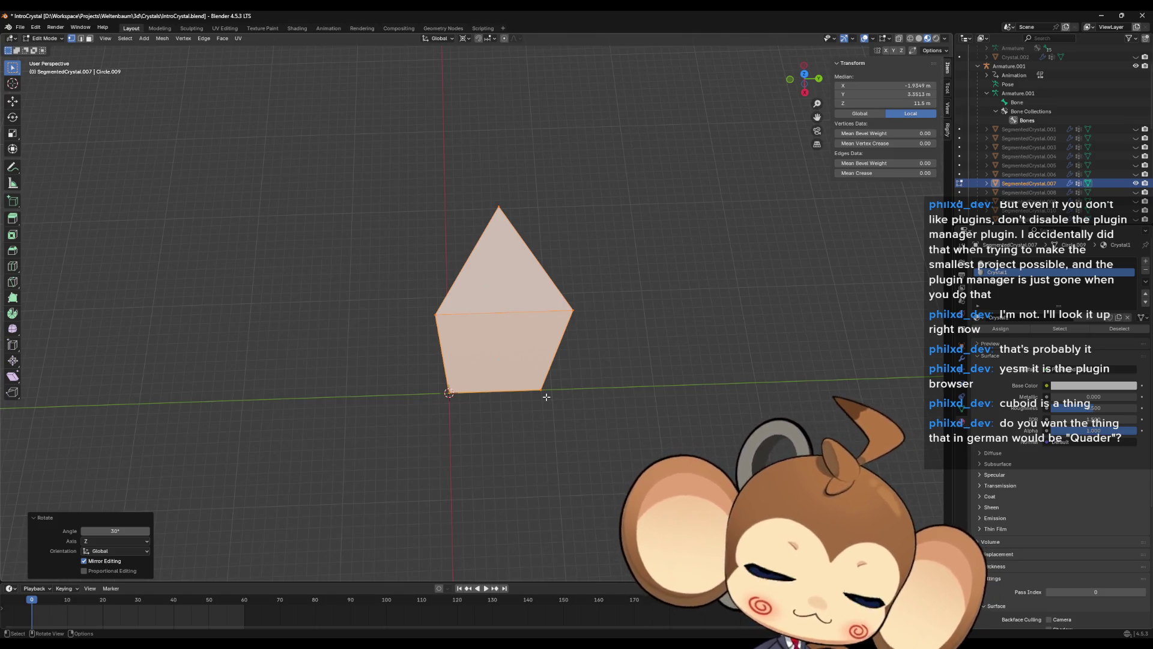
{"action": "mouse_move", "coordinate": [555, 324]}
{"action": "middle_mouse_down"}
{"action": "mouse_move", "coordinate": [565, 330]}
{"action": "mouse_move", "coordinate": [549, 394]}
{"action": "mouse_move", "coordinate": [558, 343]}
{"action": "mouse_move", "coordinate": [582, 368]}
{"action": "mouse_move", "coordinate": [578, 384]}
{"action": "middle_mouse_up"}
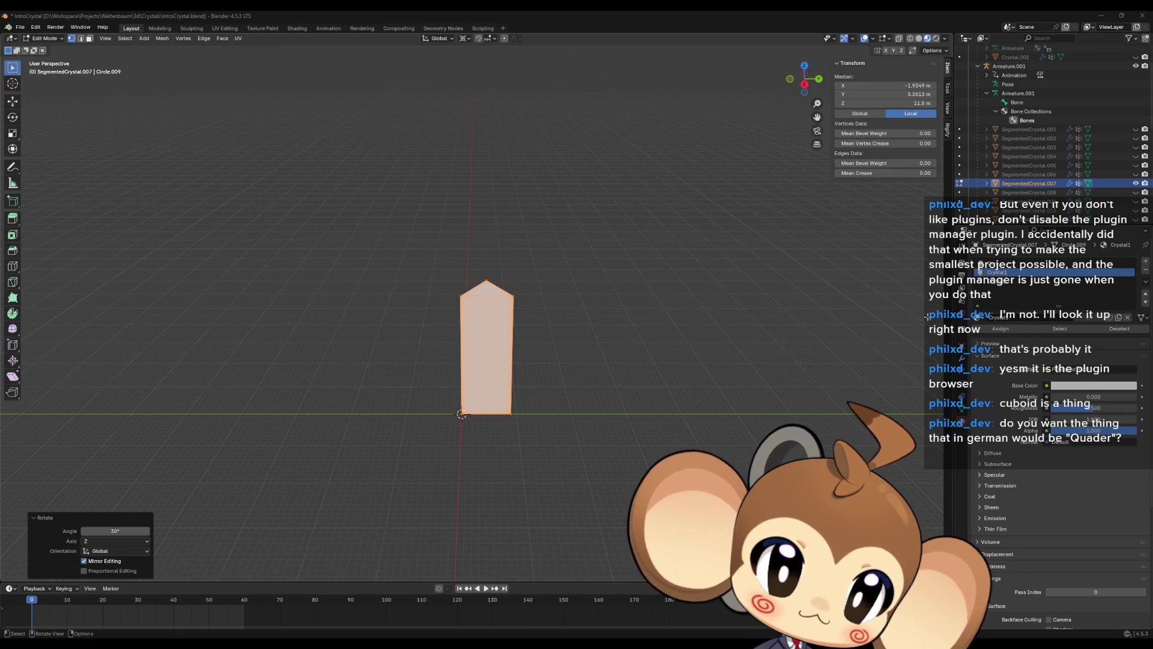
- Show the Object Data properties with shape keys, return to Object Mode, then switch to Unreal
{"action": "middle_click_drag", "start_coordinate": [713, 296], "coordinate": [687, 339]}
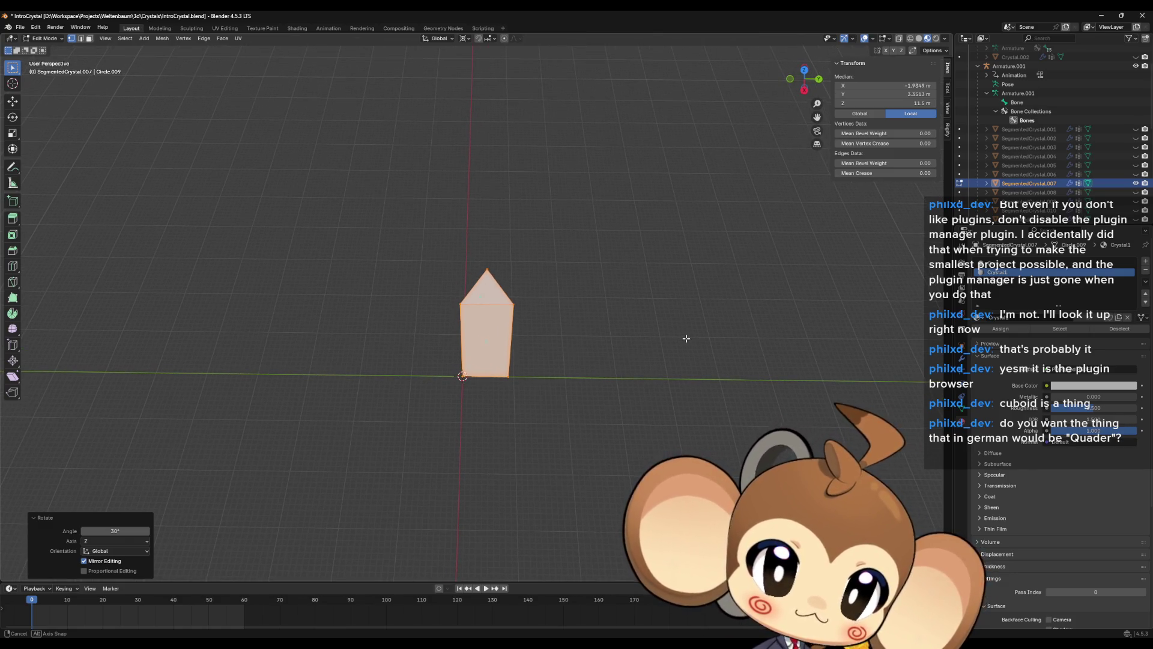
{"action": "middle_click_drag", "start_coordinate": [686, 338], "coordinate": [685, 291]}
{"action": "scroll", "coordinate": [1075, 386], "scroll_direction": "down", "scroll_amount": 7}
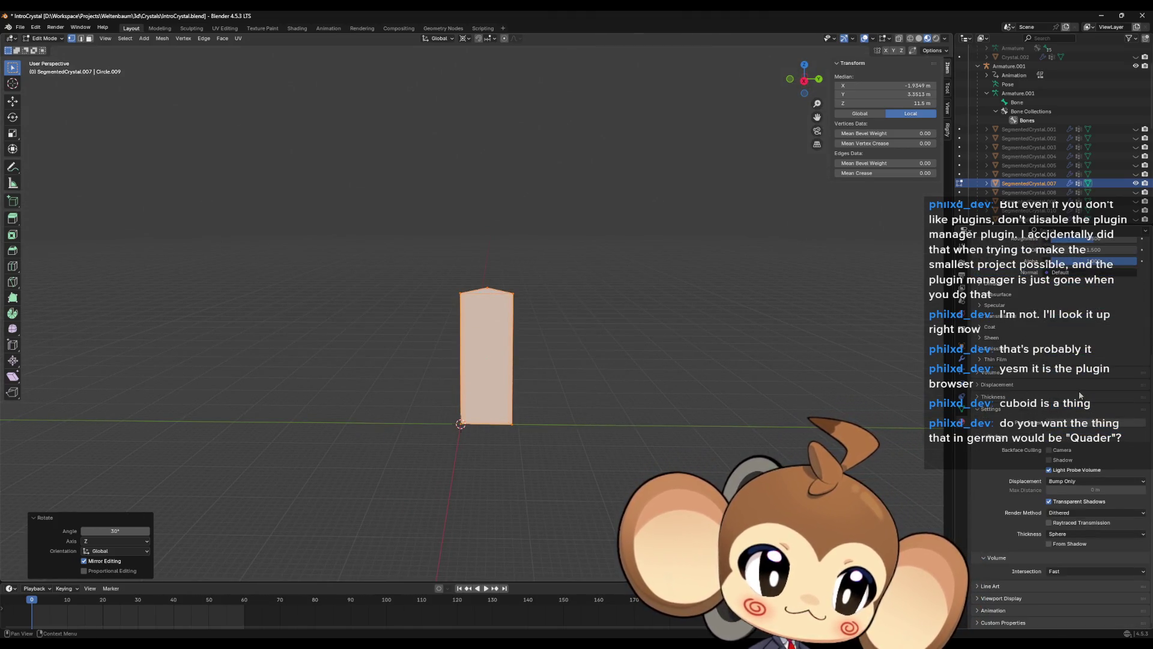
{"action": "left_click", "coordinate": [961, 411]}
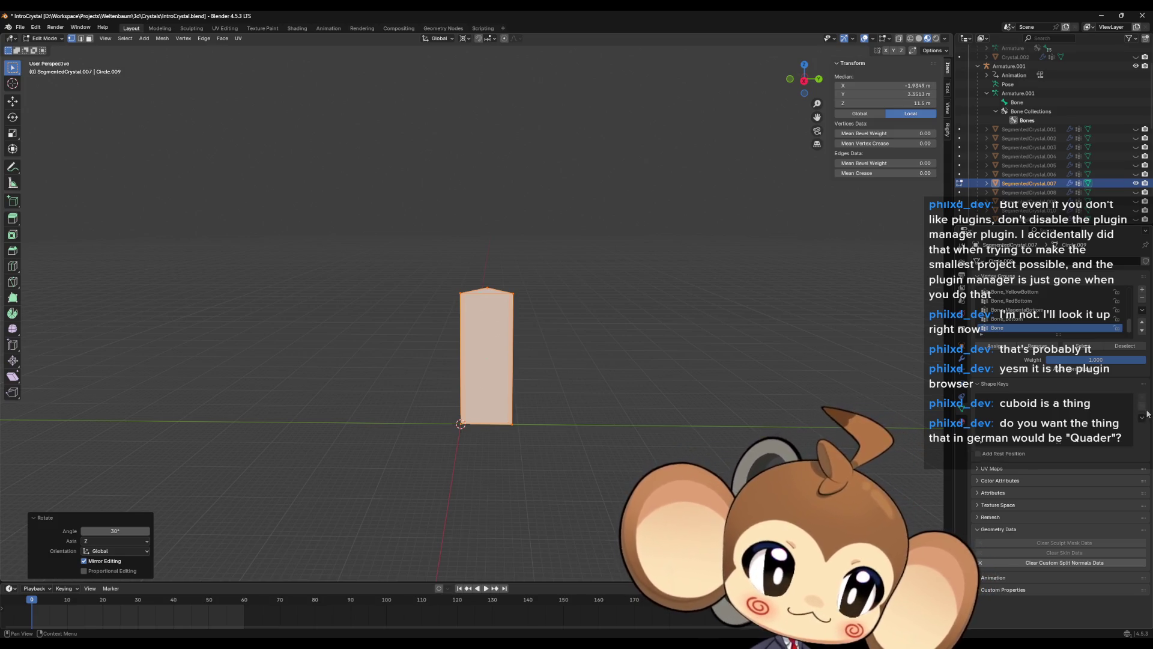
{"action": "middle_click_drag", "start_coordinate": [679, 373], "coordinate": [694, 388]}
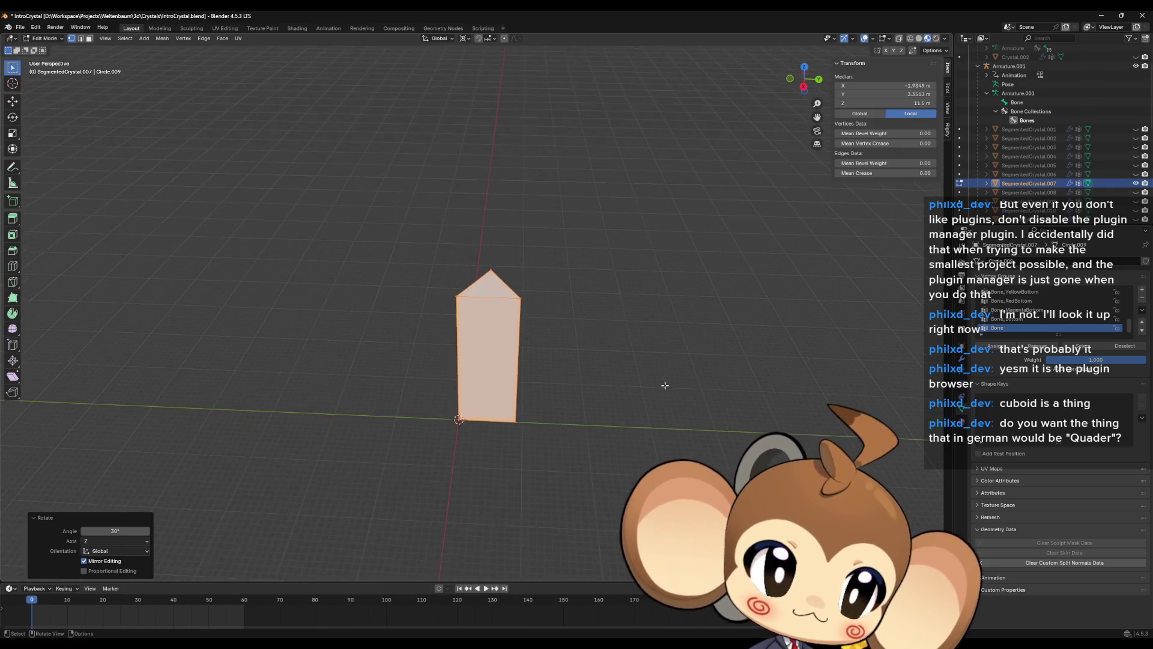
{"action": "scroll", "coordinate": [664, 384], "scroll_direction": "up", "scroll_amount": 3}
{"action": "key", "text": "Tab"}
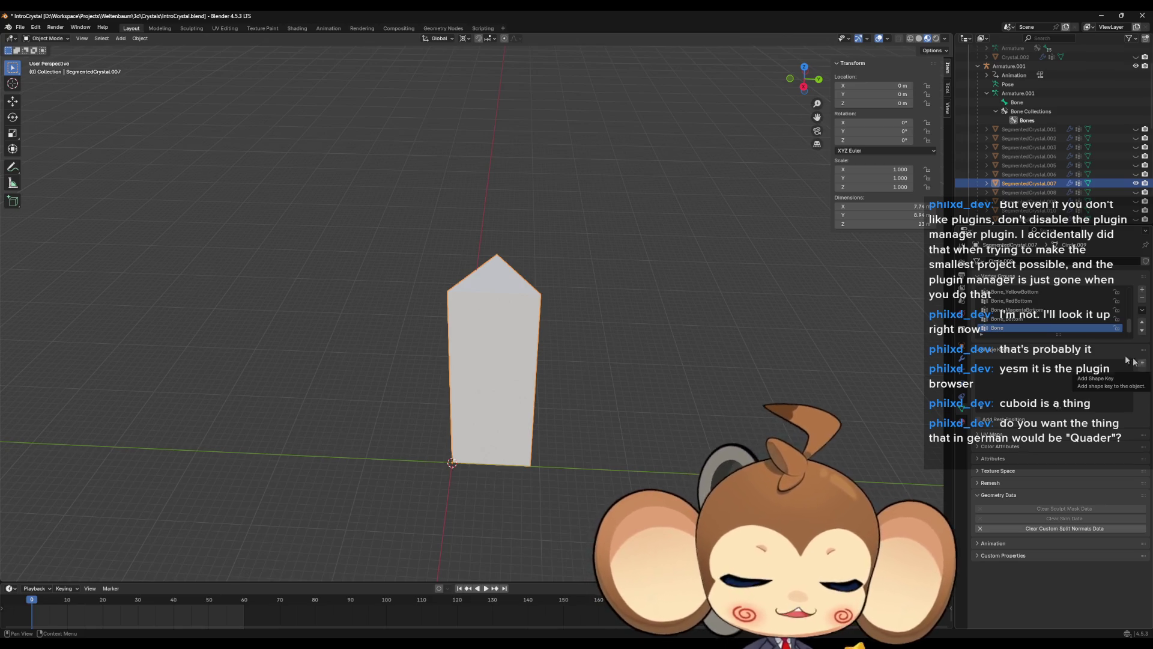
{"action": "key", "text": "alt+Tab"}
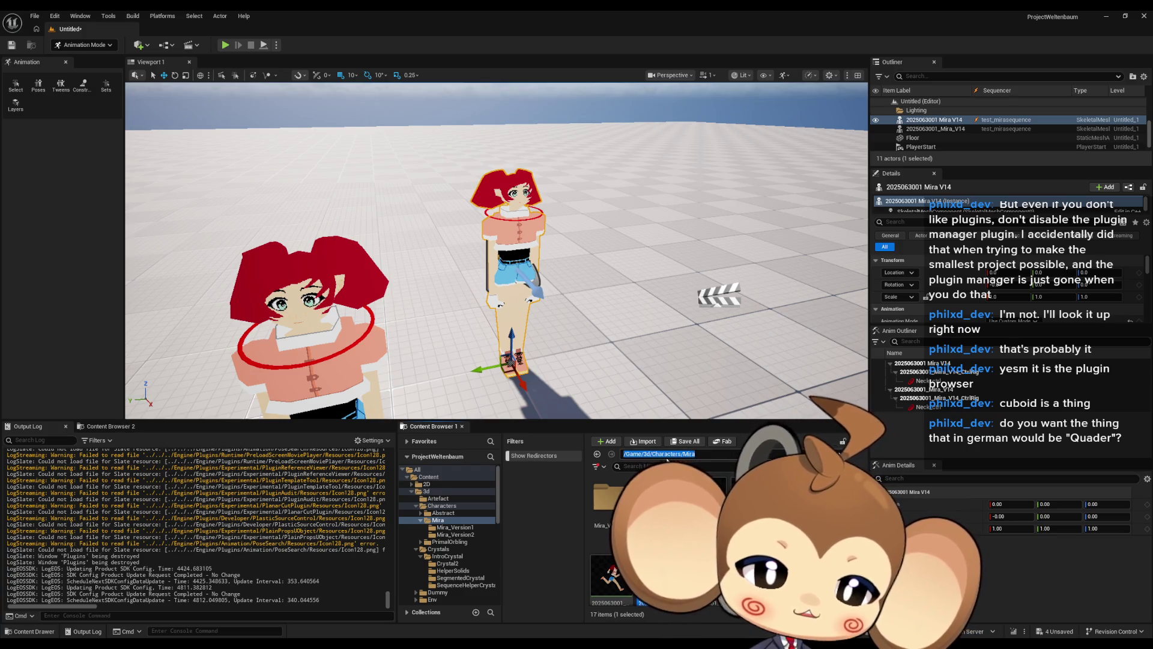
- Browse the Content Browser to Content > Maps > Intro > test
{"action": "left_click", "coordinate": [658, 453]}
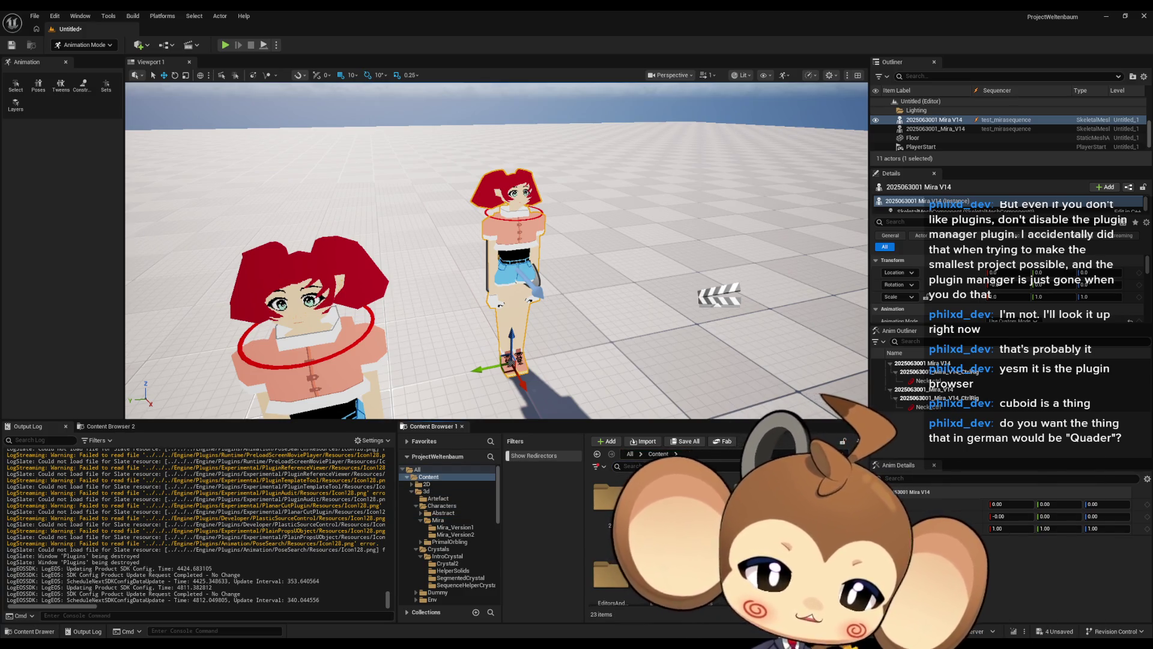
{"action": "left_click", "coordinate": [430, 537]}
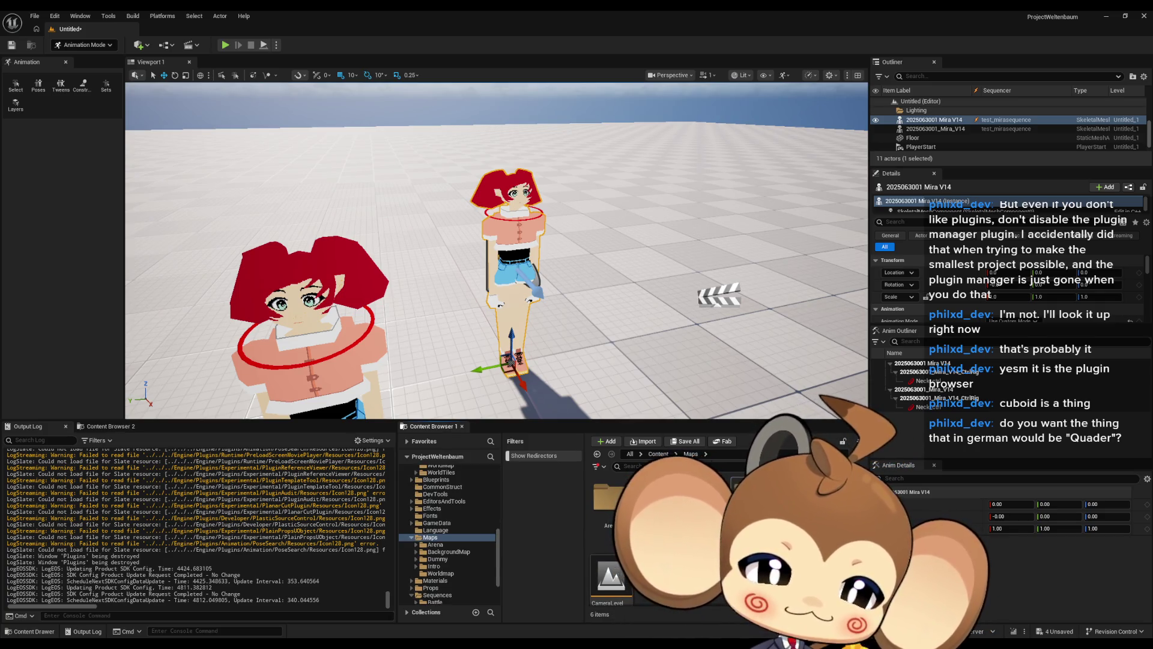
{"action": "left_click", "coordinate": [434, 566]}
{"action": "scroll", "coordinate": [661, 529], "scroll_direction": "down", "scroll_amount": 2}
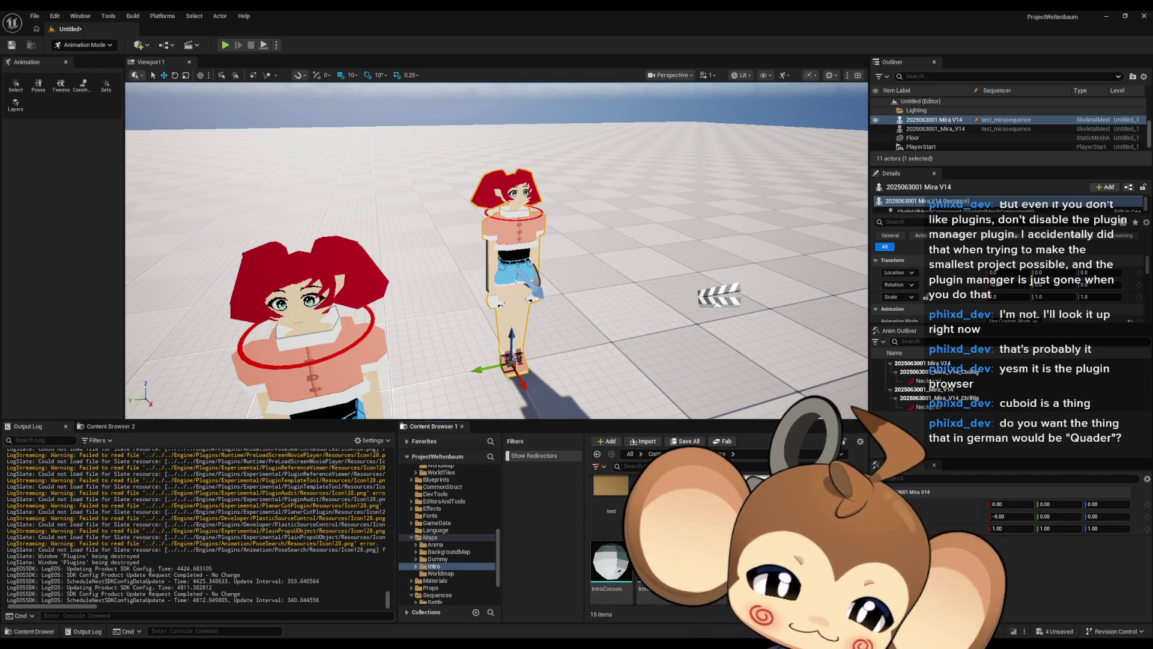
{"action": "scroll", "coordinate": [661, 529], "scroll_direction": "up", "scroll_amount": 2}
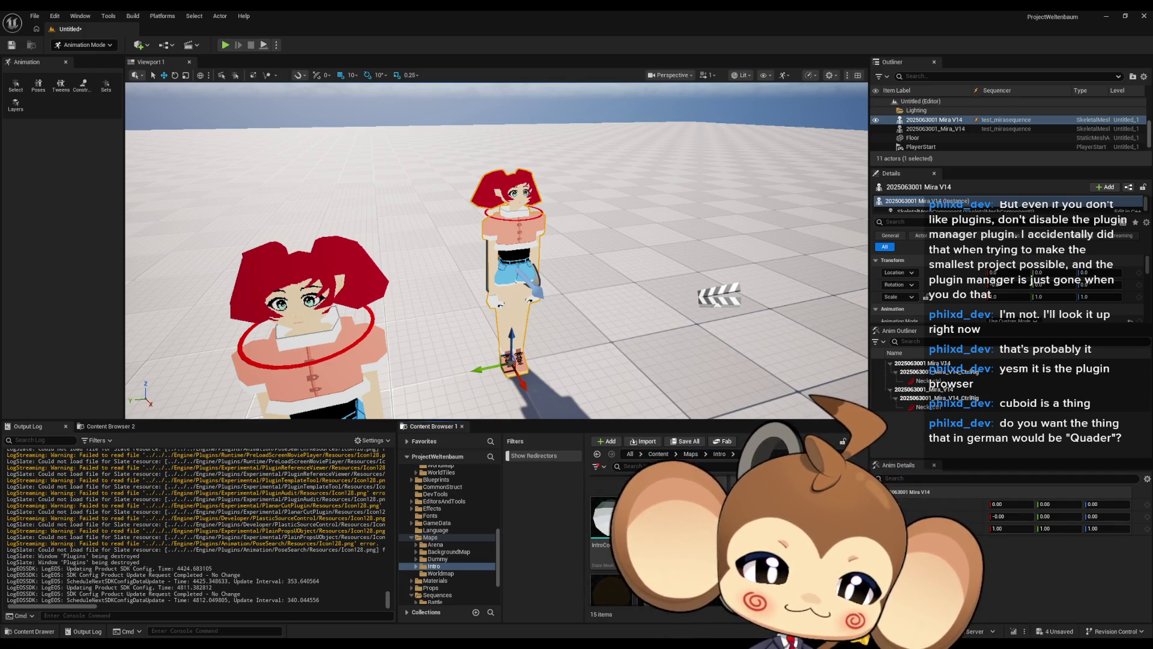
{"action": "double_click", "coordinate": [610, 498]}
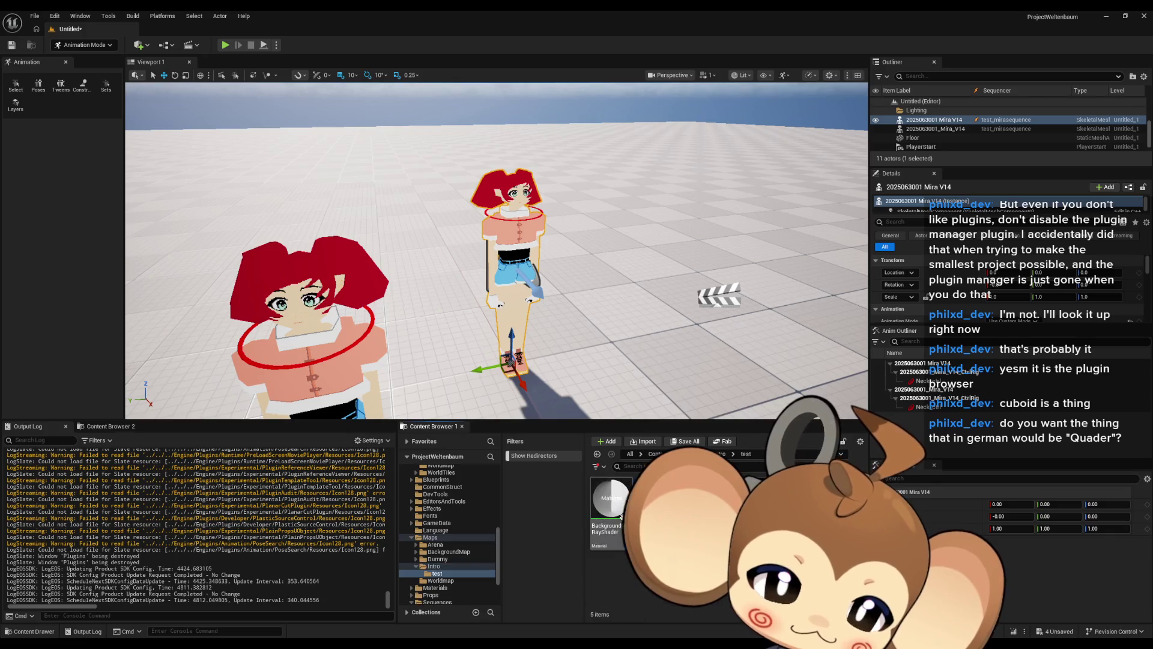
- Inspect the IntroCocoon2Armature_RiftOpen animation's curve, then minimize Unreal and return to Blender
{"action": "double_click", "coordinate": [652, 499]}
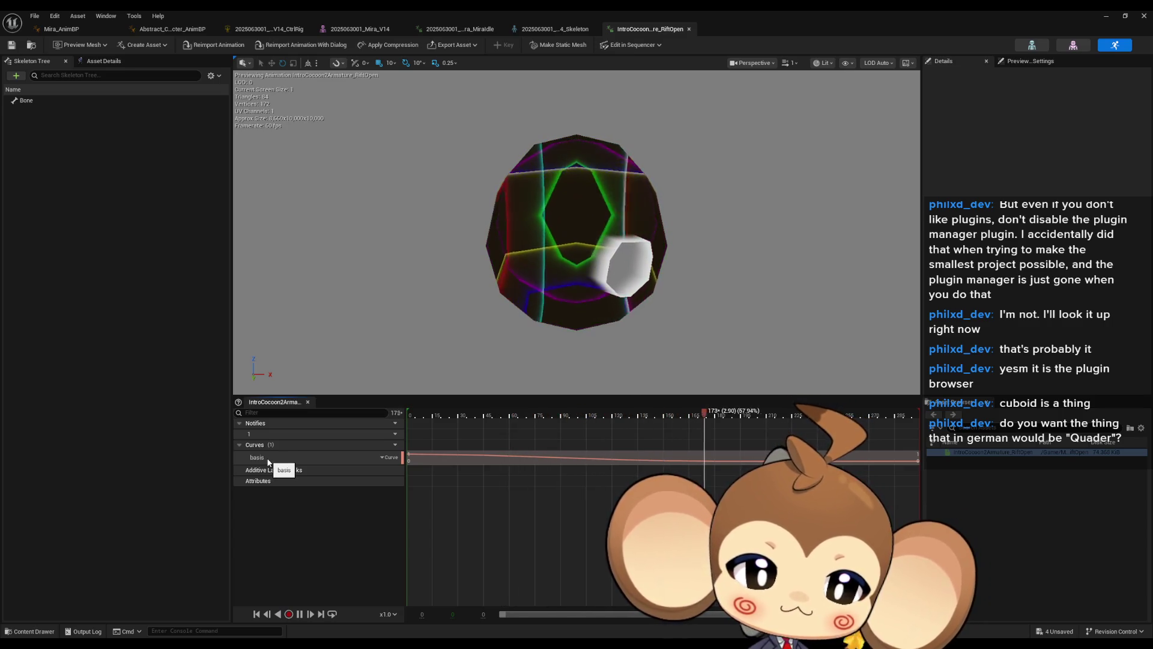
{"action": "left_click", "coordinate": [1112, 16]}
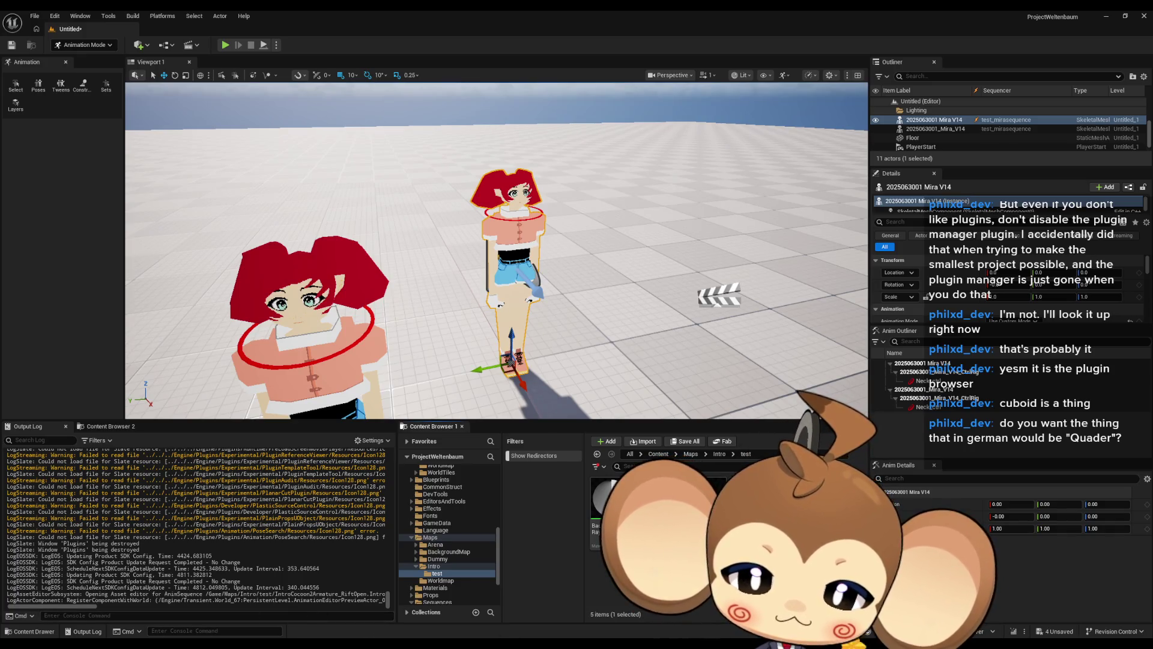
{"action": "key", "text": "alt+Tab"}
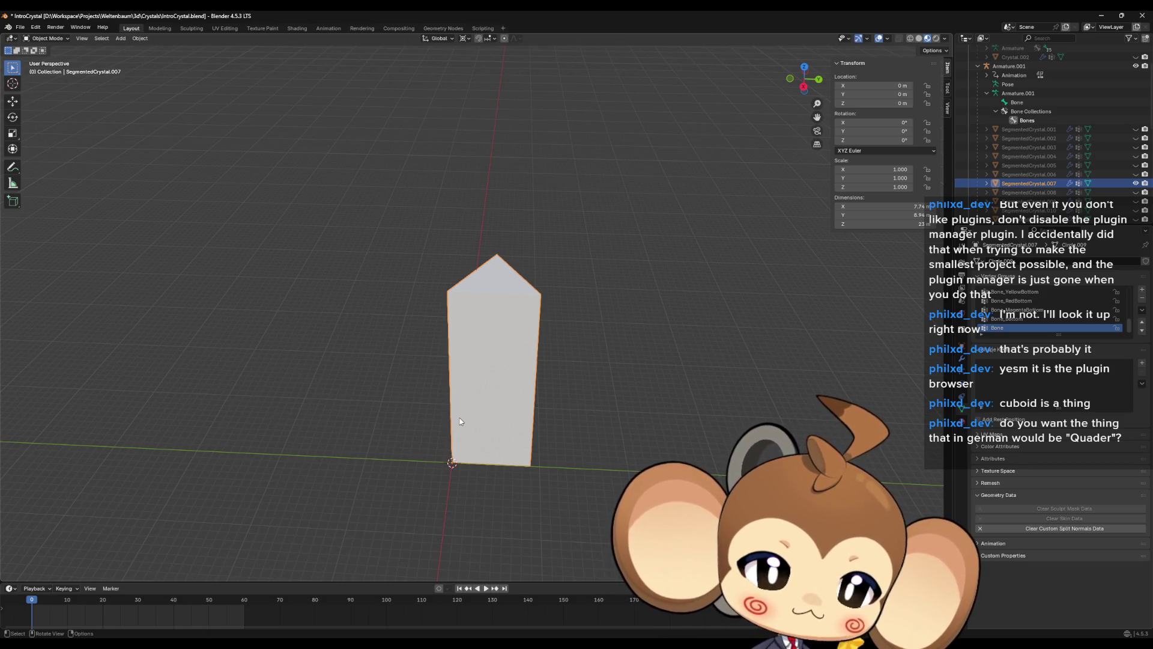
- Add a Basis and a second shape key to SegmentedCrystal.007, renaming the second 'Square'
{"action": "mouse_move", "coordinate": [525, 303]}
{"action": "middle_mouse_down"}
{"action": "mouse_move", "coordinate": [551, 332]}
{"action": "mouse_move", "coordinate": [550, 398]}
{"action": "mouse_move", "coordinate": [550, 380]}
{"action": "middle_mouse_up"}
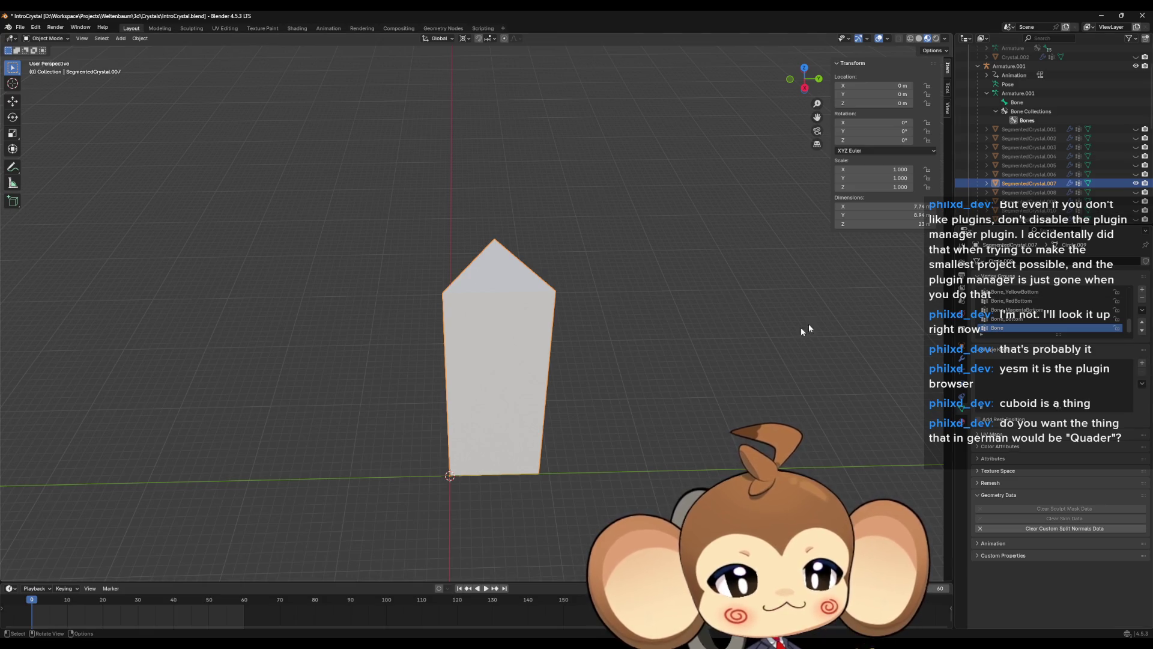
{"action": "middle_click_drag", "start_coordinate": [624, 350], "coordinate": [790, 286]}
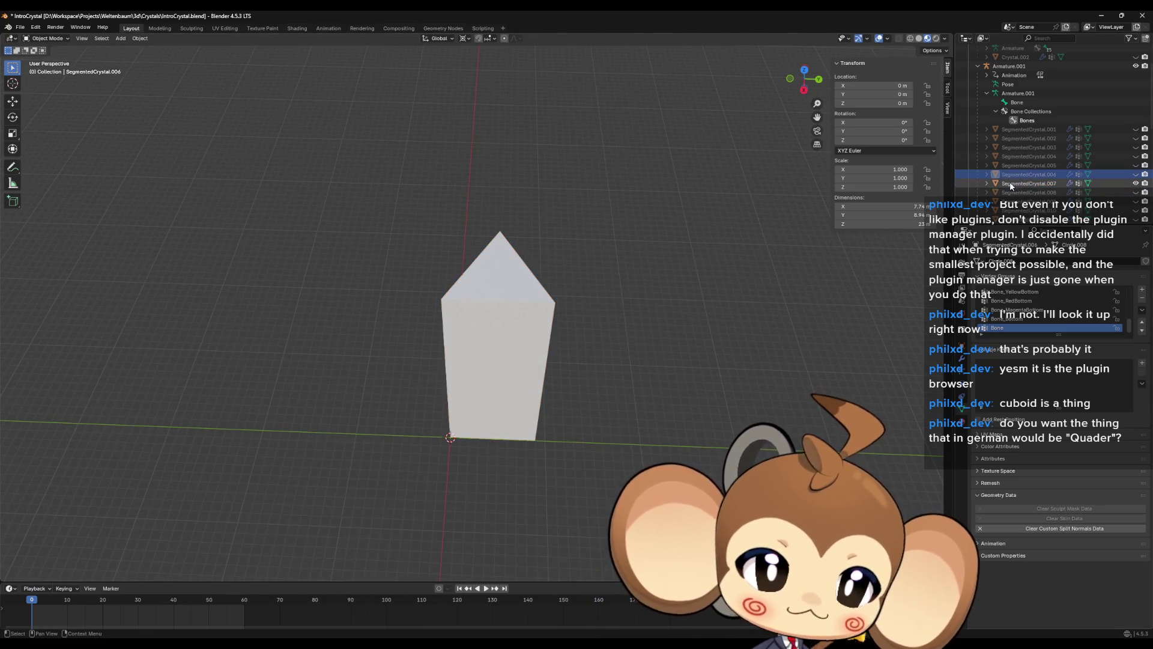
{"action": "left_click", "coordinate": [1142, 364]}
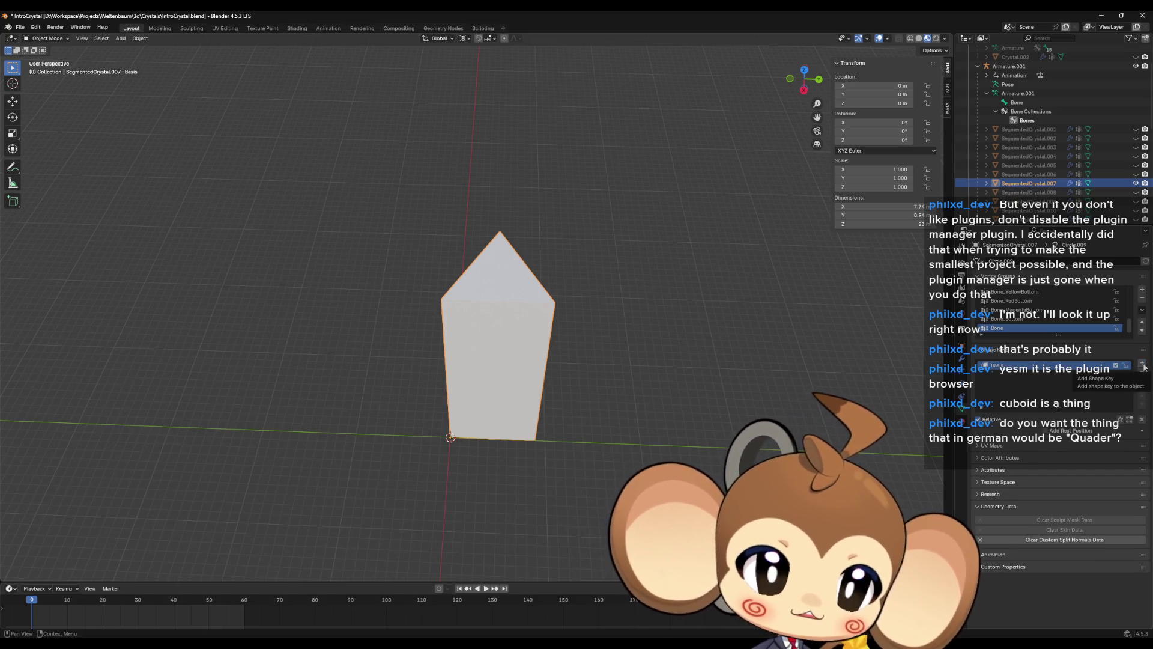
{"action": "left_click", "coordinate": [1143, 364]}
{"action": "double_click", "coordinate": [1048, 376]}
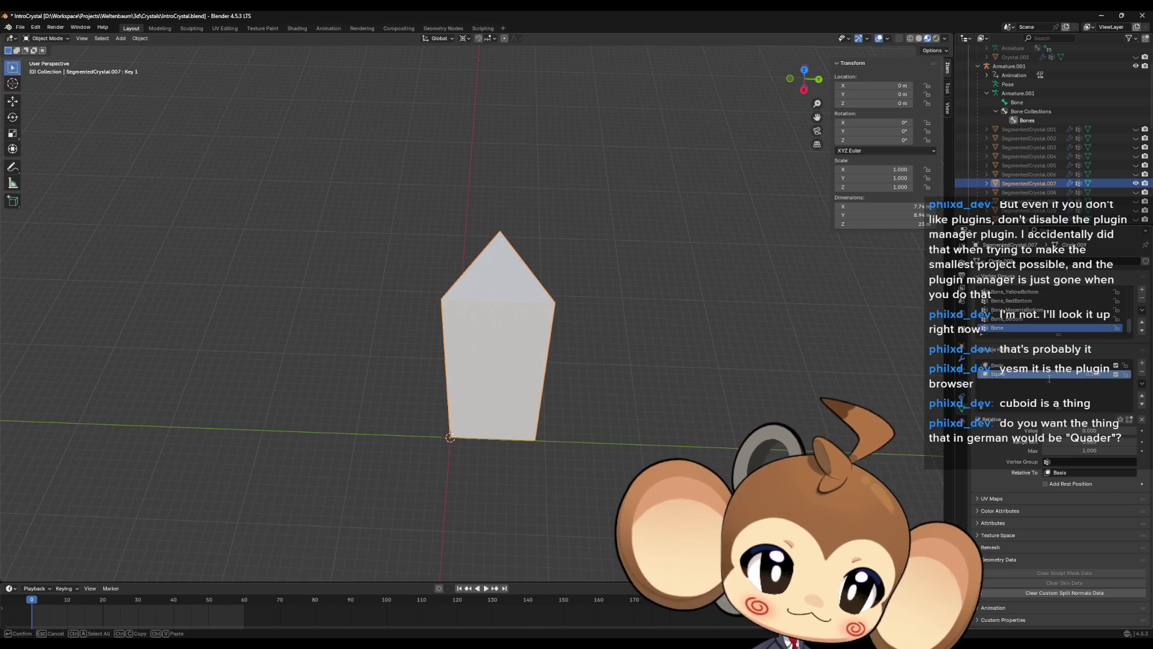
{"action": "key", "text": "Return"}
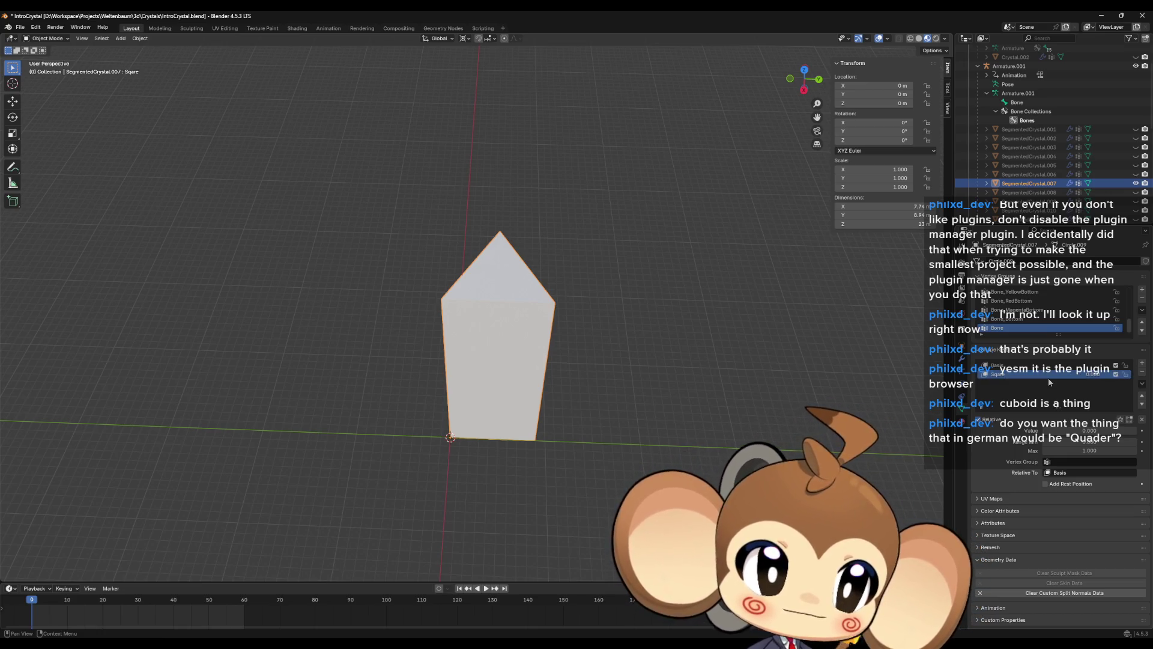
- In Edit Mode, rotate the crystal mesh -30° about Z with 'rz-30'
{"action": "key", "text": "Tab"}
{"action": "middle_click_drag", "start_coordinate": [515, 307], "coordinate": [522, 287]}
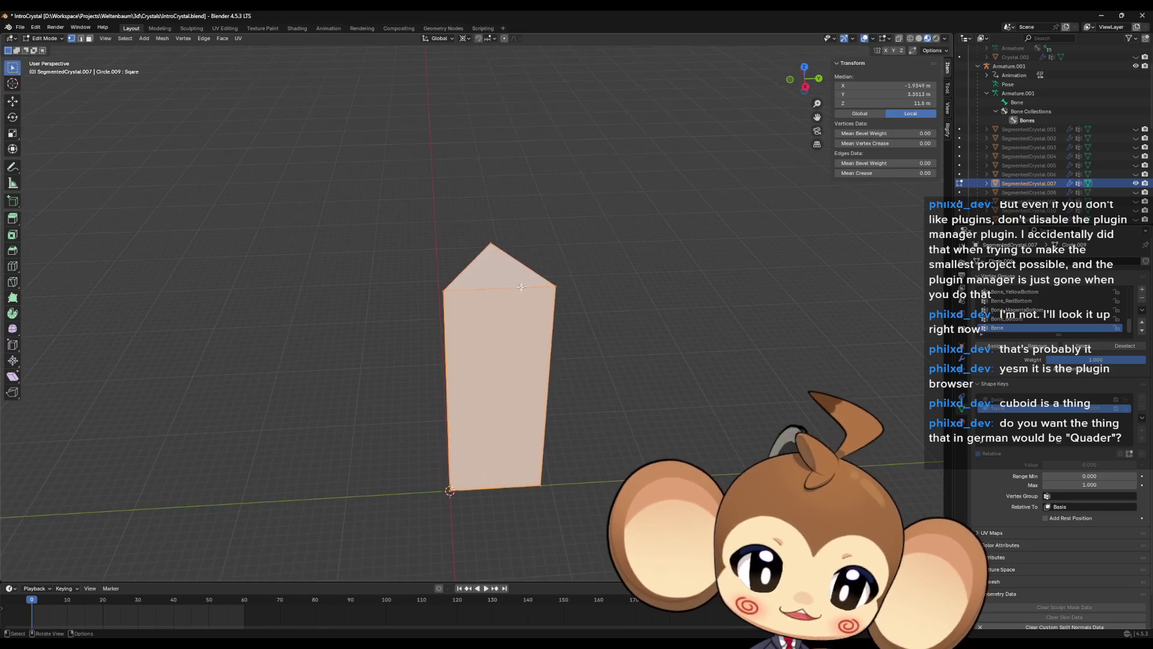
{"action": "middle_click_drag", "start_coordinate": [443, 294], "coordinate": [463, 330]}
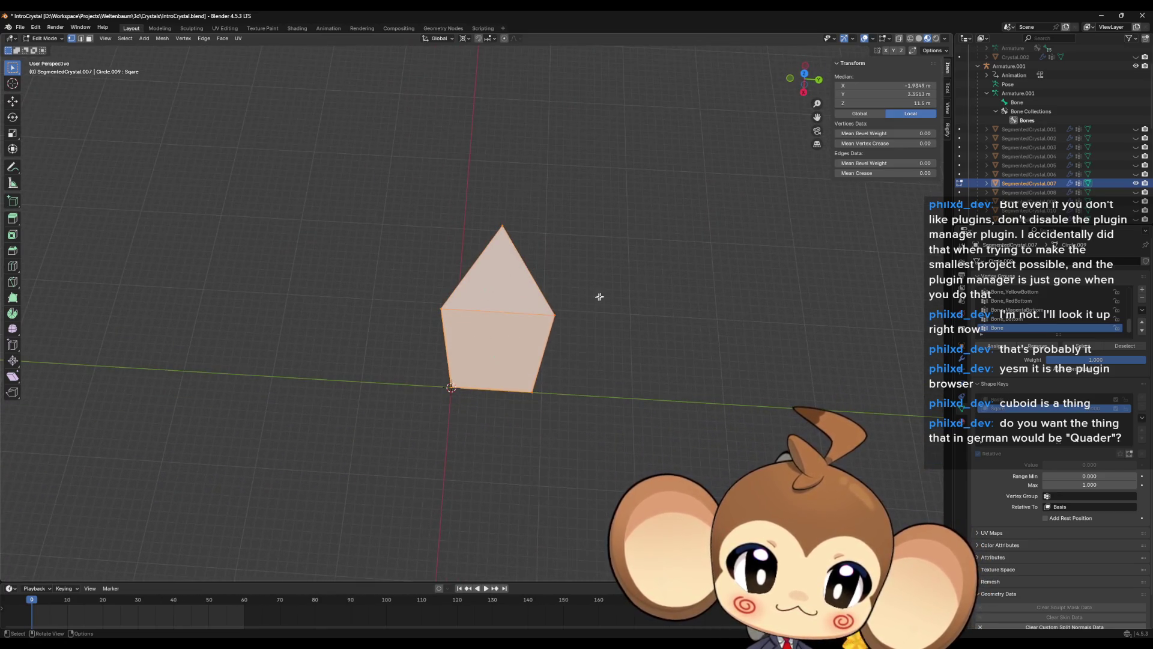
{"action": "middle_click_drag", "start_coordinate": [600, 296], "coordinate": [605, 317]}
{"action": "type", "text": "rz"}
{"action": "type", "text": "-30"}
{"action": "key", "text": "Return"}
- Select the prism's bottom vertex at the origin
{"action": "middle_click_drag", "start_coordinate": [544, 311], "coordinate": [500, 296]}
{"action": "left_click", "coordinate": [500, 297]}
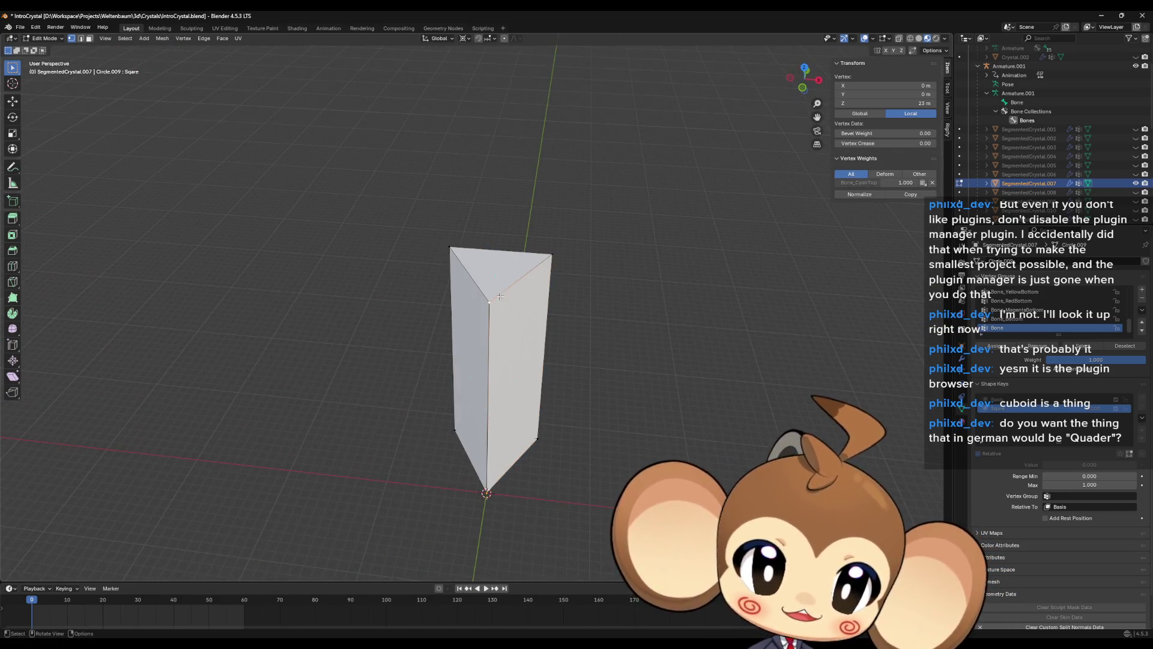
{"action": "left_click", "coordinate": [493, 488], "text": "shift"}
{"action": "mouse_move", "coordinate": [493, 488]}
{"action": "middle_mouse_down"}
{"action": "mouse_move", "coordinate": [517, 503]}
{"action": "mouse_move", "coordinate": [520, 447]}
{"action": "middle_mouse_up"}
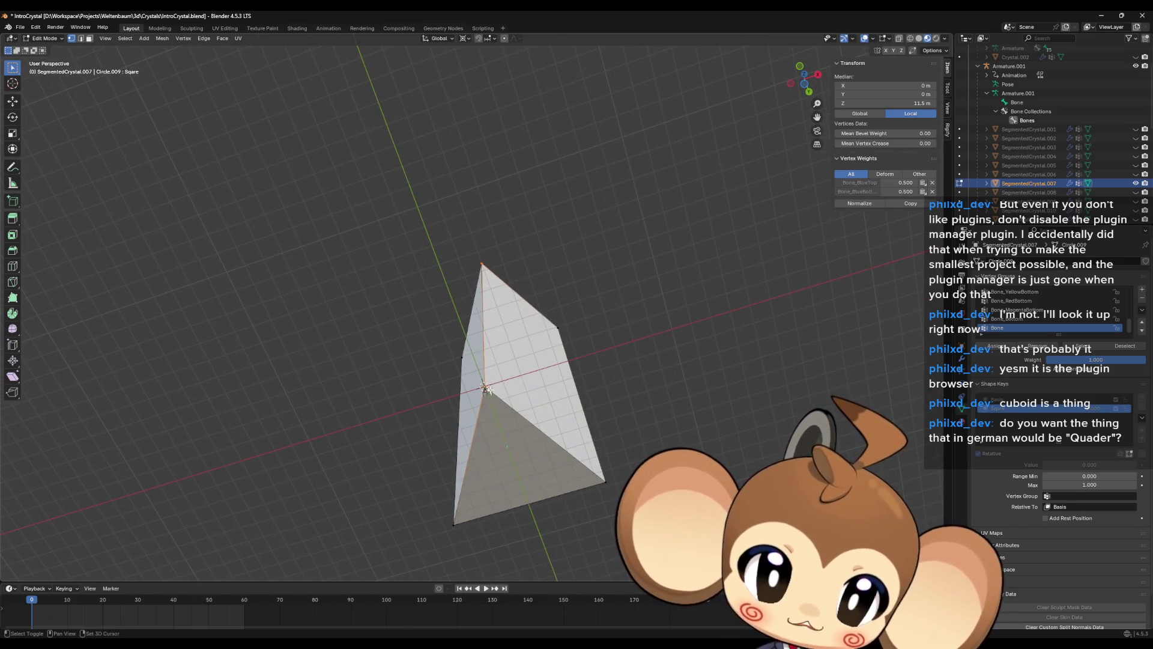
{"action": "left_click", "coordinate": [487, 388]}
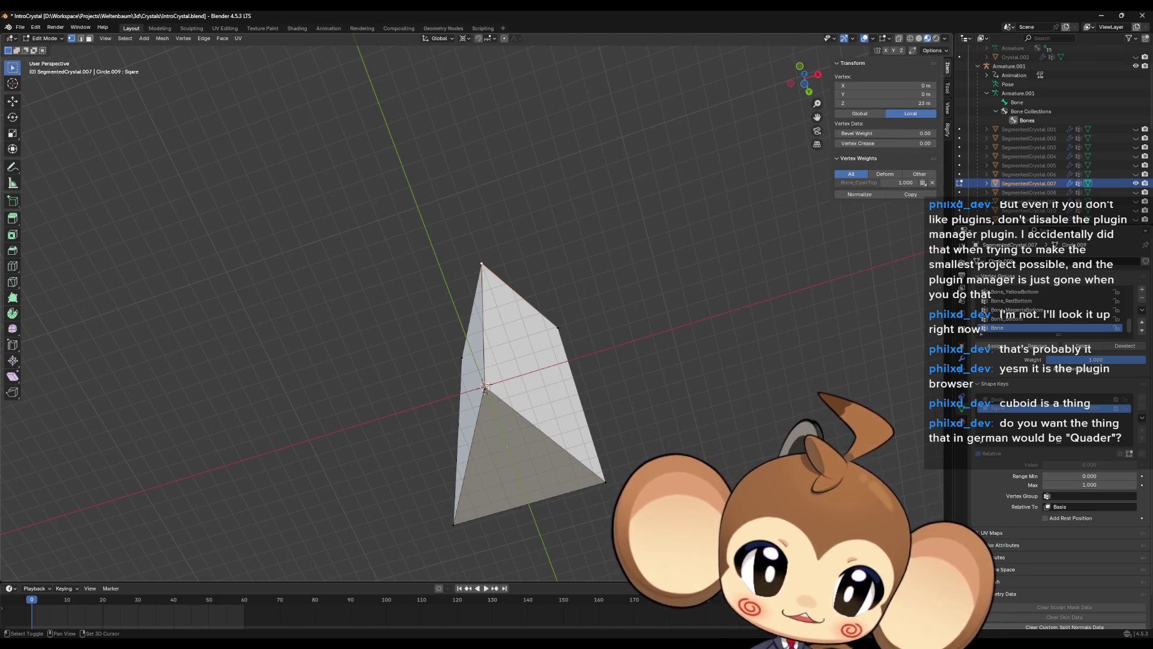
{"action": "key", "text": "ctrl+z"}
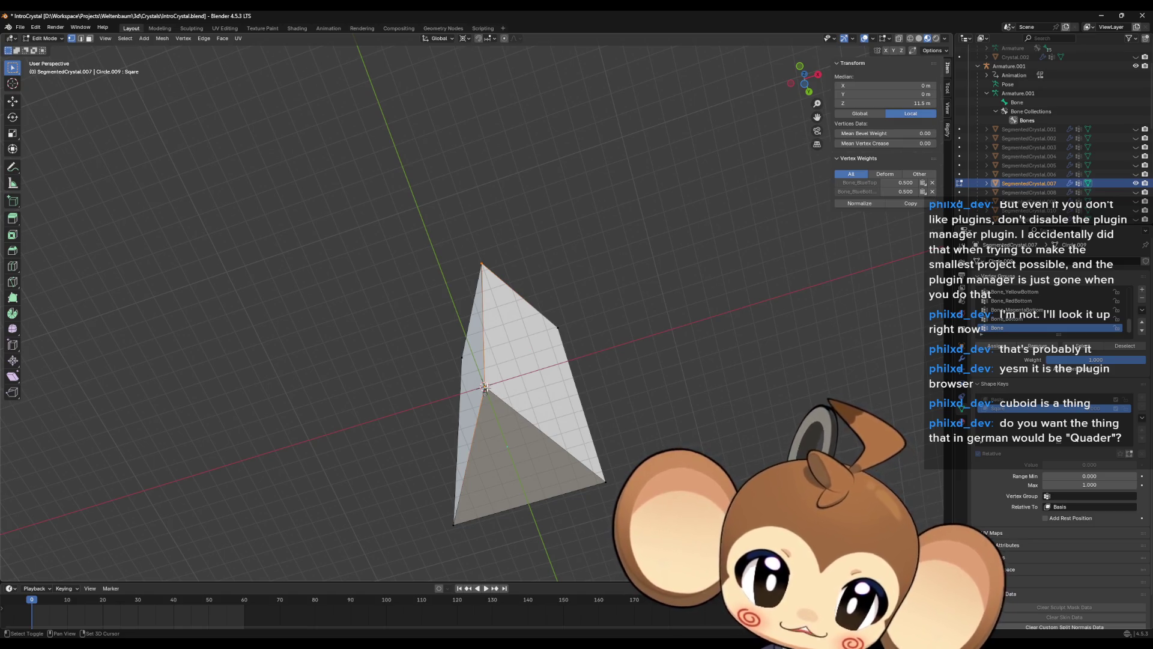
{"action": "key", "text": "ctrl+shift+z"}
{"action": "left_click", "coordinate": [485, 387]}
{"action": "mouse_move", "coordinate": [486, 387]}
{"action": "middle_mouse_down"}
{"action": "mouse_move", "coordinate": [559, 363]}
{"action": "mouse_move", "coordinate": [535, 354]}
{"action": "middle_mouse_up"}
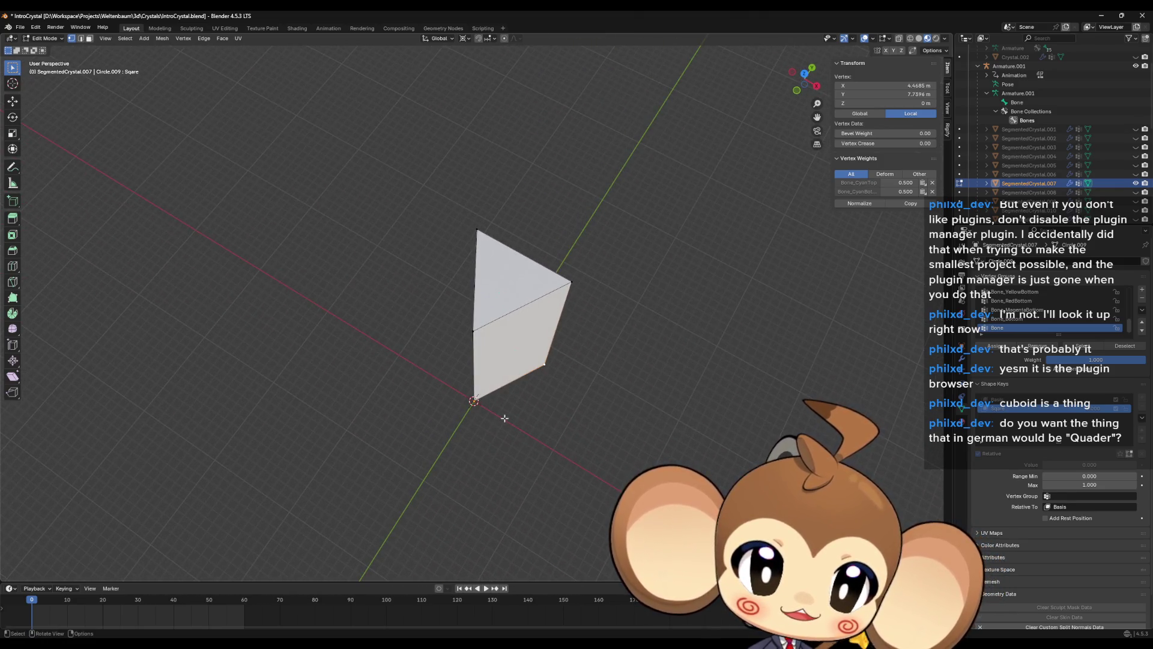
- Snap the 3D cursor to the selected vertex, then select the bottom and upper inner vertices
{"action": "key", "text": "shift+s"}
{"action": "left_click", "coordinate": [516, 459]}
{"action": "mouse_move", "coordinate": [517, 459]}
{"action": "middle_mouse_down"}
{"action": "mouse_move", "coordinate": [480, 467]}
{"action": "mouse_move", "coordinate": [533, 472]}
{"action": "middle_mouse_up"}
{"action": "left_click", "coordinate": [480, 467]}
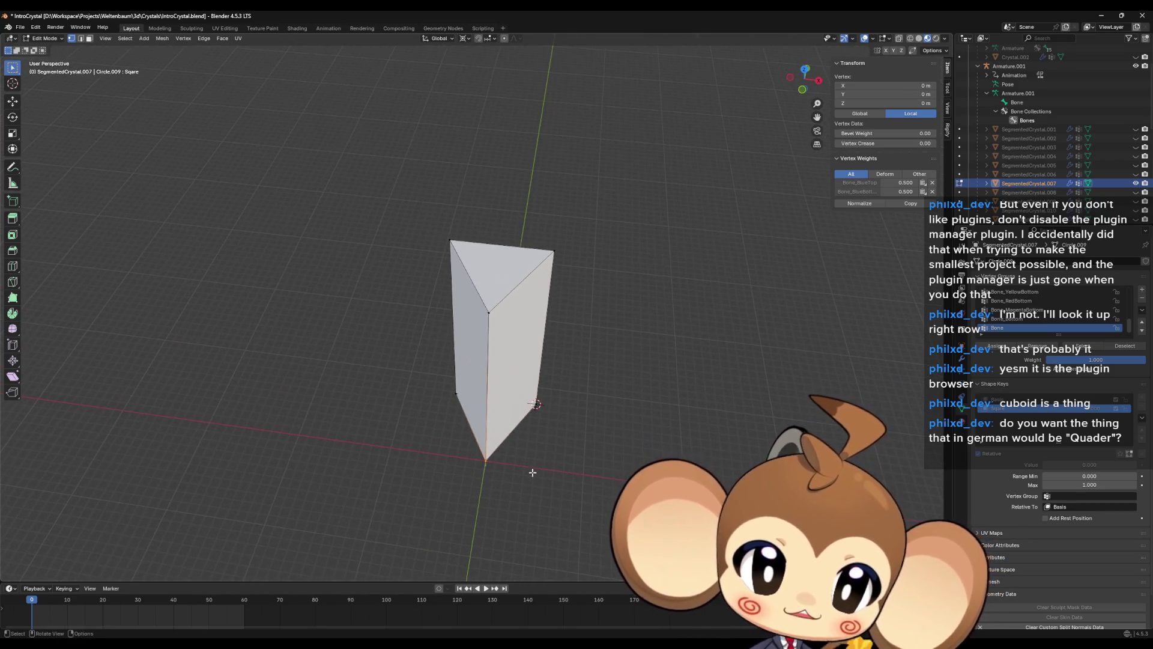
{"action": "left_click", "coordinate": [501, 306]}
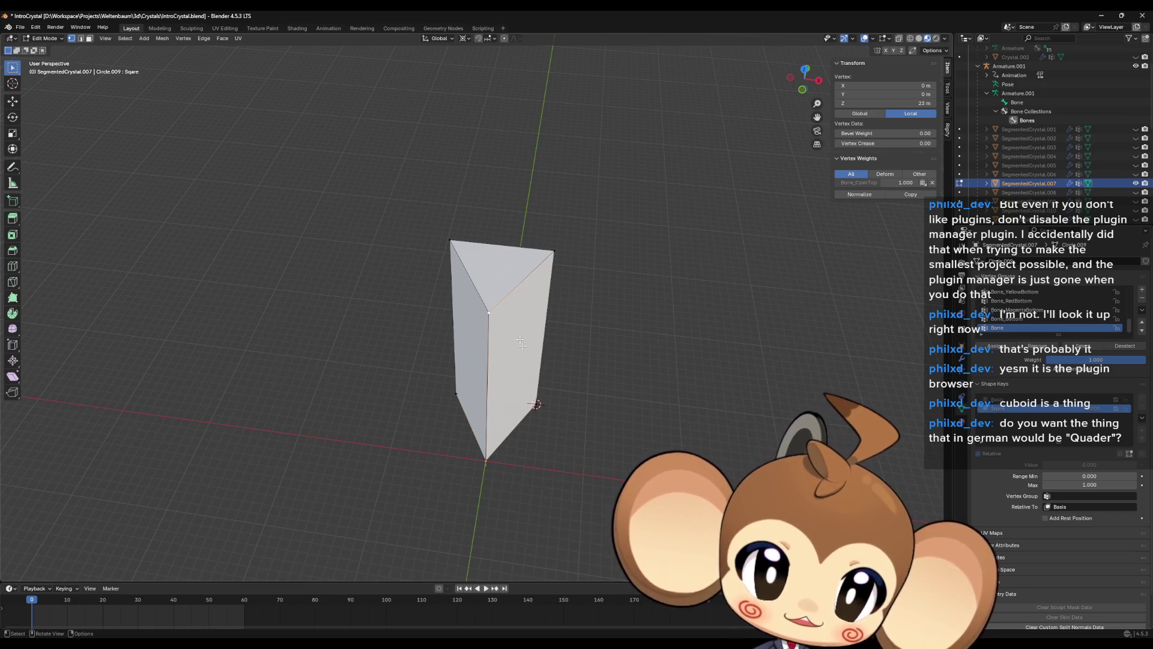
- Flatten the selected vertex onto the cursor with an X scale of 0
{"action": "key", "text": "s"}
{"action": "key", "text": "x"}
{"action": "key", "text": "0"}
{"action": "key", "text": "Return"}
{"action": "middle_click_drag", "start_coordinate": [613, 373], "coordinate": [604, 361]}
- Snap the cursor to the left vertex and align the bottom vertex to it with X scale 0
{"action": "left_click", "coordinate": [479, 500]}
{"action": "left_click", "coordinate": [460, 441]}
{"action": "key", "text": "shift+s"}
{"action": "left_click", "coordinate": [472, 502]}
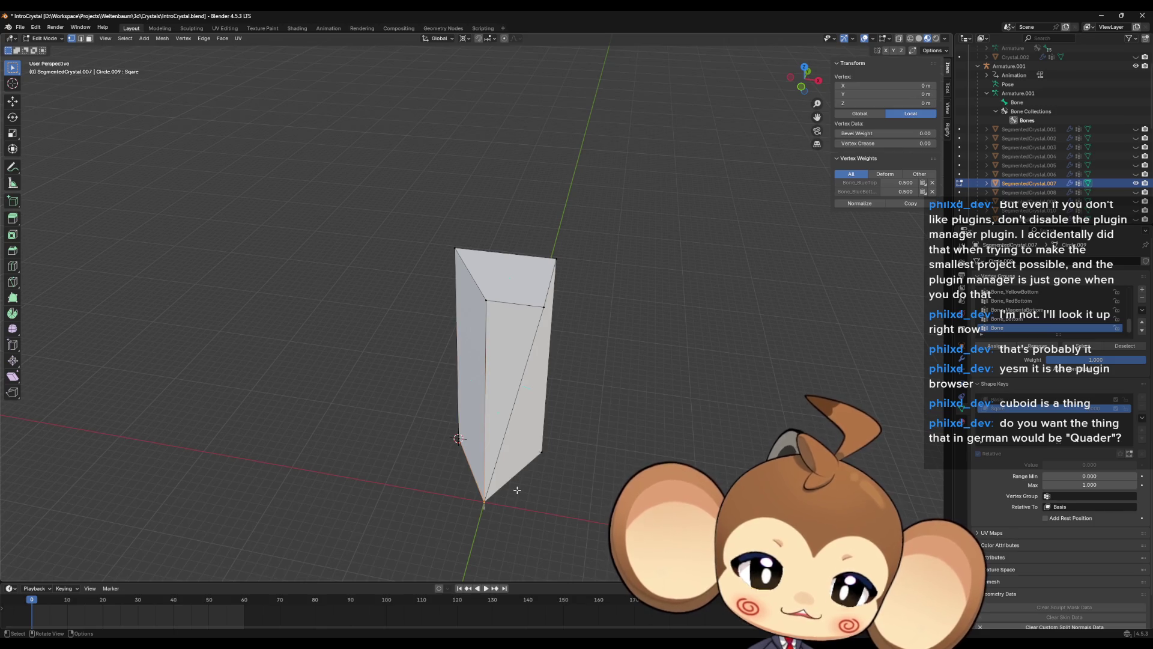
{"action": "key", "text": "s"}
{"action": "key", "text": "x"}
{"action": "key", "text": "0"}
{"action": "key", "text": "Return"}
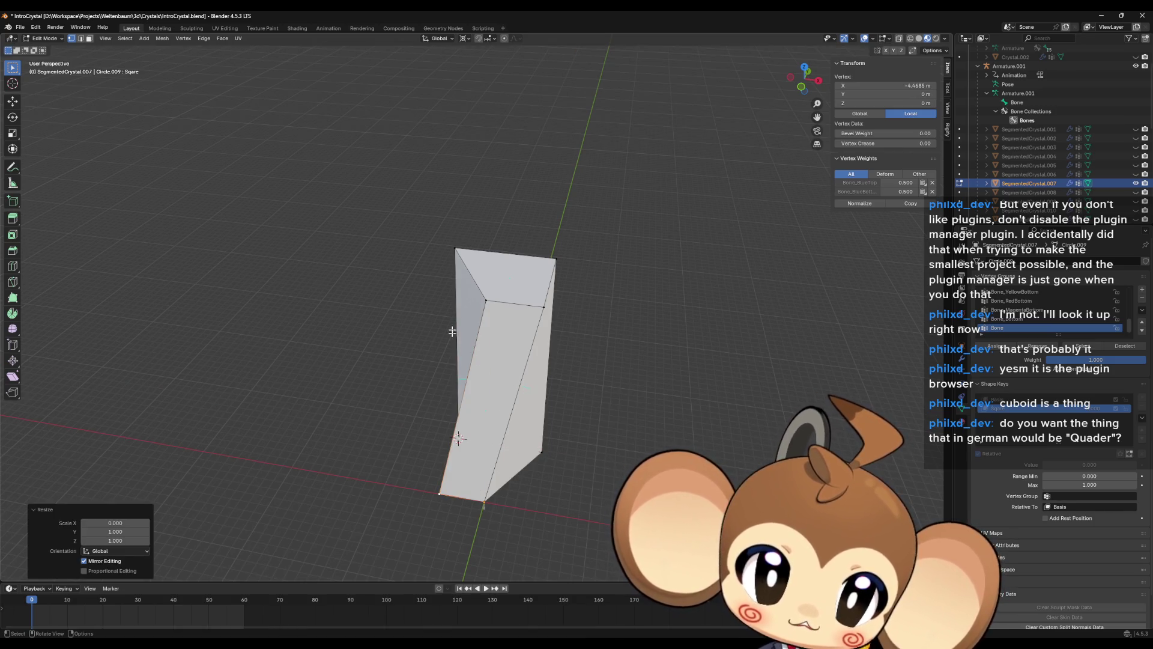
- Straighten the box side by scaling the upper inner vertex to 0 on X
{"action": "left_click", "coordinate": [485, 299]}
{"action": "key", "text": "s"}
{"action": "key", "text": "x"}
{"action": "key", "text": "0"}
{"action": "key", "text": "Return"}
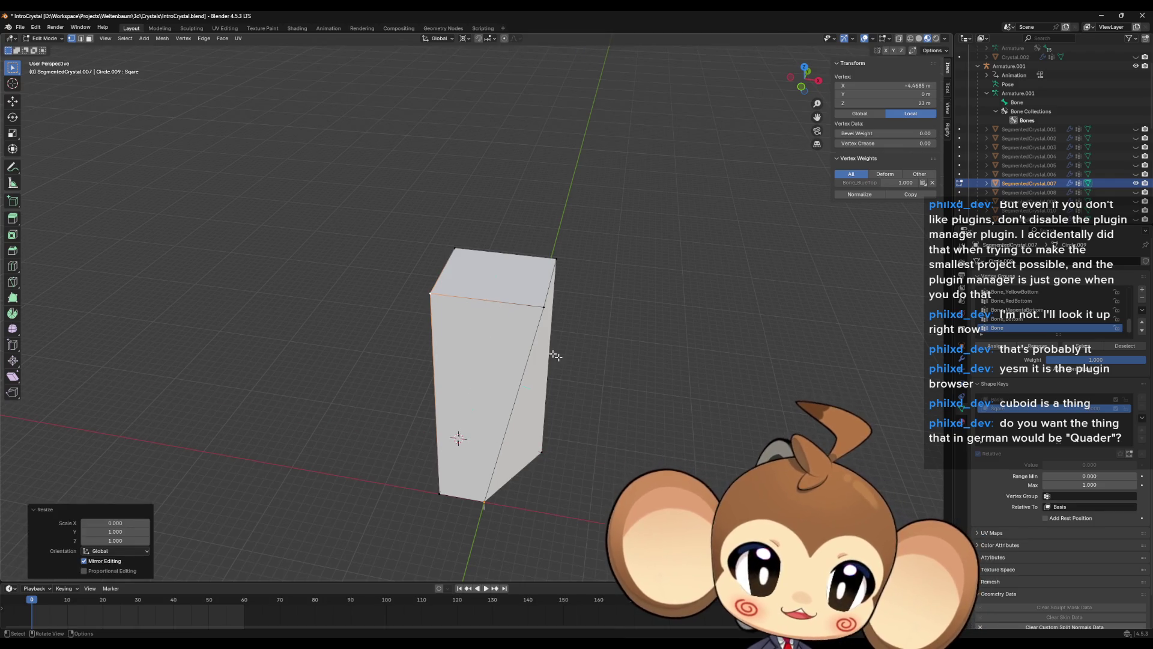
- Snap the cursor to the top-right vertex, X-scale the bottom origin vertex to 0, and compare with Basis
{"action": "left_click", "coordinate": [544, 306]}
{"action": "key", "text": "shift+s"}
{"action": "left_click", "coordinate": [544, 364]}
{"action": "left_click", "coordinate": [484, 501]}
{"action": "key", "text": "s"}
{"action": "key", "text": "x"}
{"action": "key", "text": "0"}
{"action": "key", "text": "Return"}
{"action": "mouse_move", "coordinate": [544, 500]}
{"action": "middle_mouse_down"}
{"action": "mouse_move", "coordinate": [558, 489]}
{"action": "mouse_move", "coordinate": [548, 438]}
{"action": "mouse_move", "coordinate": [478, 396]}
{"action": "mouse_move", "coordinate": [477, 381]}
{"action": "mouse_move", "coordinate": [540, 412]}
{"action": "mouse_move", "coordinate": [553, 450]}
{"action": "mouse_move", "coordinate": [545, 464]}
{"action": "middle_mouse_up"}
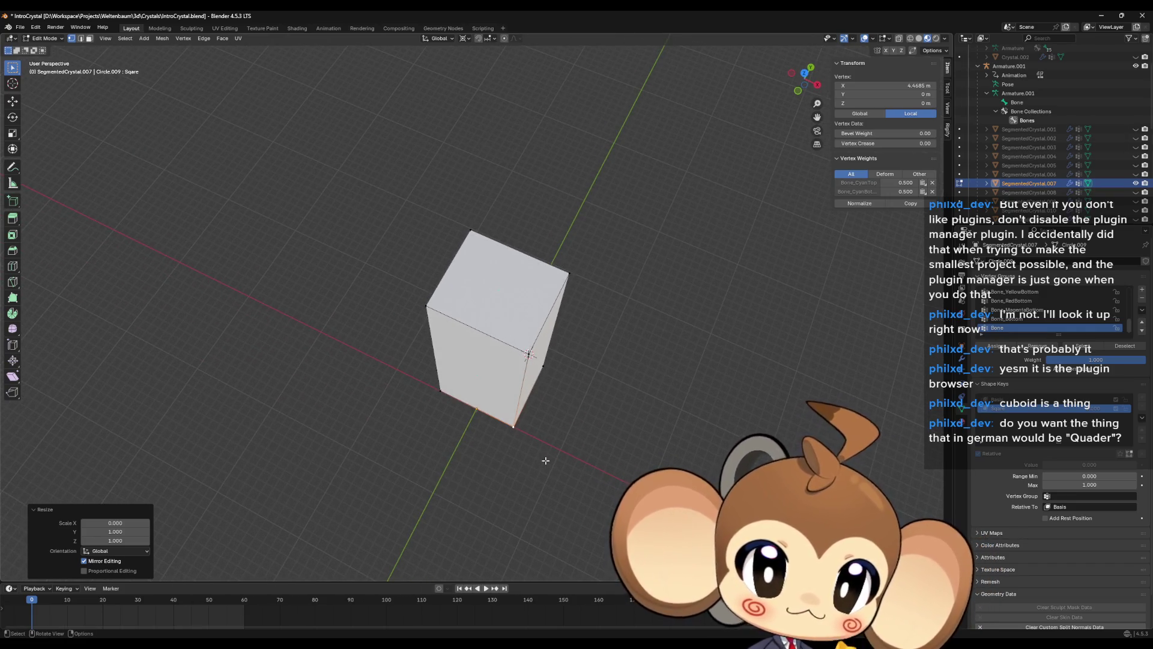
{"action": "key", "text": "ctrl+z"}
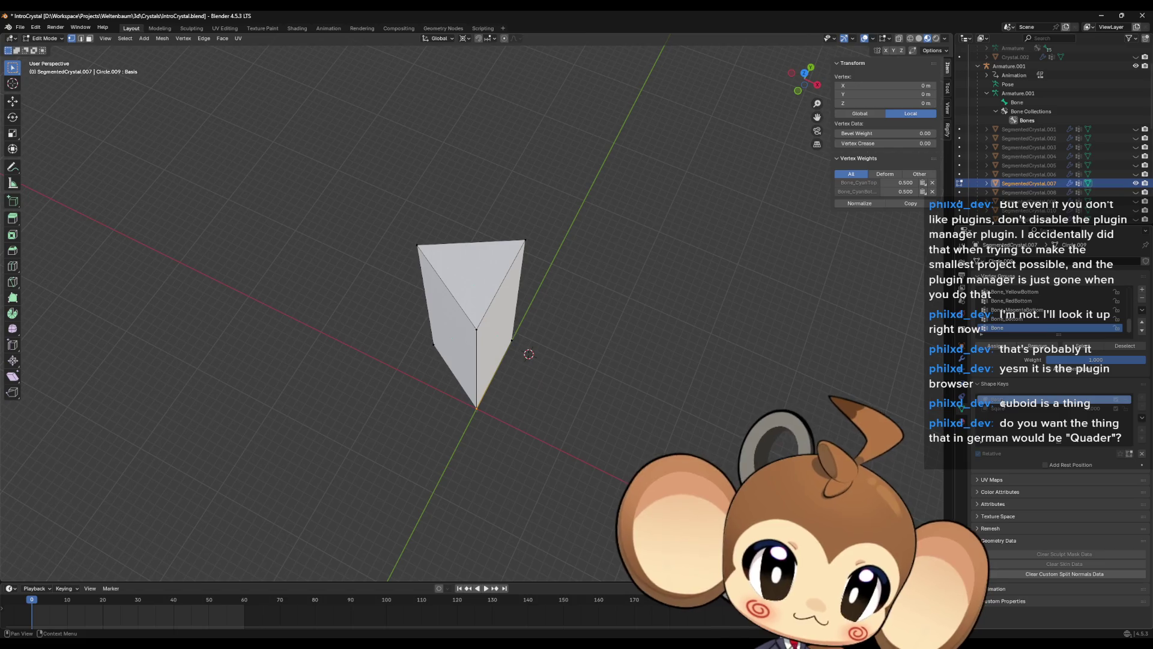
{"action": "key", "text": "ctrl+shift+z"}
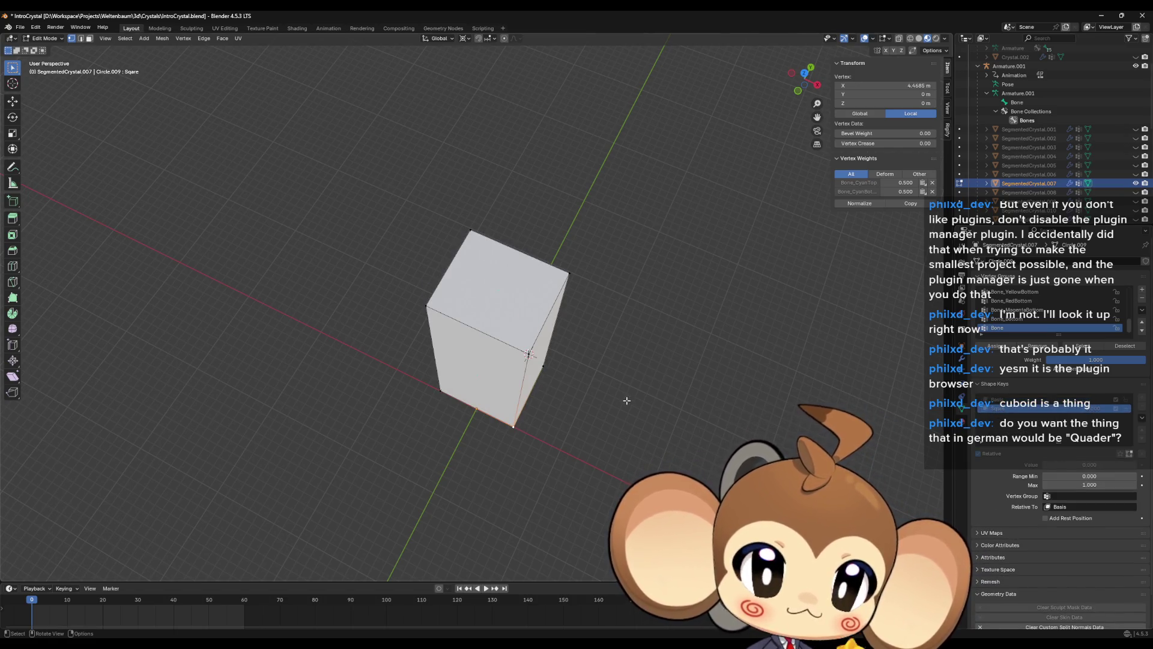
{"action": "left_click", "coordinate": [439, 392], "text": "shift"}
{"action": "key", "text": "shift+s"}
{"action": "left_click", "coordinate": [489, 447]}
{"action": "key", "text": "a"}
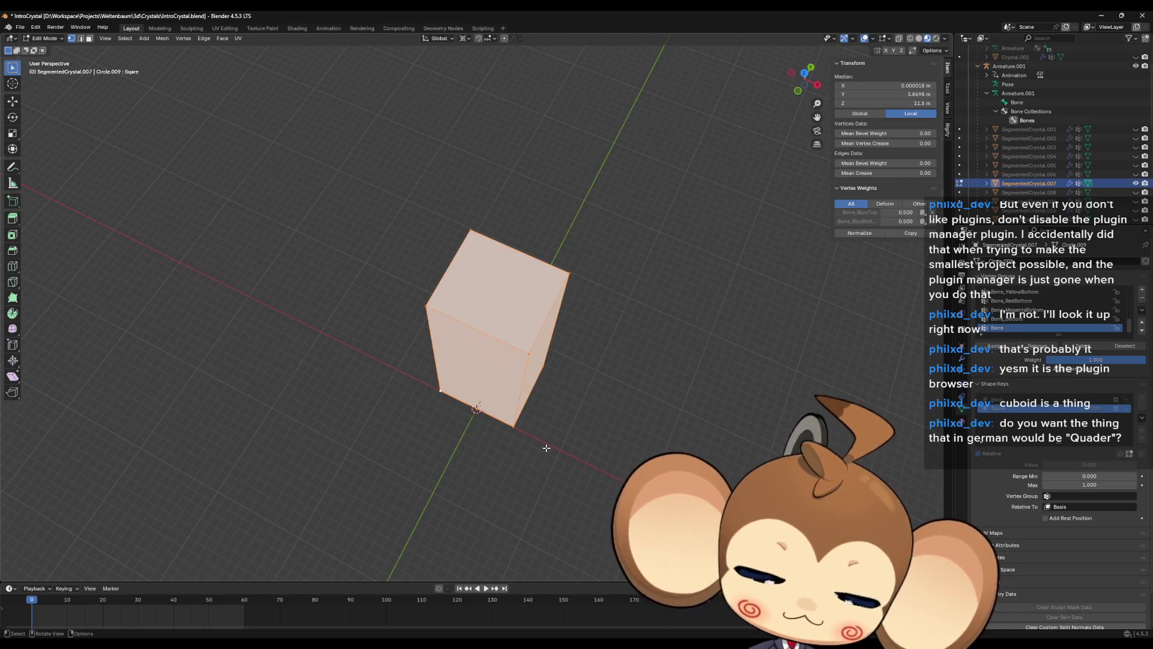
{"action": "key", "text": "r"}
{"action": "key", "text": "z"}
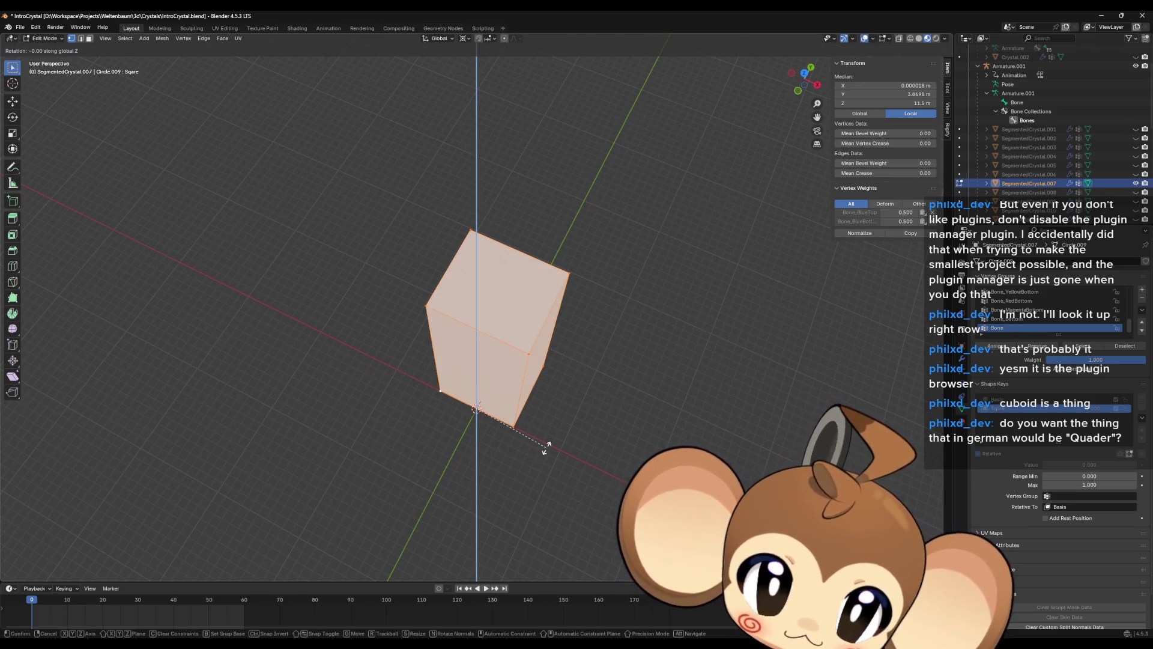
{"action": "type", "text": "-30"}
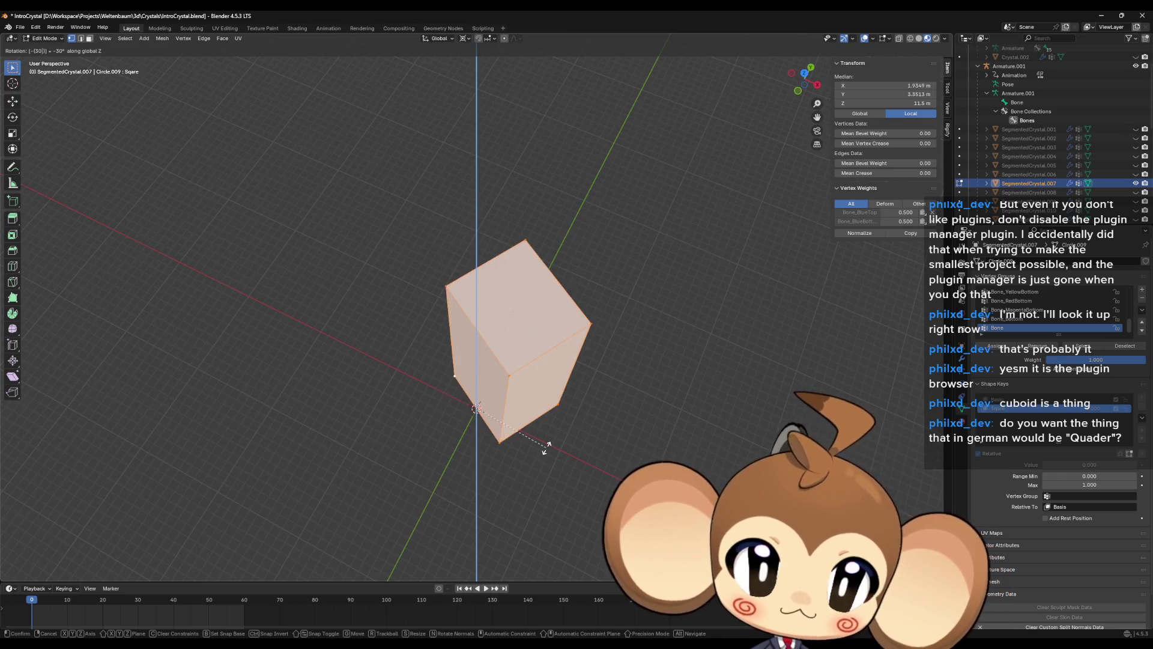
{"action": "key", "text": "BackSpace"}
{"action": "key", "text": "BackSpace"}
{"action": "key", "text": "BackSpace"}
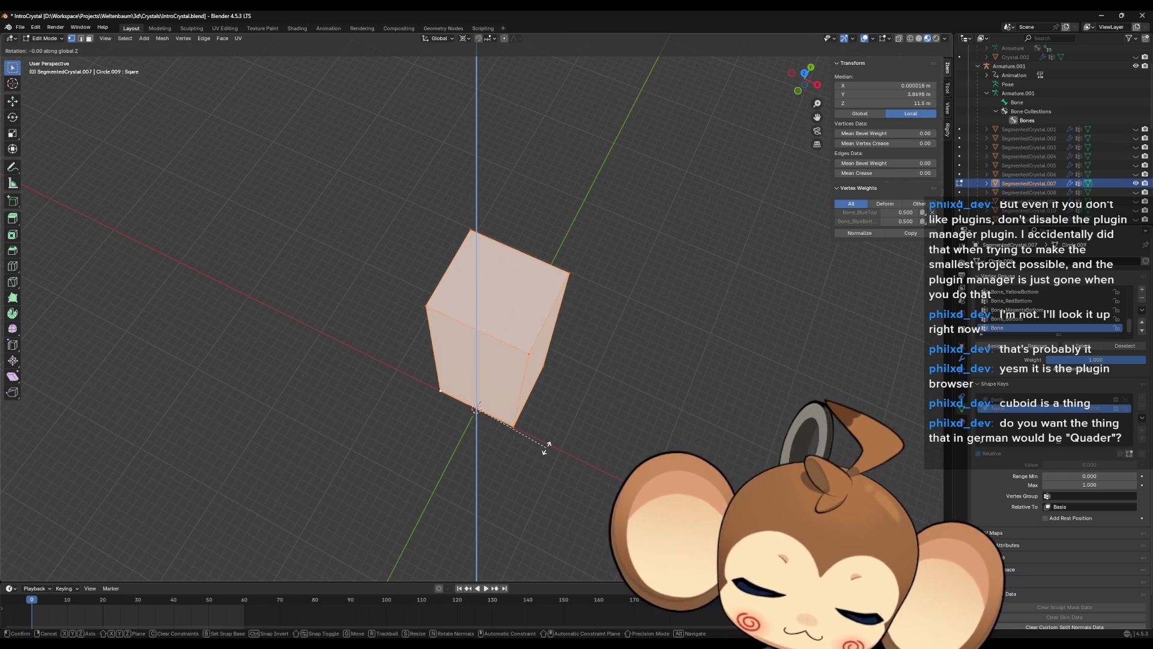
{"action": "type", "text": "30"}
{"action": "key", "text": "Return"}
{"action": "mouse_move", "coordinate": [546, 447]}
{"action": "middle_mouse_down"}
{"action": "mouse_move", "coordinate": [597, 399]}
{"action": "mouse_move", "coordinate": [600, 421]}
{"action": "middle_mouse_up"}
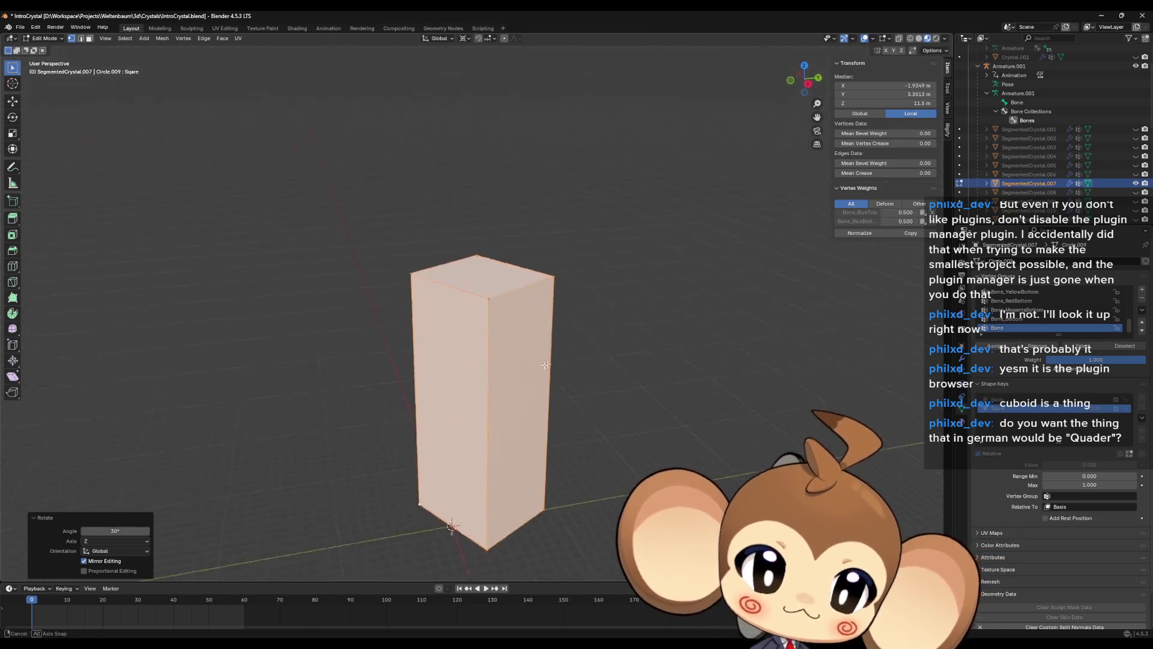
{"action": "left_click", "coordinate": [1010, 400]}
{"action": "left_click", "coordinate": [1010, 409]}
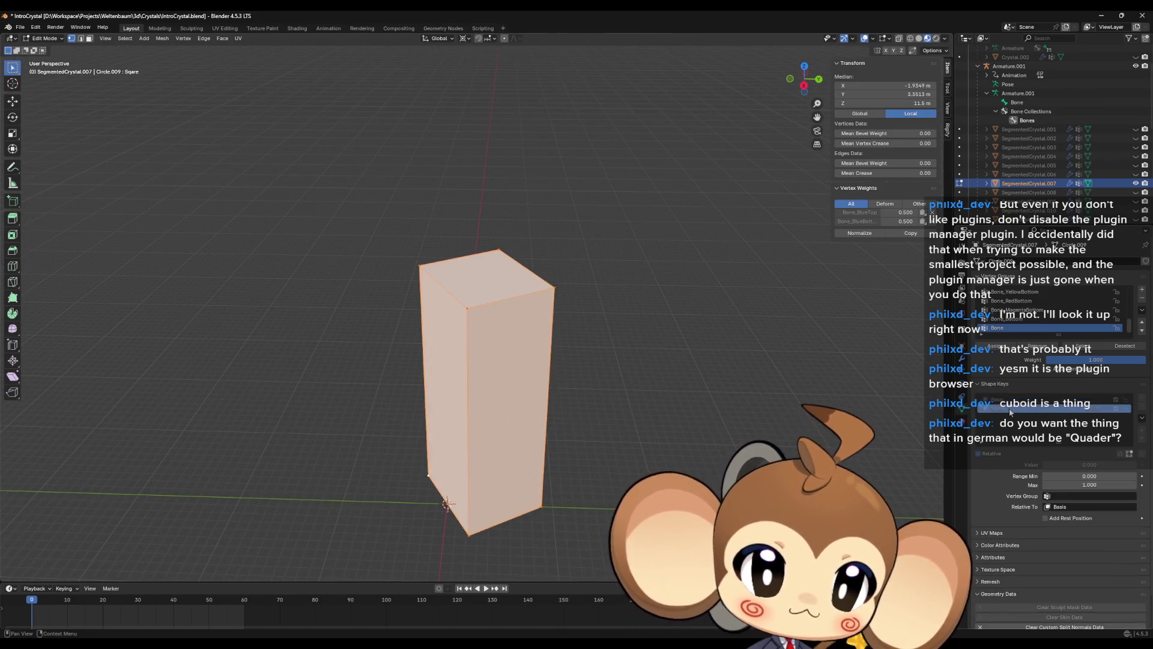
{"action": "left_click", "coordinate": [1010, 400]}
{"action": "left_click", "coordinate": [1011, 410]}
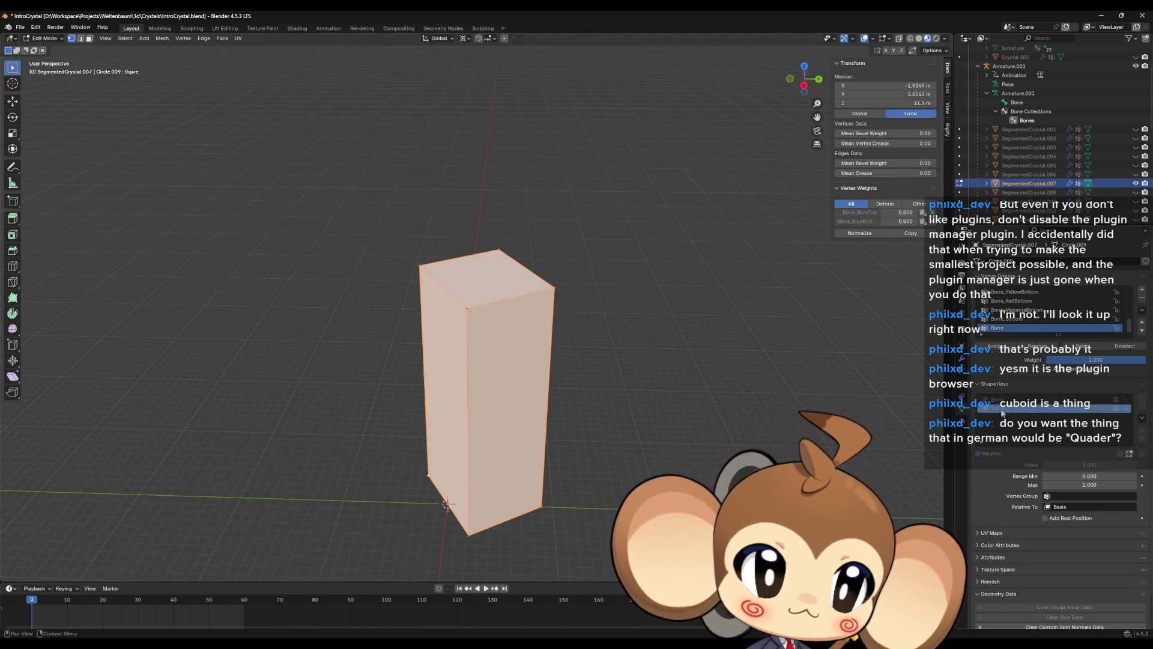
{"action": "left_click", "coordinate": [1003, 400]}
{"action": "left_click", "coordinate": [1012, 409]}
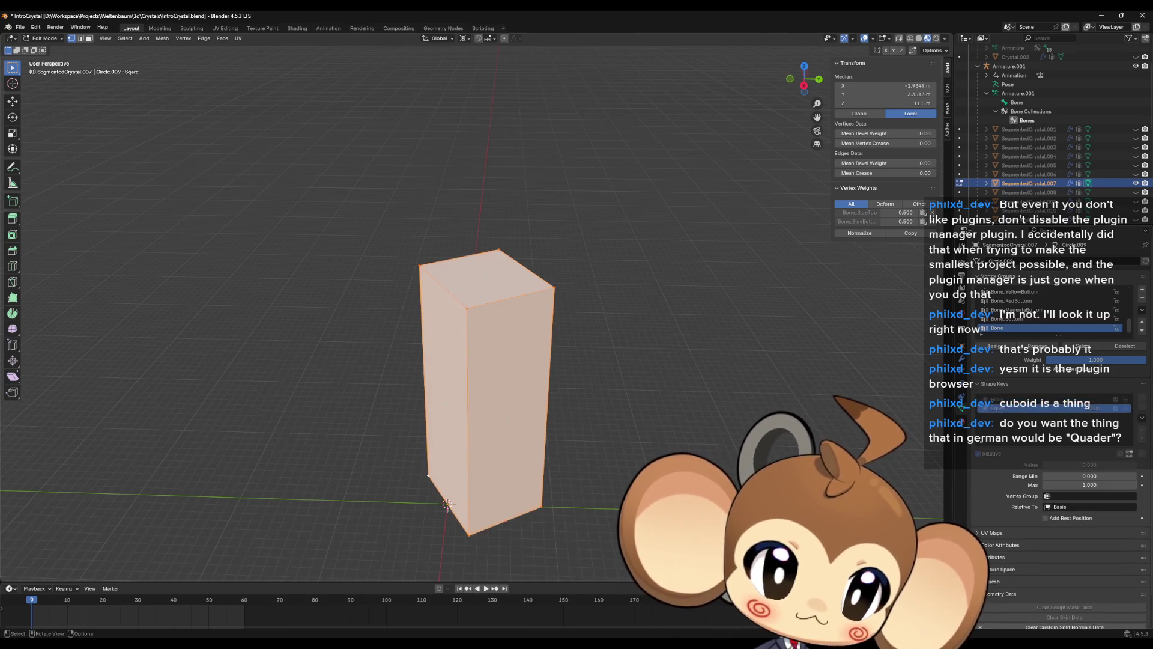
{"action": "left_click", "coordinate": [471, 535]}
{"action": "mouse_move", "coordinate": [471, 534]}
{"action": "middle_mouse_down"}
{"action": "mouse_move", "coordinate": [781, 442]}
{"action": "mouse_move", "coordinate": [707, 493]}
{"action": "mouse_move", "coordinate": [751, 421]}
{"action": "middle_mouse_up"}
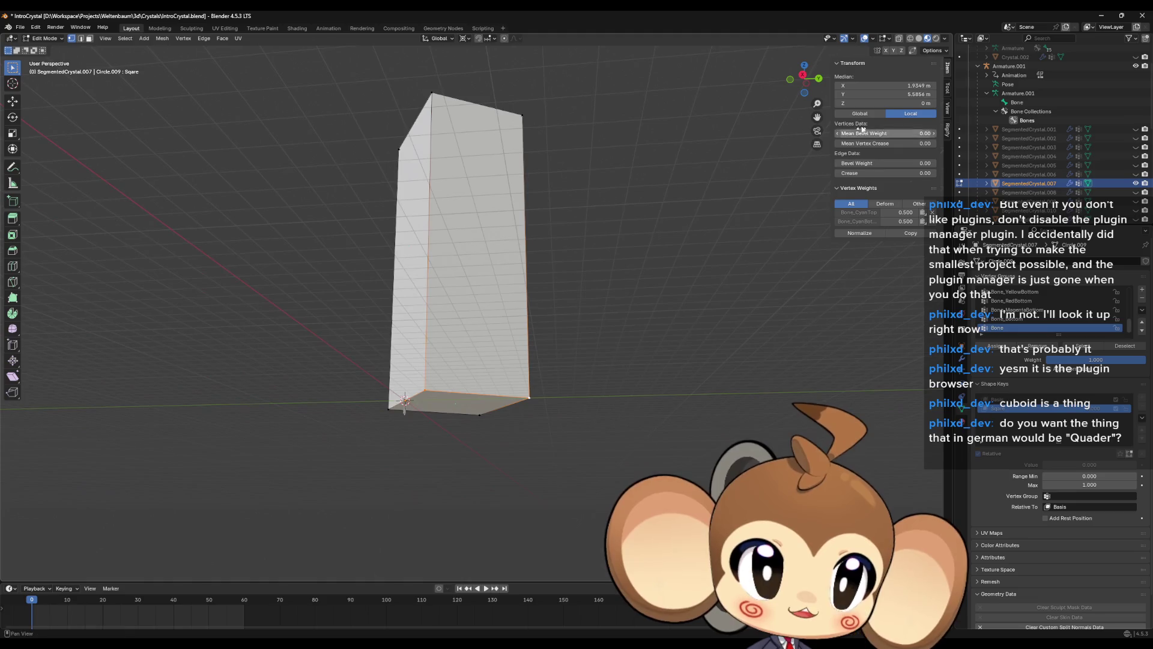
- Enable the Edge Length measurement overlay and box-select the box's top vertices
{"action": "left_click", "coordinate": [890, 39]}
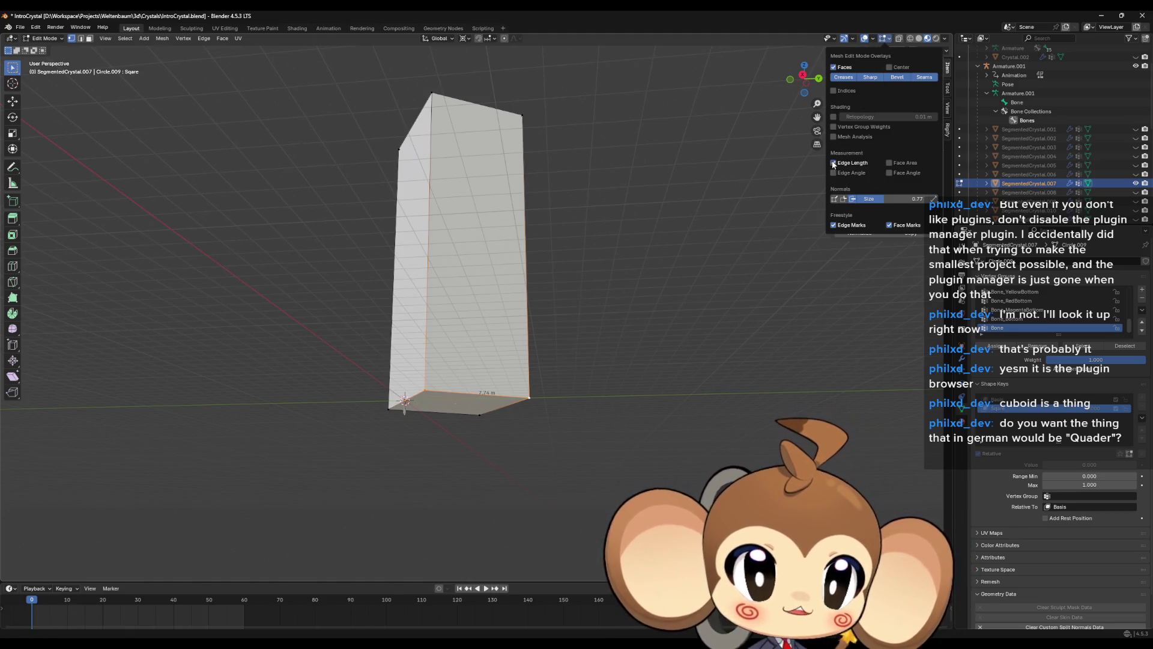
{"action": "middle_click_drag", "start_coordinate": [600, 319], "coordinate": [484, 423]}
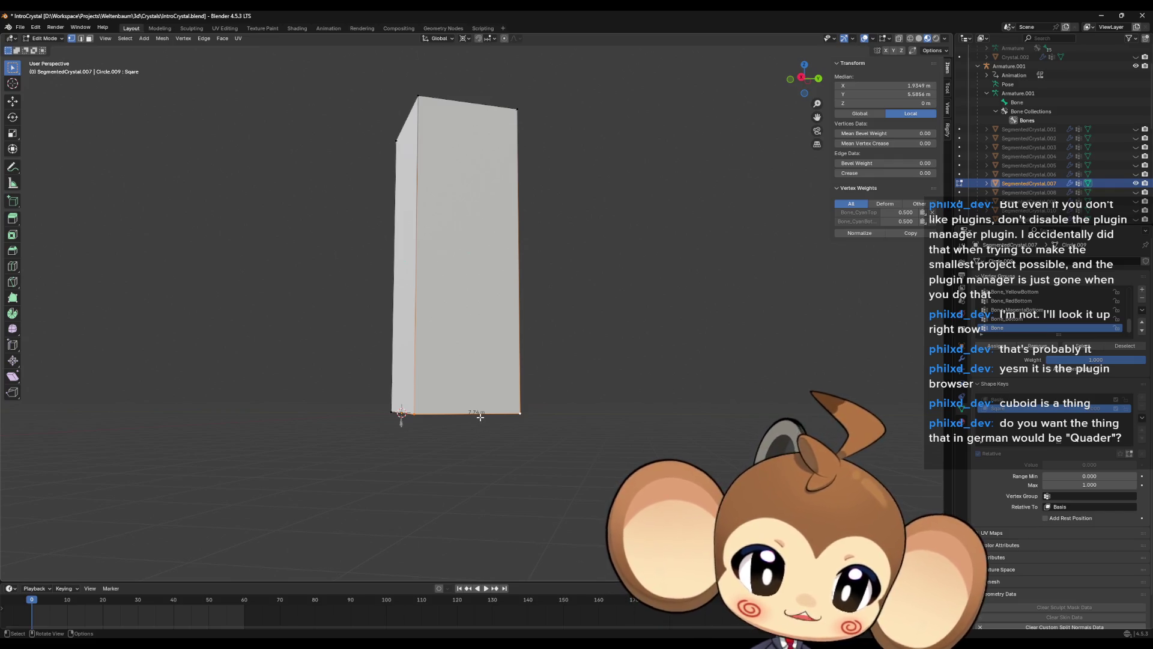
{"action": "mouse_move", "coordinate": [602, 346]}
{"action": "middle_mouse_down"}
{"action": "mouse_move", "coordinate": [589, 389]}
{"action": "mouse_move", "coordinate": [601, 394]}
{"action": "middle_mouse_up"}
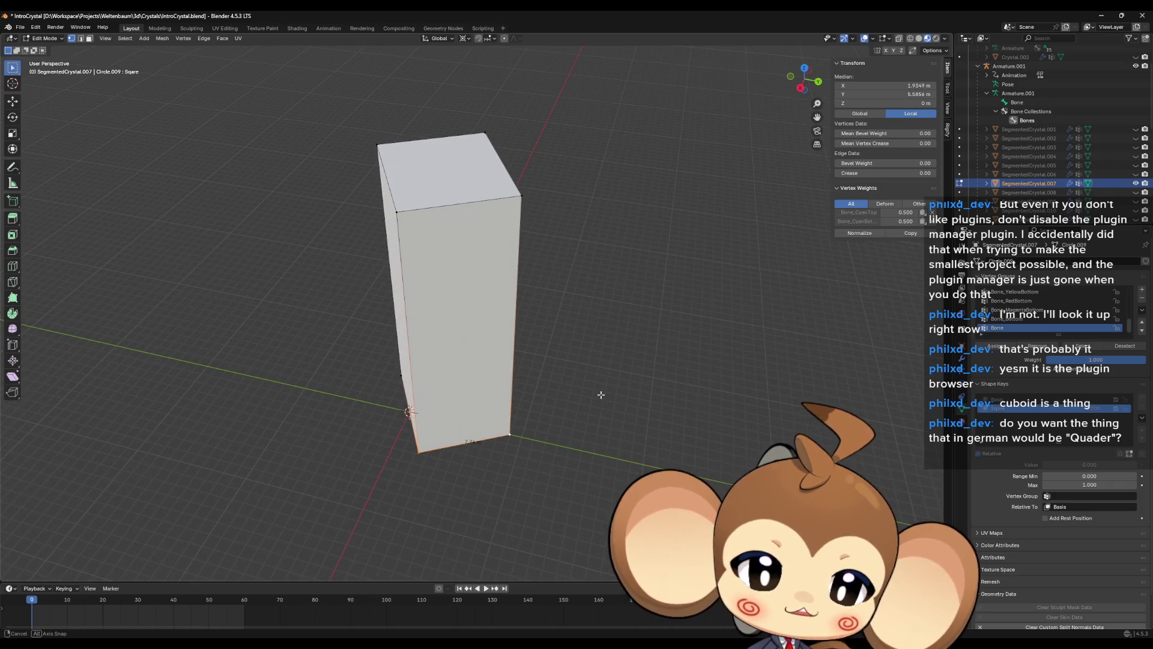
{"action": "middle_click_drag", "start_coordinate": [440, 293], "coordinate": [404, 128]}
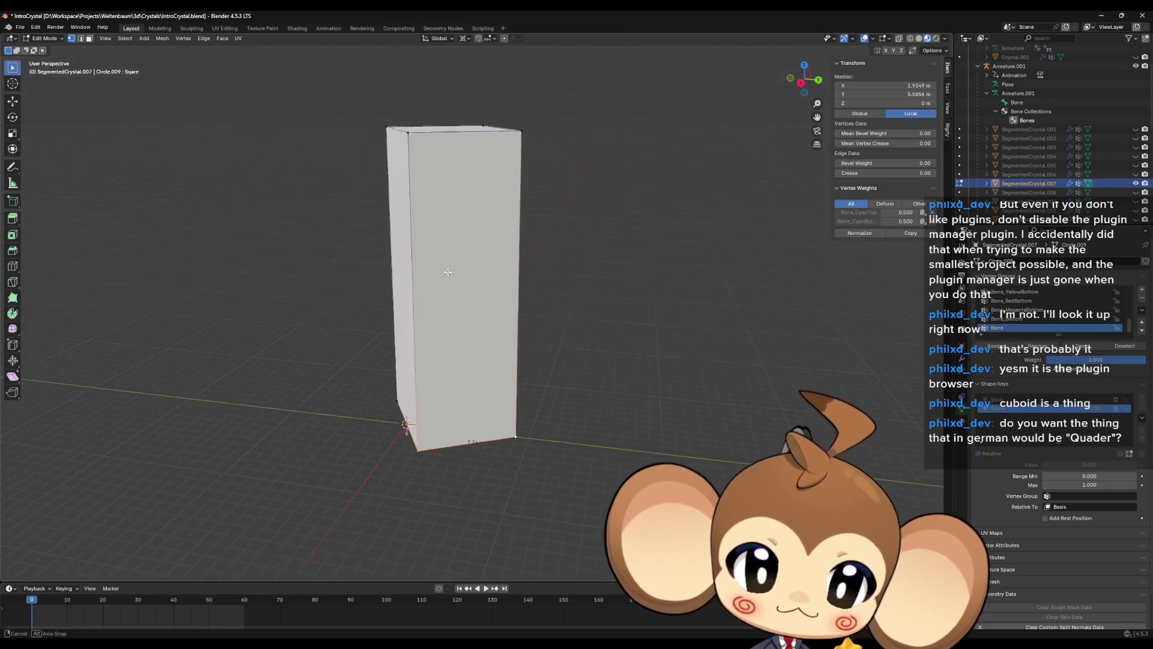
{"action": "middle_click_drag", "start_coordinate": [357, 97], "coordinate": [349, 119]}
{"action": "left_click_drag", "start_coordinate": [350, 120], "coordinate": [557, 244]}
{"action": "middle_click_drag", "start_coordinate": [558, 244], "coordinate": [561, 204]}
{"action": "left_click", "coordinate": [917, 105]}
{"action": "type", "text": "7.74"}
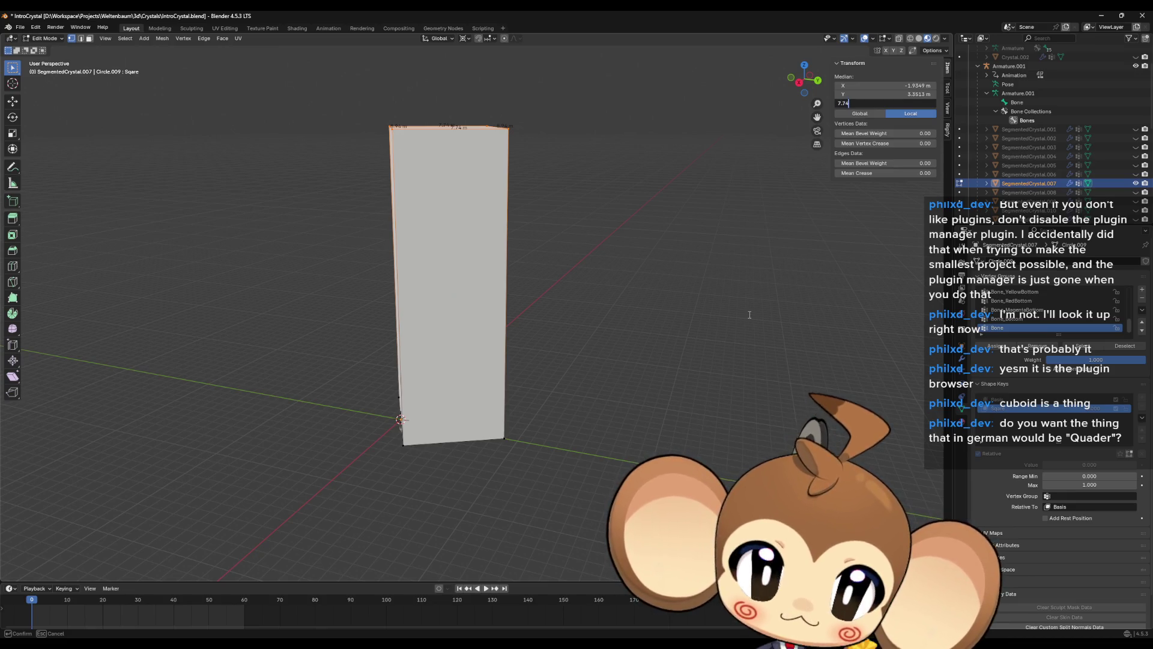
- Set the top vertices' Median Z to 7.74 m to form a cube, then clear the selection
{"action": "key", "text": "Return"}
{"action": "middle_click_drag", "start_coordinate": [552, 334], "coordinate": [567, 319]}
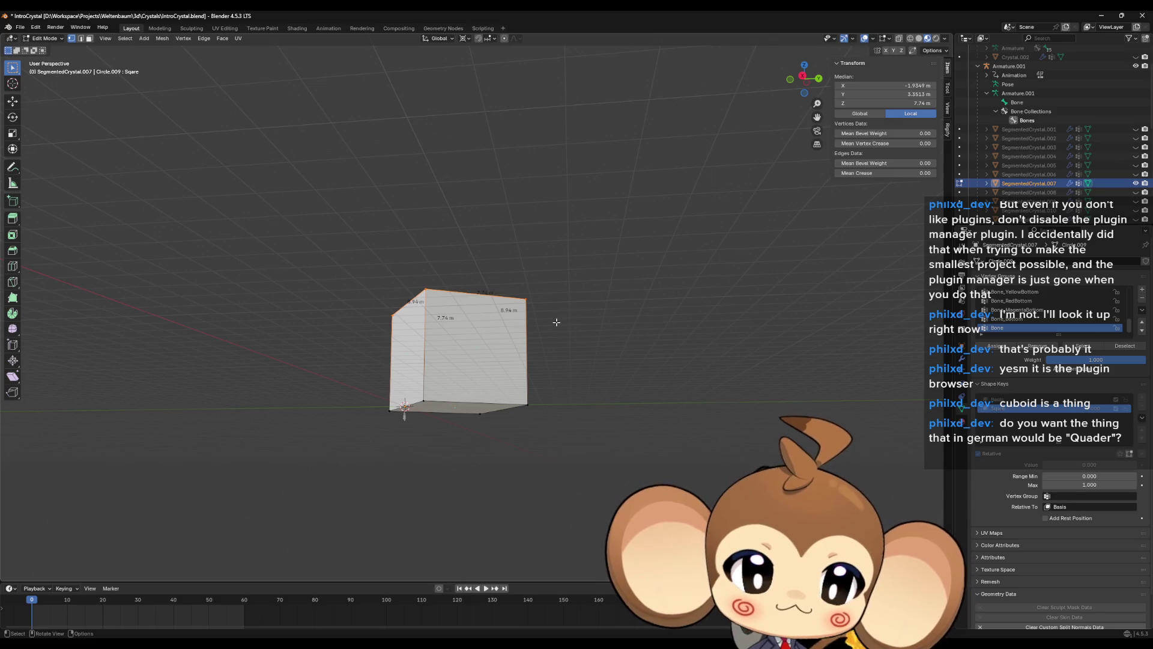
{"action": "mouse_move", "coordinate": [550, 324]}
{"action": "middle_mouse_down"}
{"action": "mouse_move", "coordinate": [543, 359]}
{"action": "mouse_move", "coordinate": [559, 341]}
{"action": "middle_mouse_up"}
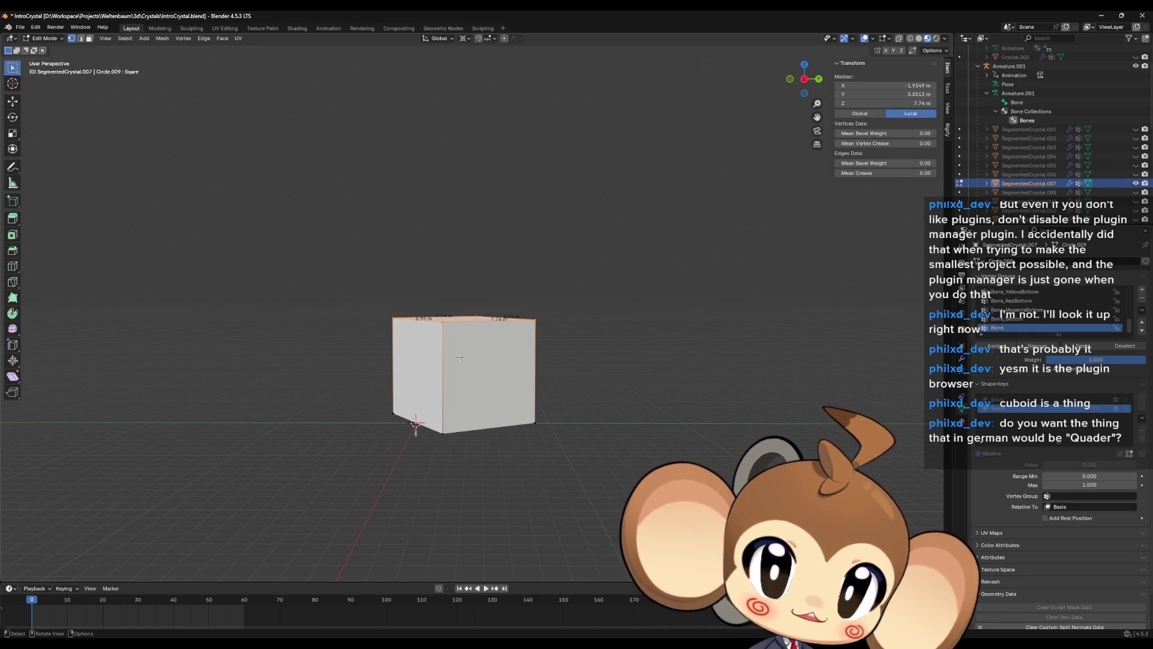
{"action": "left_click", "coordinate": [606, 384]}
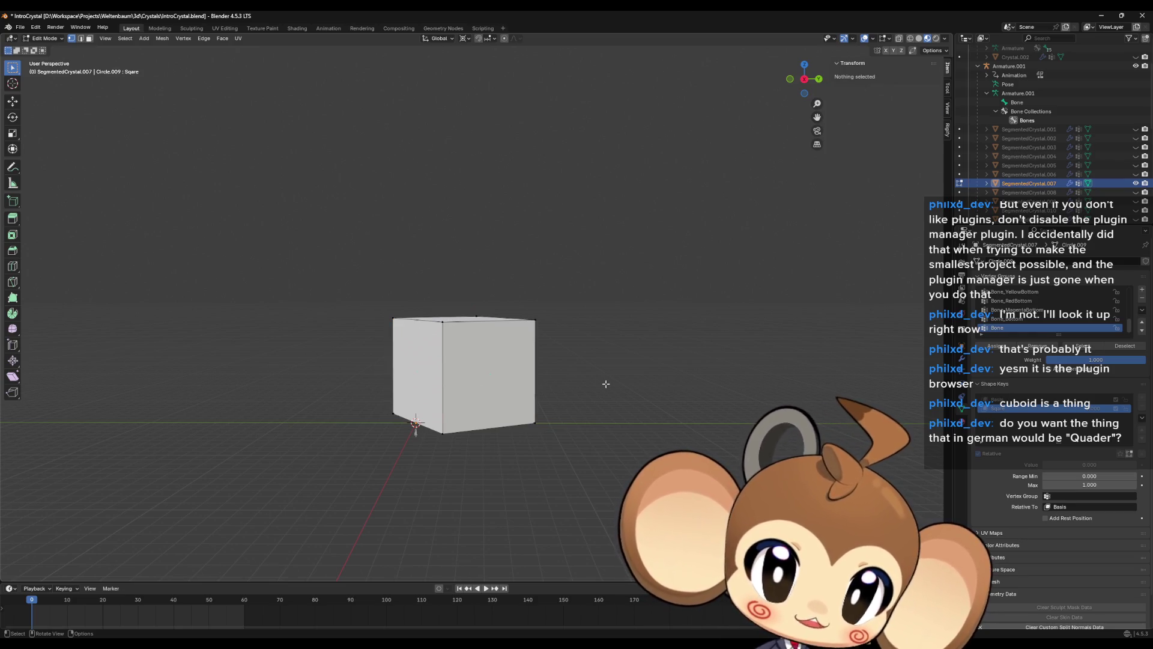
{"action": "left_click", "coordinate": [1021, 401]}
{"action": "left_click", "coordinate": [420, 129]}
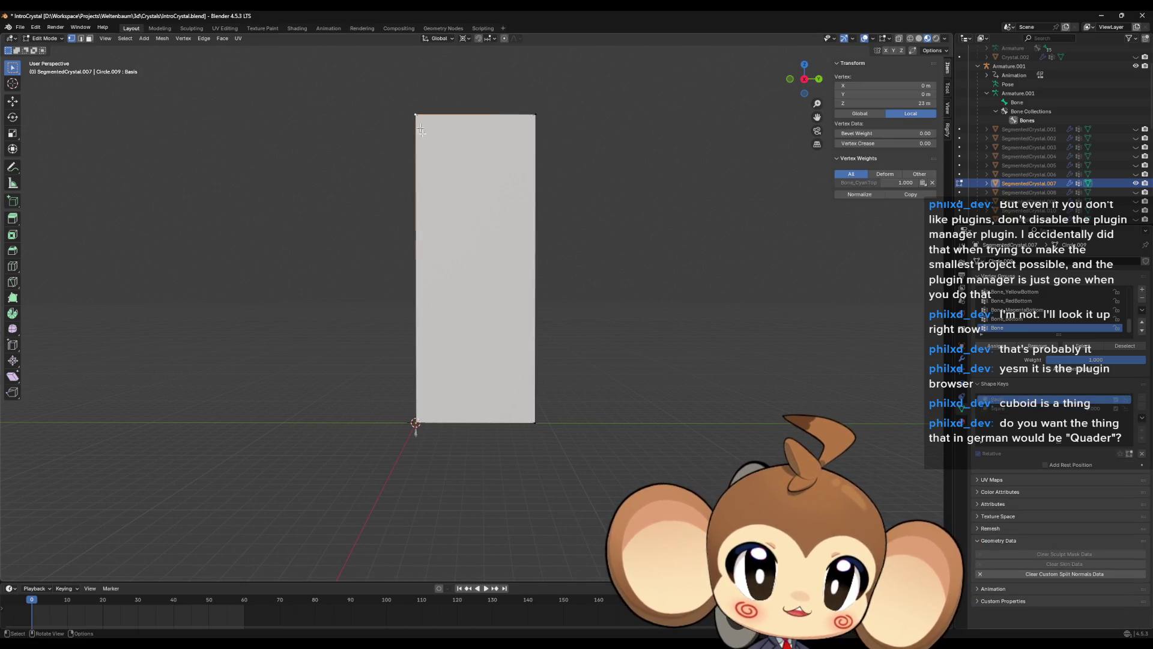
{"action": "left_click", "coordinate": [416, 421], "text": "shift"}
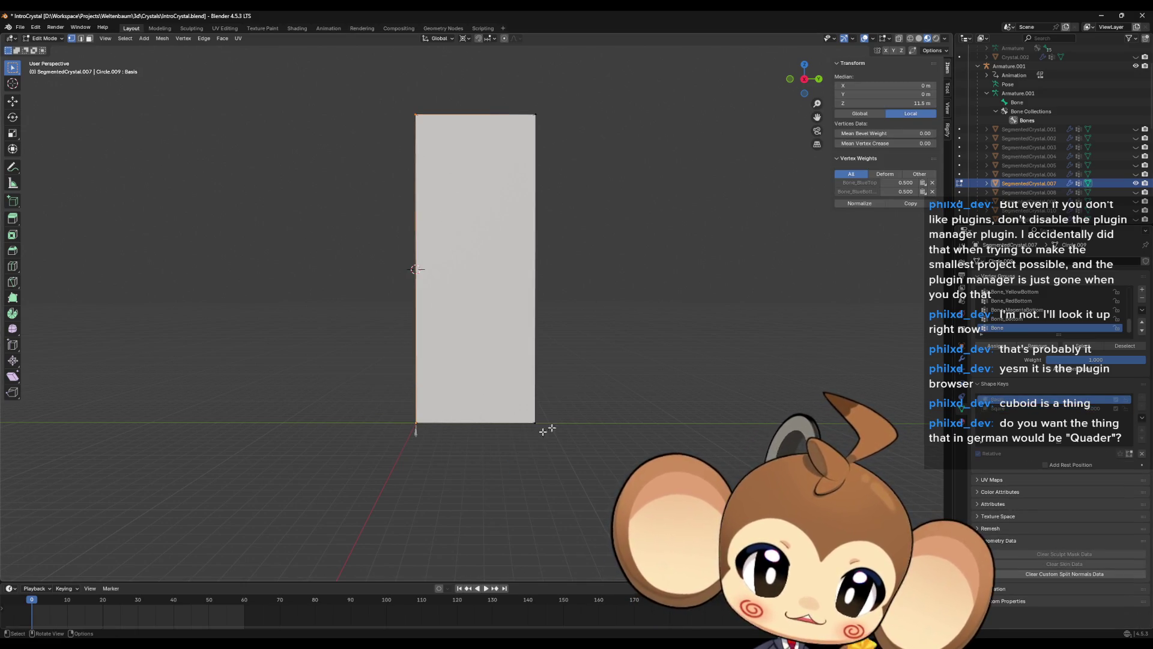
{"action": "mouse_move", "coordinate": [591, 408]}
{"action": "middle_mouse_down"}
{"action": "mouse_move", "coordinate": [591, 420]}
{"action": "mouse_move", "coordinate": [600, 412]}
{"action": "mouse_move", "coordinate": [529, 389]}
{"action": "middle_mouse_up"}
{"action": "left_click", "coordinate": [1021, 408]}
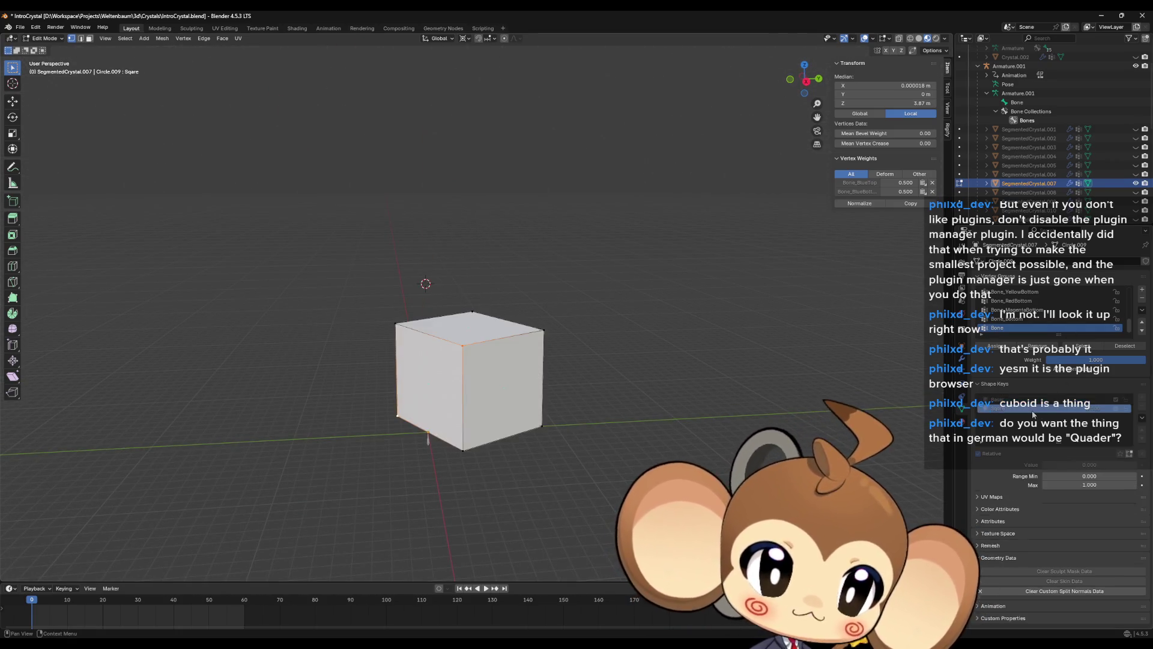
{"action": "middle_click_drag", "start_coordinate": [435, 298], "coordinate": [402, 301]}
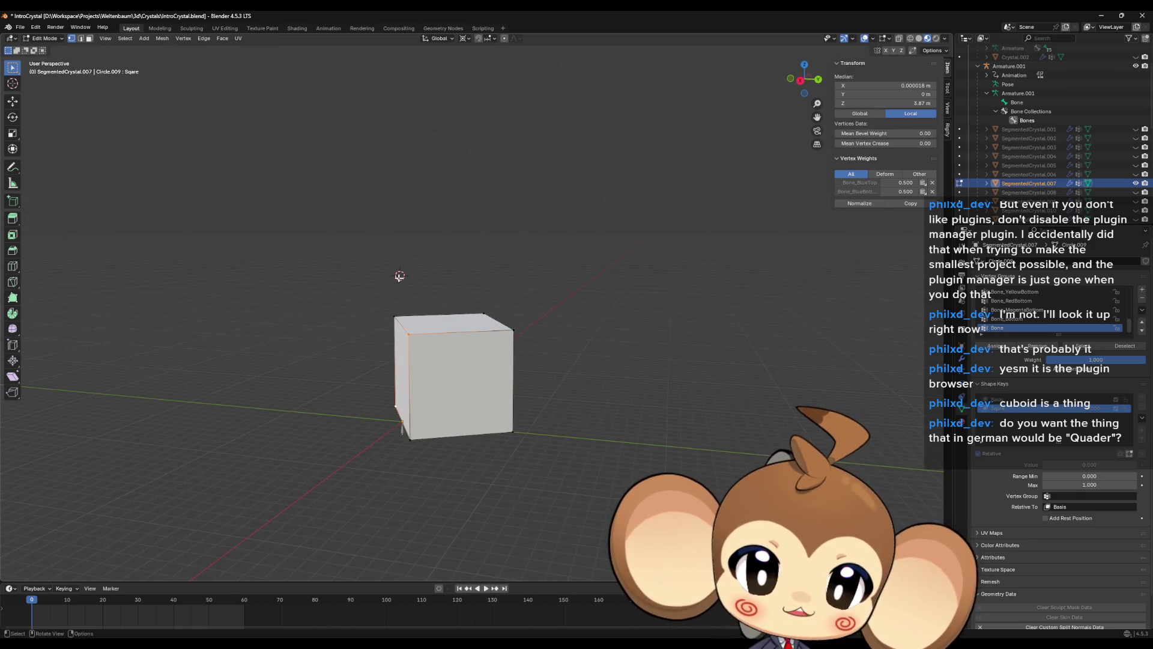
{"action": "middle_click_drag", "start_coordinate": [419, 291], "coordinate": [470, 301]}
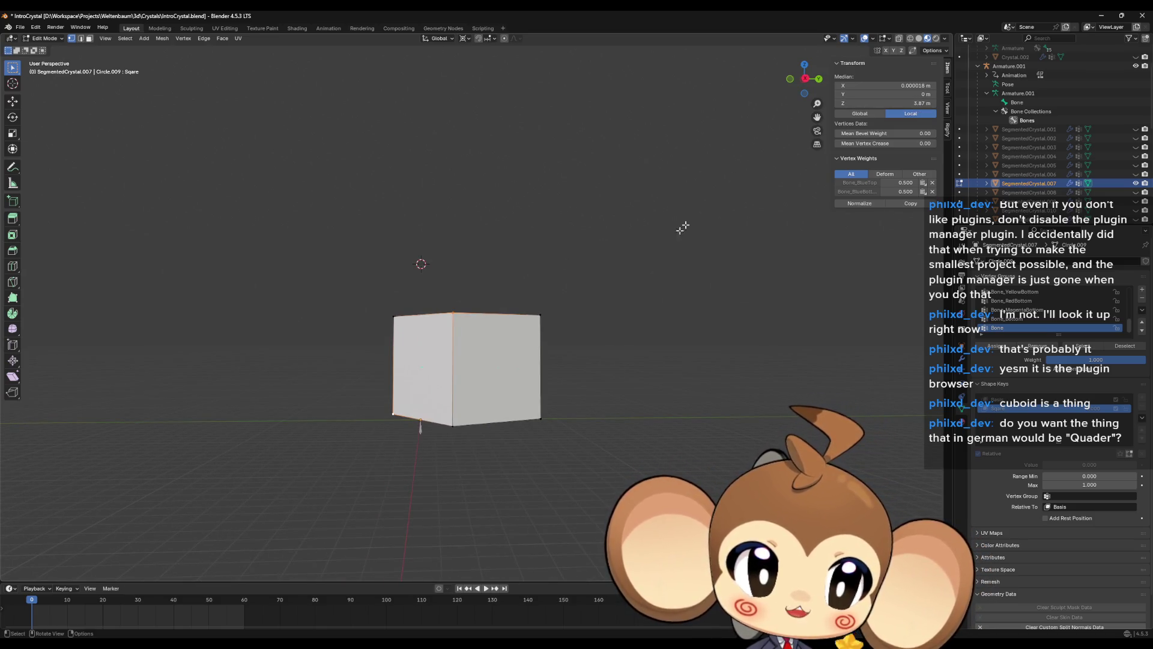
{"action": "middle_click_drag", "start_coordinate": [540, 275], "coordinate": [543, 283]}
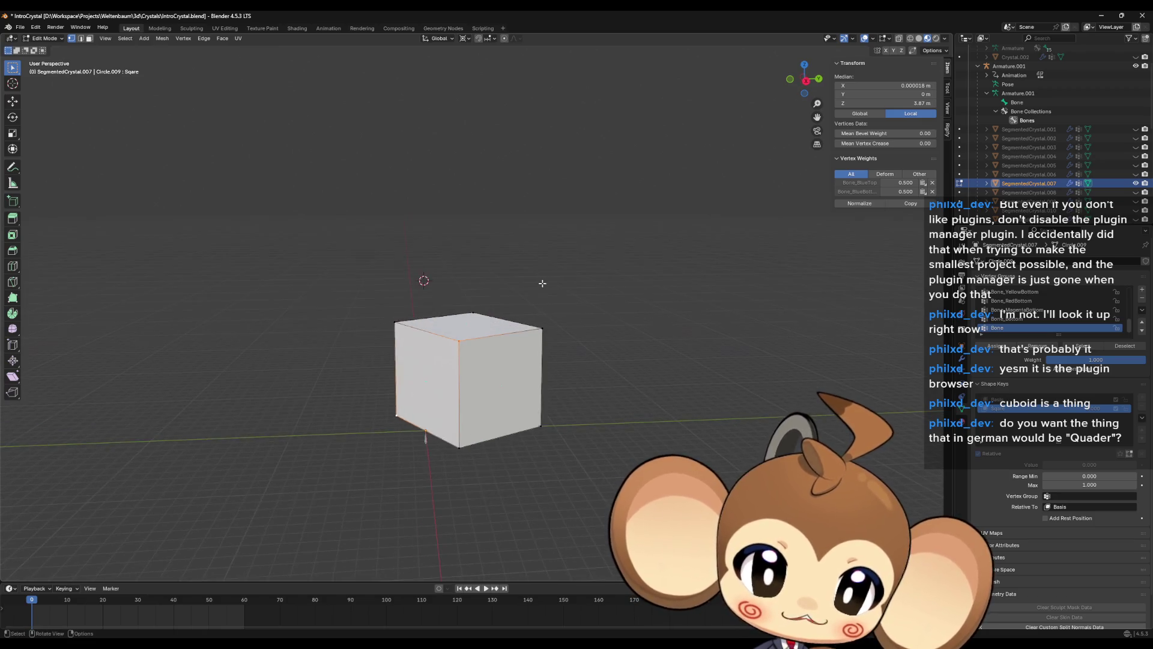
{"action": "key", "text": "s"}
{"action": "key", "text": "0"}
{"action": "key", "text": "Return"}
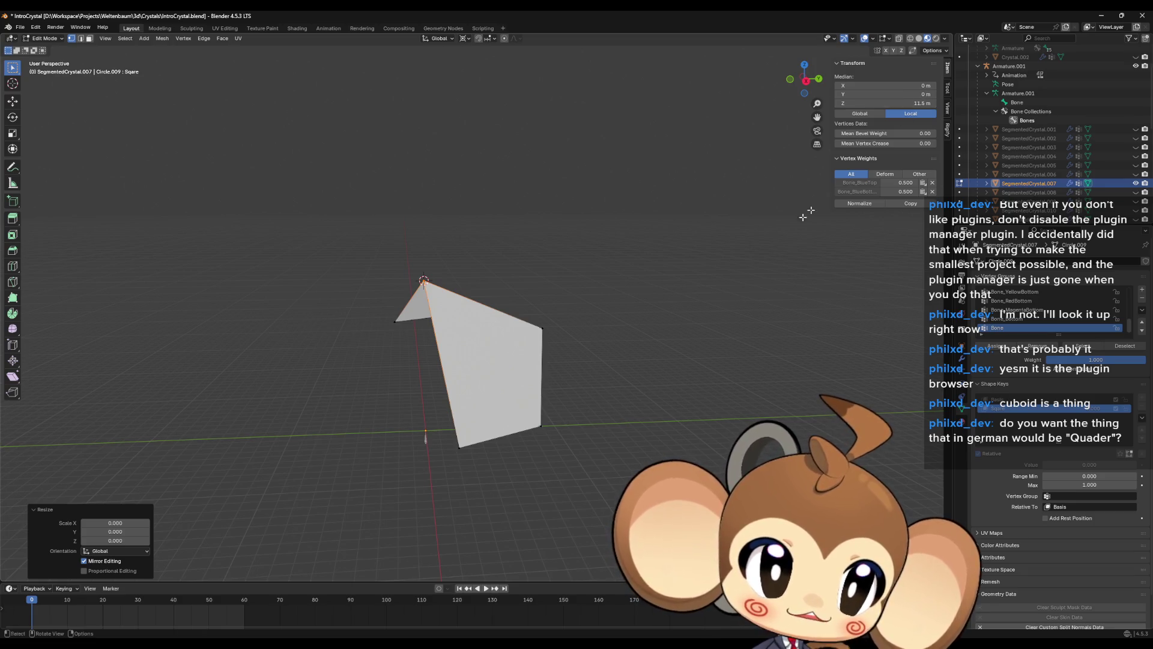
{"action": "key", "text": "ctrl+z"}
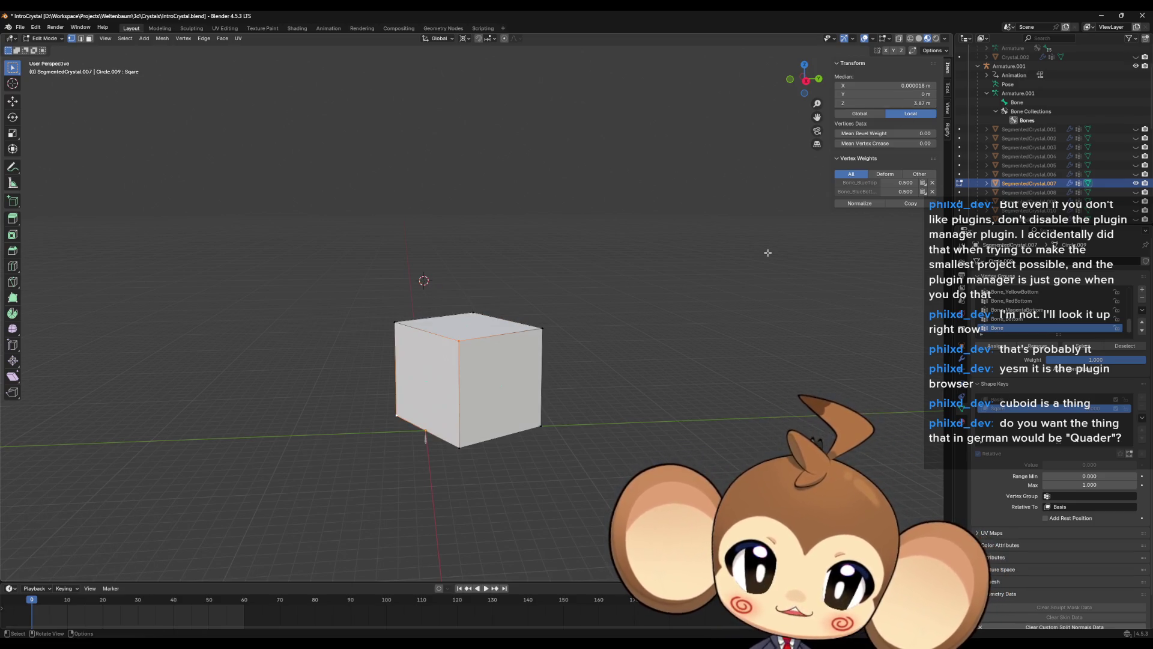
{"action": "key", "text": "a"}
{"action": "type", "text": "gz"}
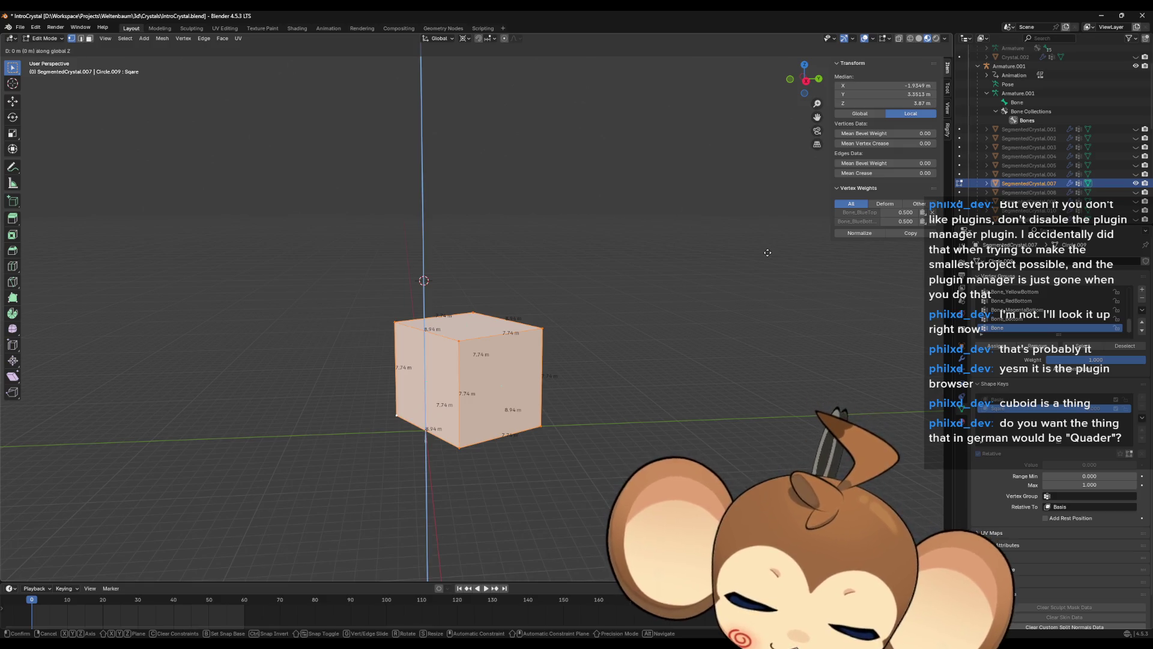
{"action": "type", "text": "11"}
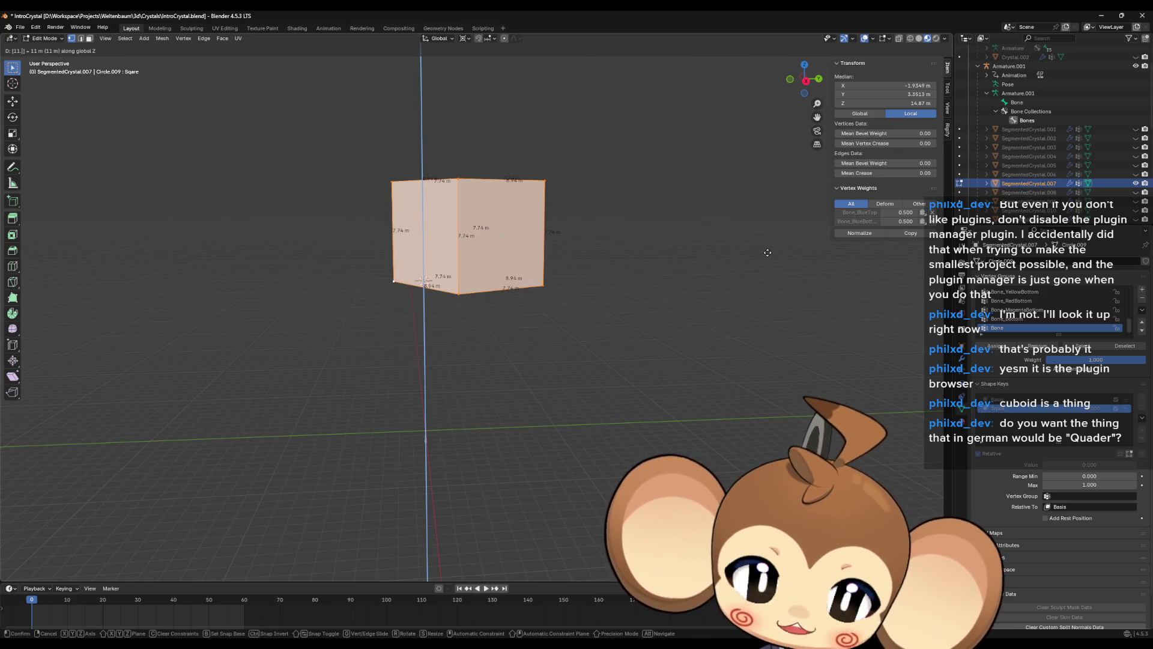
{"action": "type", "text": "5"}
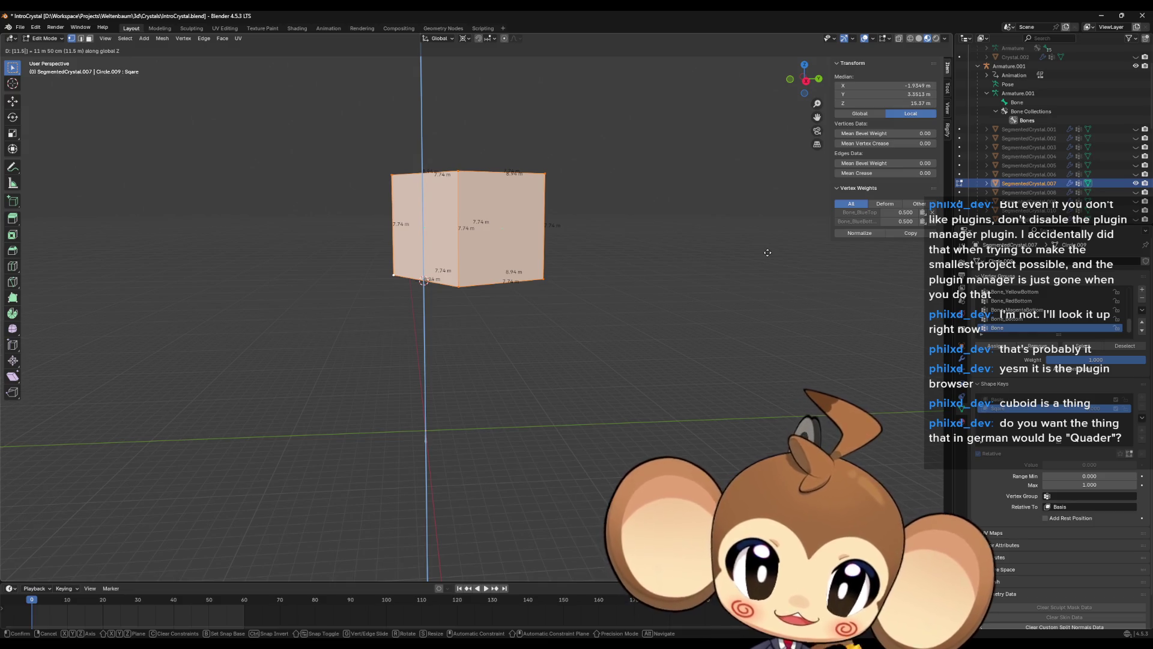
{"action": "key", "text": "Return"}
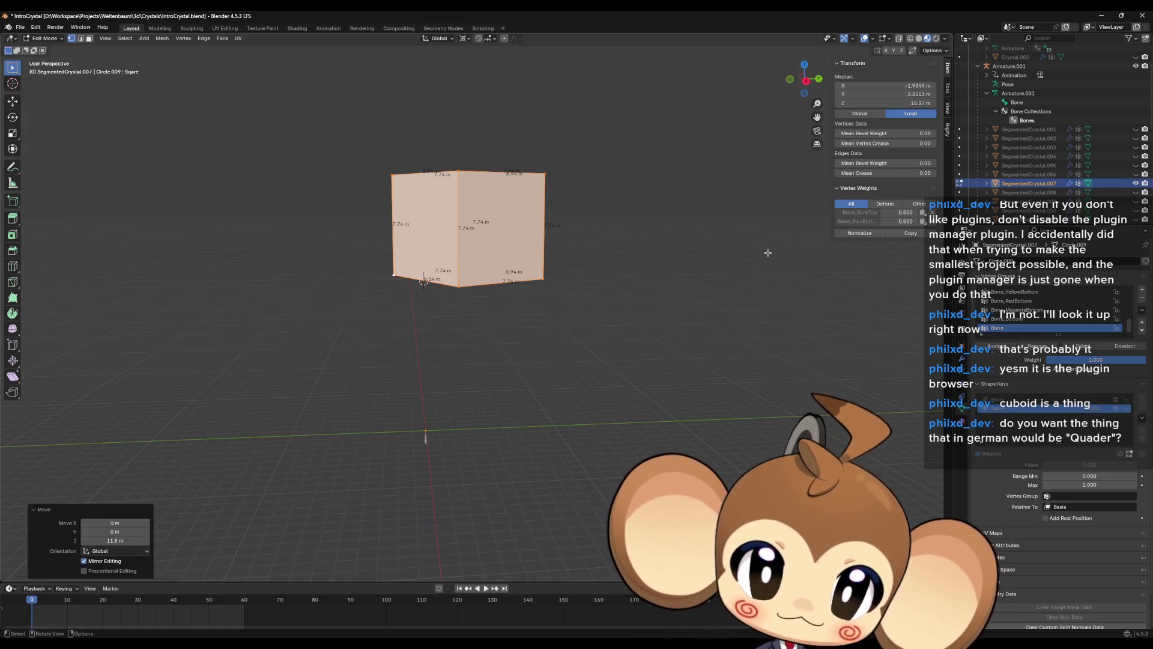
{"action": "key", "text": "ctrl+z"}
{"action": "mouse_move", "coordinate": [787, 346]}
{"action": "middle_mouse_down"}
{"action": "mouse_move", "coordinate": [745, 349]}
{"action": "mouse_move", "coordinate": [772, 343]}
{"action": "middle_mouse_up"}
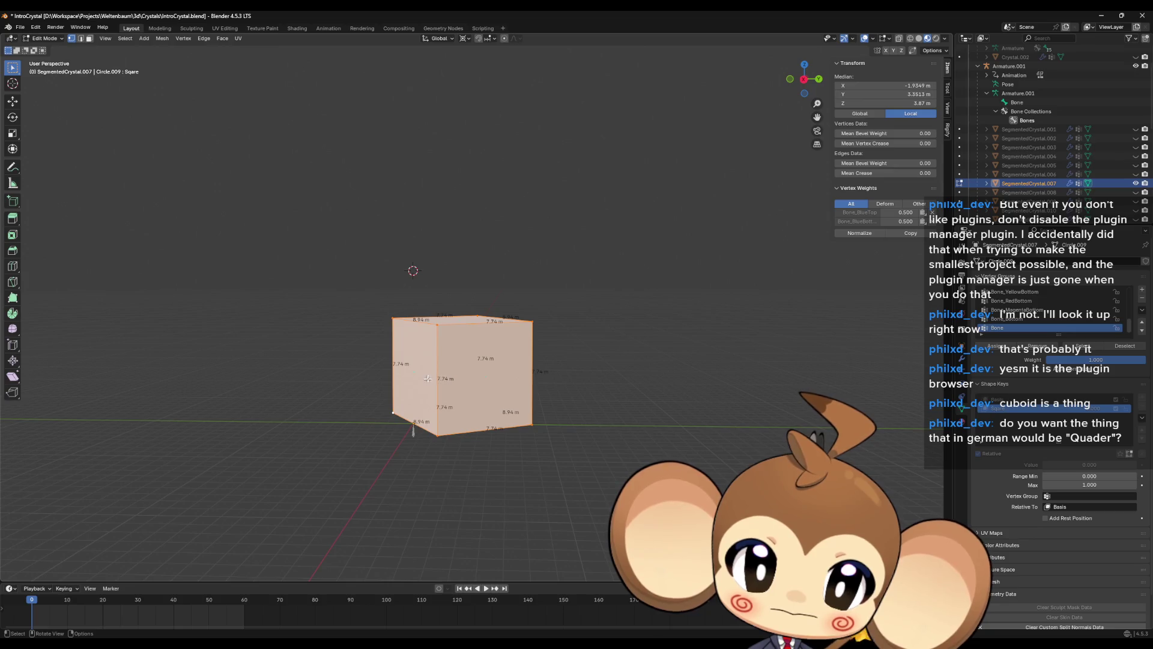
{"action": "left_click", "coordinate": [435, 322]}
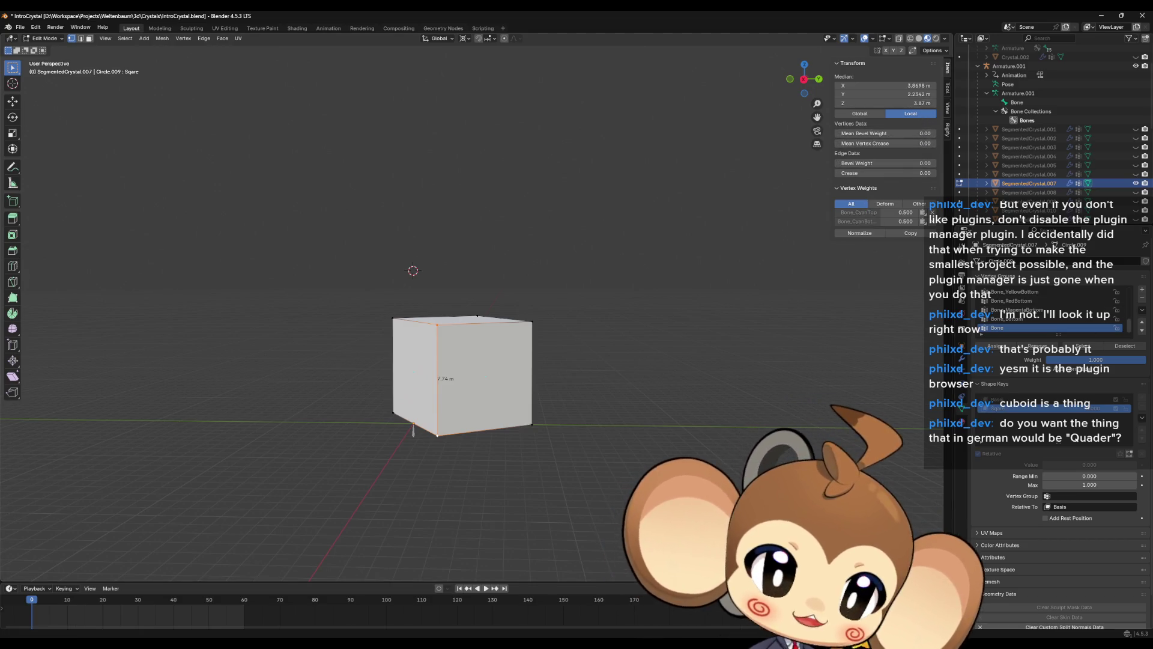
{"action": "key", "text": "XF86Calculator"}
{"action": "double_click", "coordinate": [405, 418]}
- Compute 11,5 − 3,87 = 7,63 in Windows Calculator, then close it
{"action": "left_click", "coordinate": [479, 438]}
{"action": "left_click", "coordinate": [439, 391]}
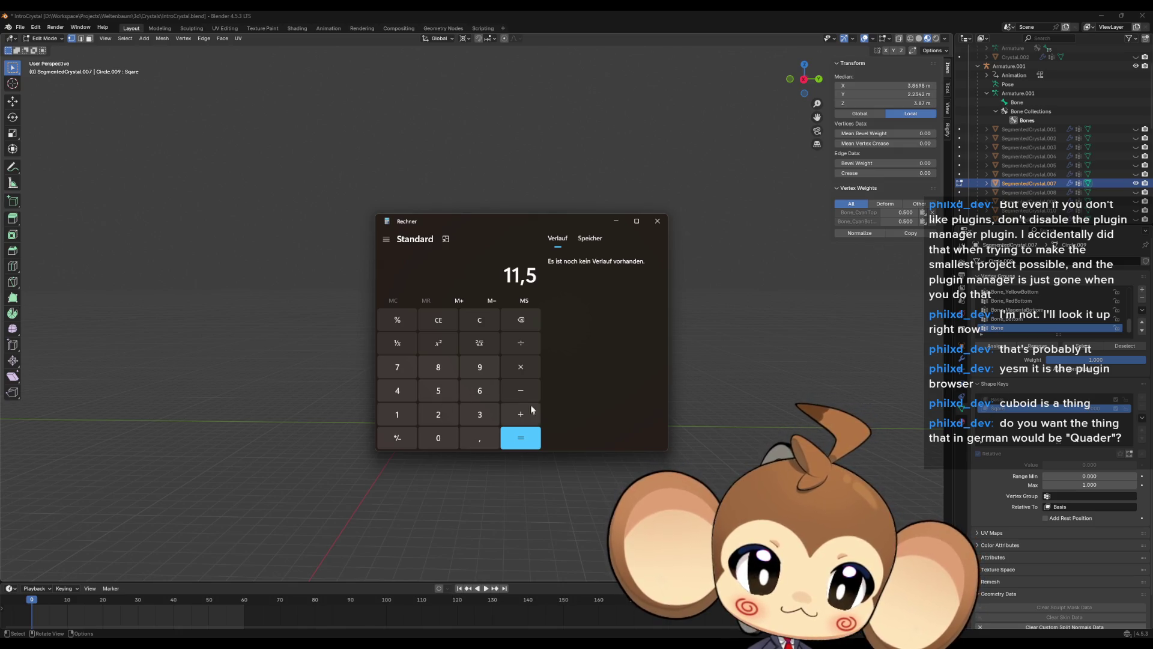
{"action": "left_click", "coordinate": [481, 416]}
{"action": "left_click", "coordinate": [479, 437]}
{"action": "left_click", "coordinate": [434, 374]}
{"action": "left_click", "coordinate": [397, 367]}
{"action": "left_click", "coordinate": [520, 444]}
{"action": "left_click_drag", "start_coordinate": [487, 224], "coordinate": [1152, 216]}
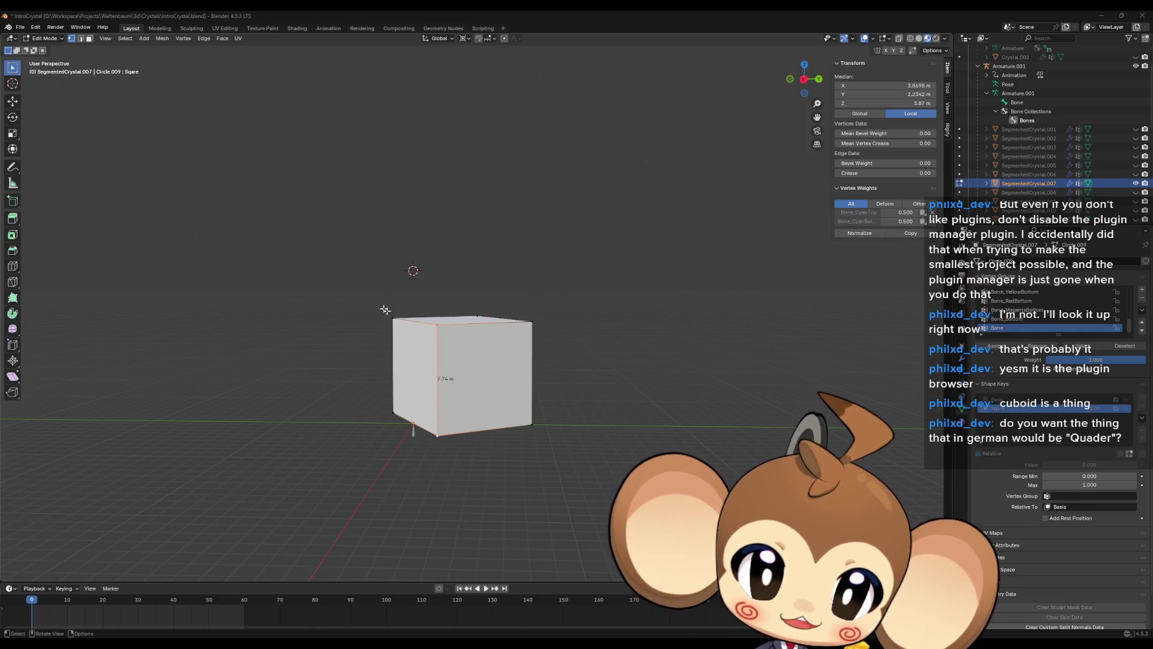
- Select the whole cube, raise it 7.63 m along Z, then deselect everything
{"action": "key", "text": "a"}
{"action": "key", "text": "g"}
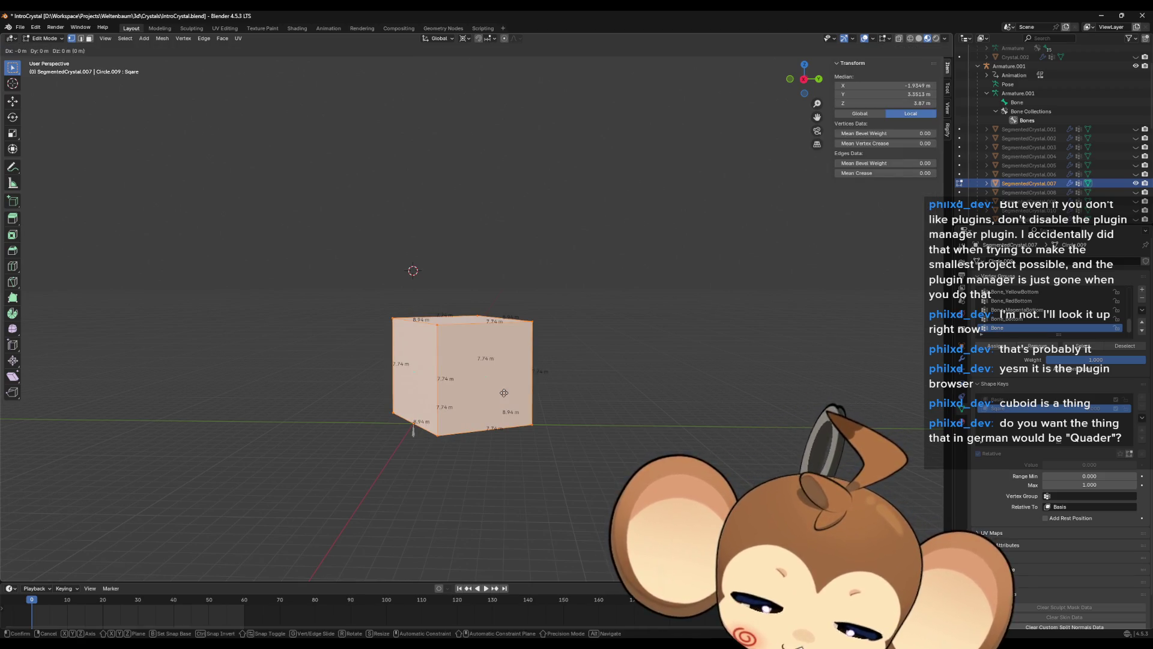
{"action": "type", "text": "z"}
{"action": "type", "text": "7"}
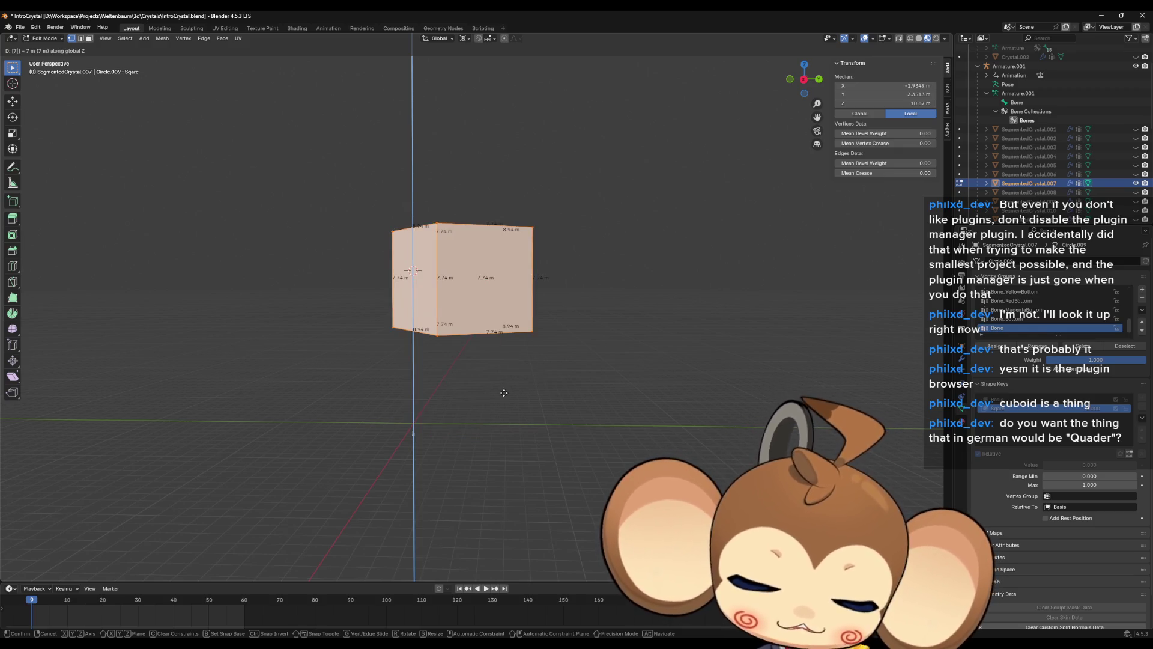
{"action": "type", "text": ".63"}
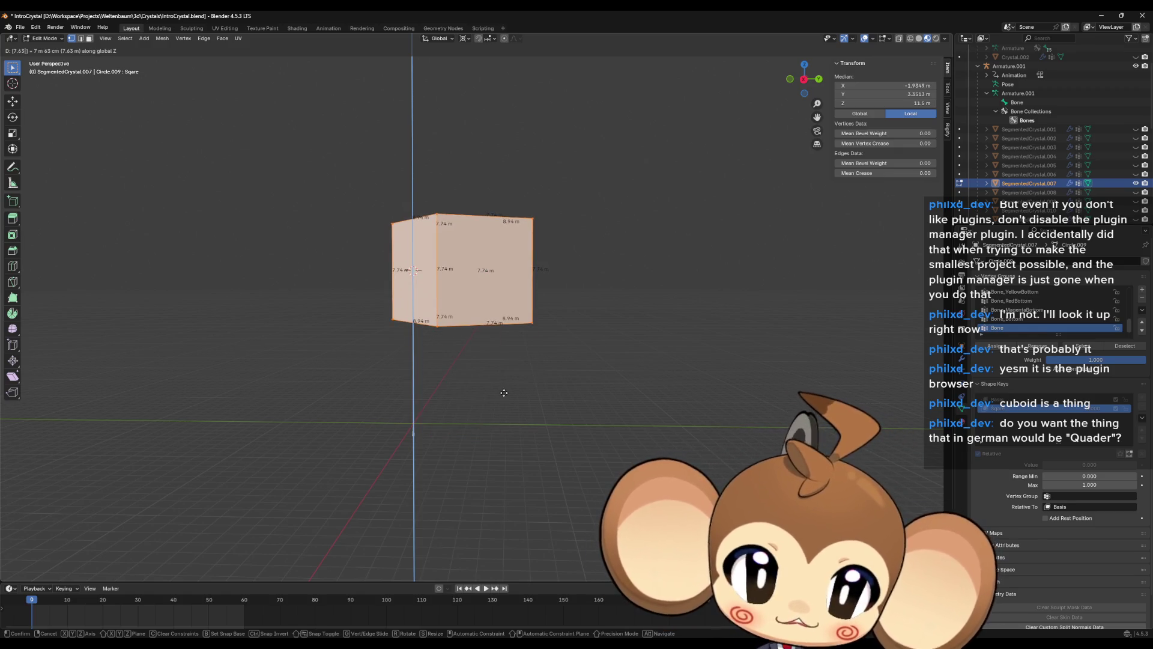
{"action": "key", "text": "Return"}
{"action": "mouse_move", "coordinate": [504, 393]}
{"action": "middle_mouse_down"}
{"action": "mouse_move", "coordinate": [553, 311]}
{"action": "mouse_move", "coordinate": [554, 336]}
{"action": "middle_mouse_up"}
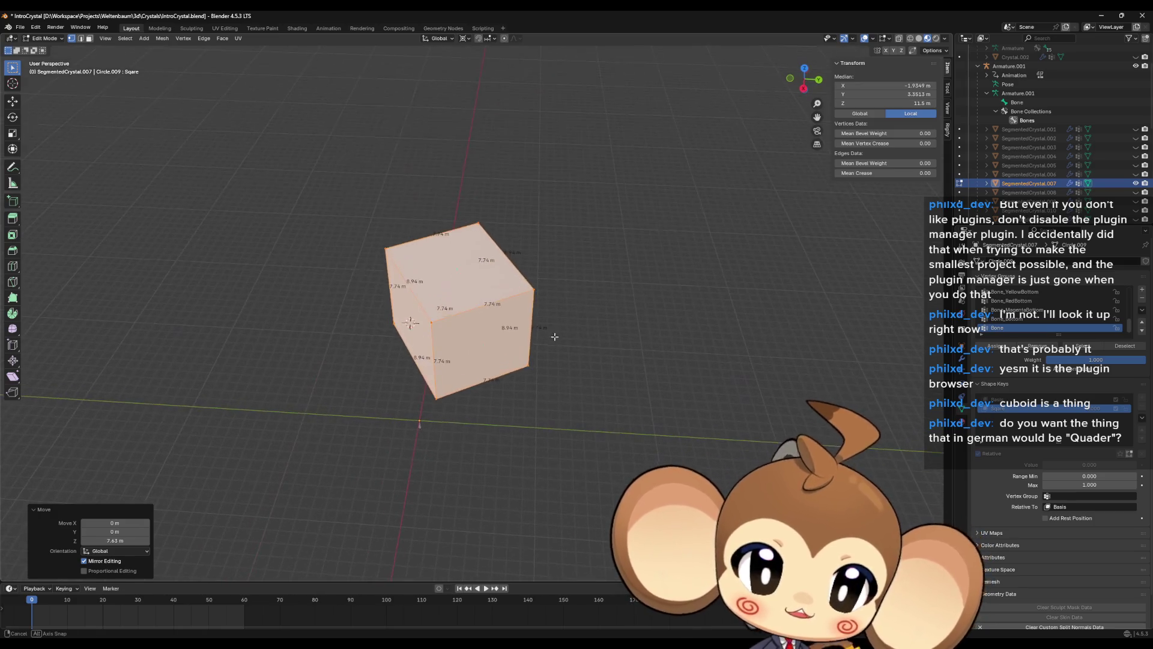
{"action": "key", "text": "alt+a"}
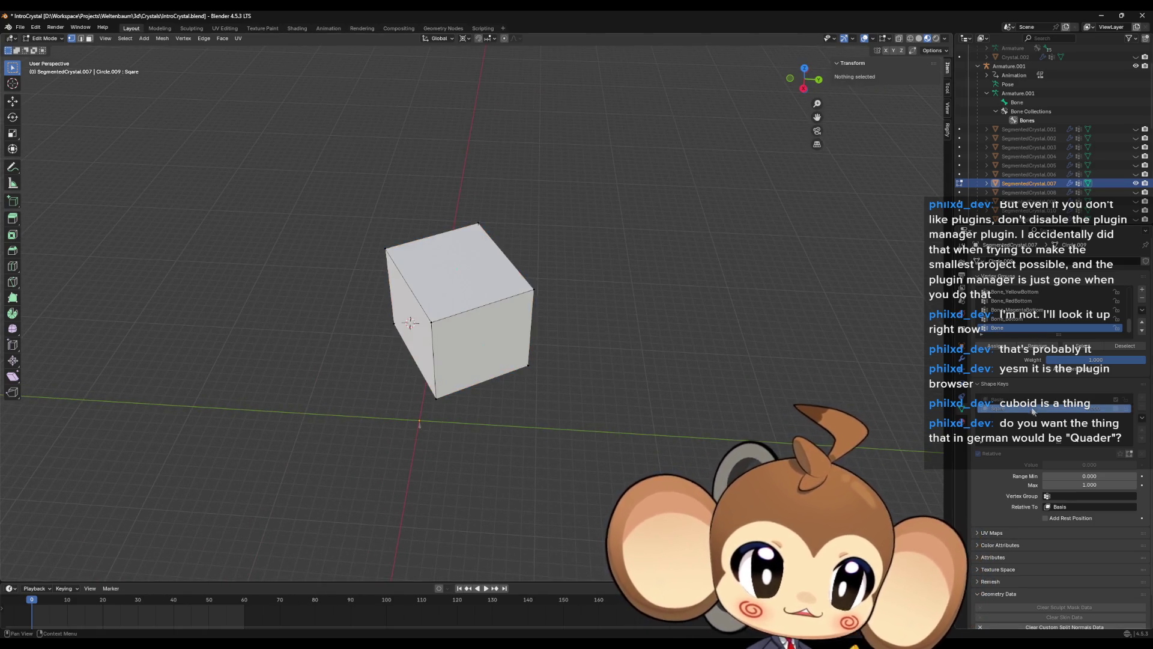
{"action": "left_click", "coordinate": [1022, 401]}
{"action": "left_click", "coordinate": [1021, 409]}
- Compare the Basis and Square shape keys, finish on Basis, and return to Object Mode
{"action": "left_click", "coordinate": [1021, 400]}
{"action": "left_click", "coordinate": [1021, 409]}
{"action": "left_click", "coordinate": [1022, 400]}
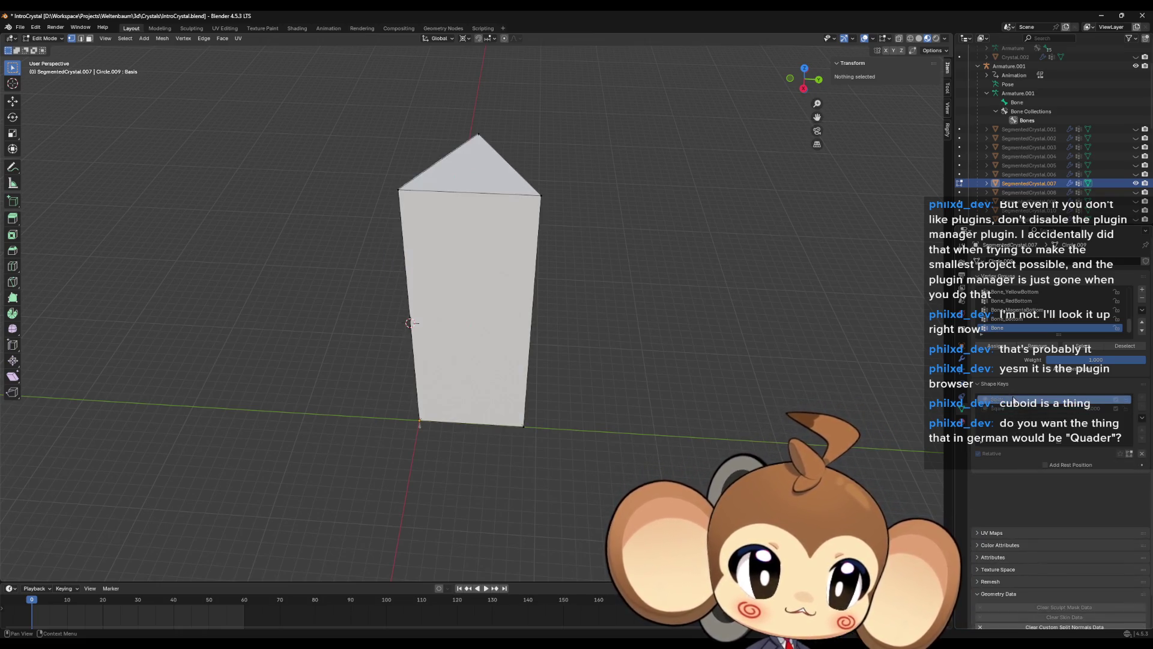
{"action": "middle_click_drag", "start_coordinate": [661, 390], "coordinate": [760, 345]}
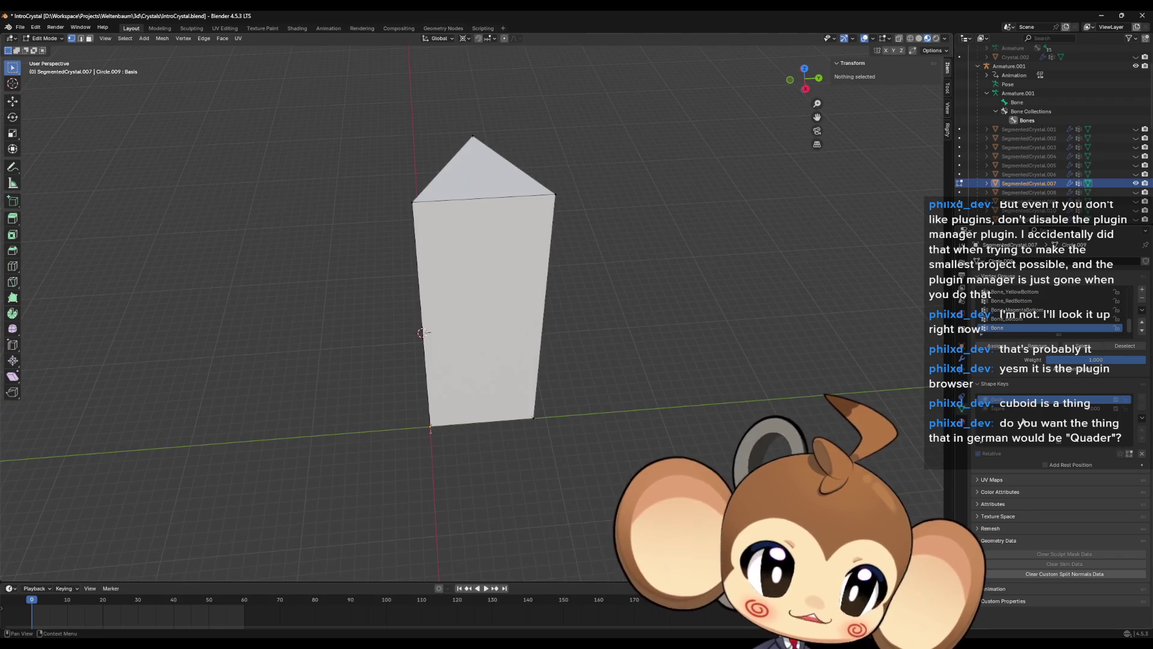
{"action": "left_click", "coordinate": [1002, 411]}
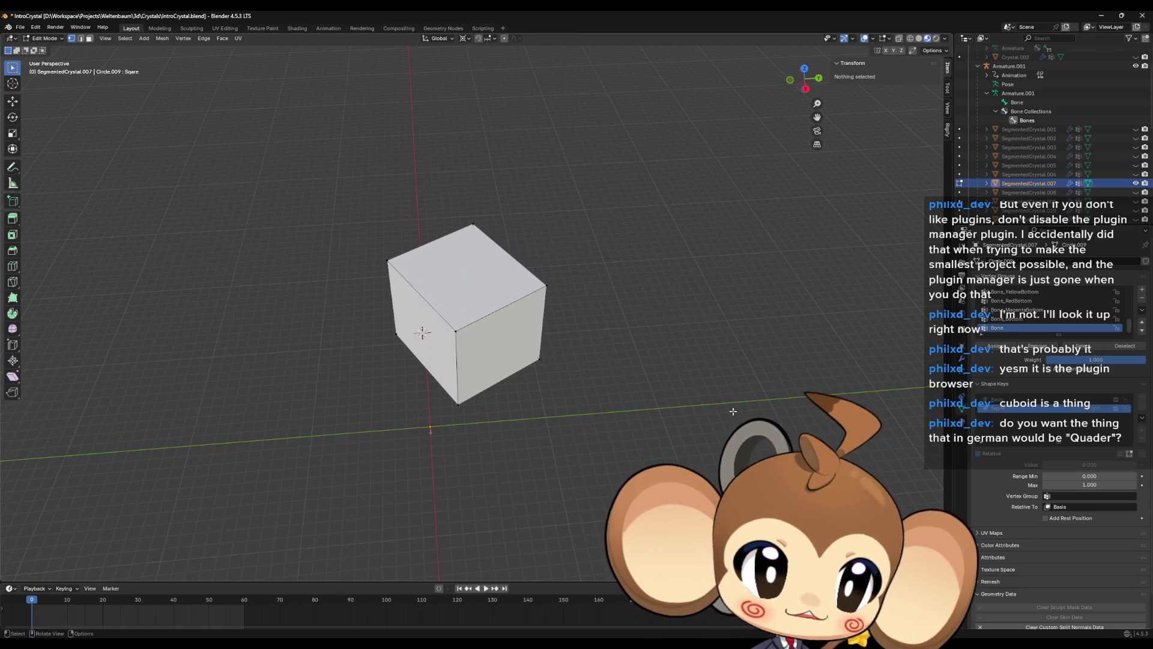
{"action": "left_click", "coordinate": [997, 399]}
{"action": "left_click", "coordinate": [1027, 191]}
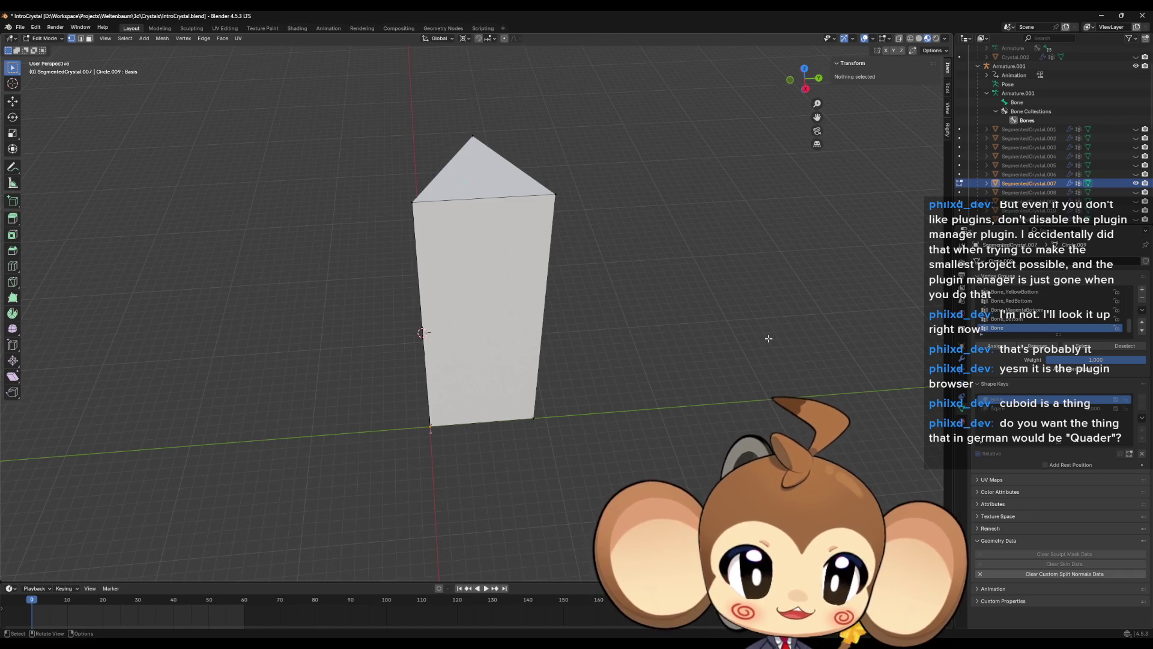
{"action": "middle_click_drag", "start_coordinate": [769, 338], "coordinate": [768, 385]}
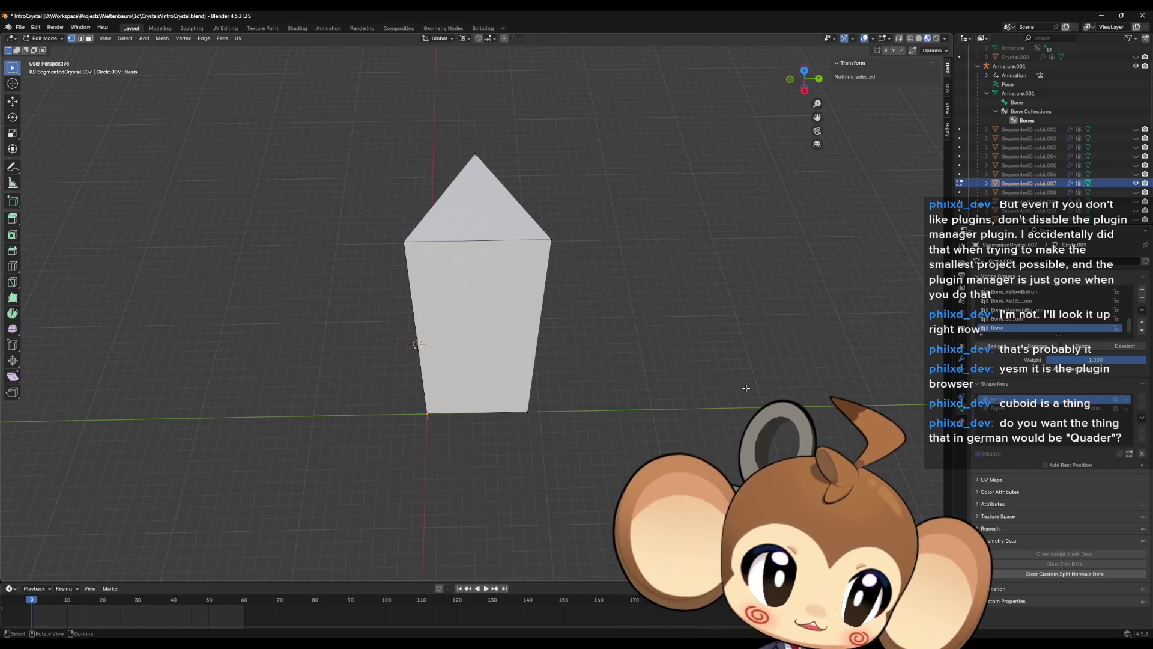
{"action": "key", "text": "Tab"}
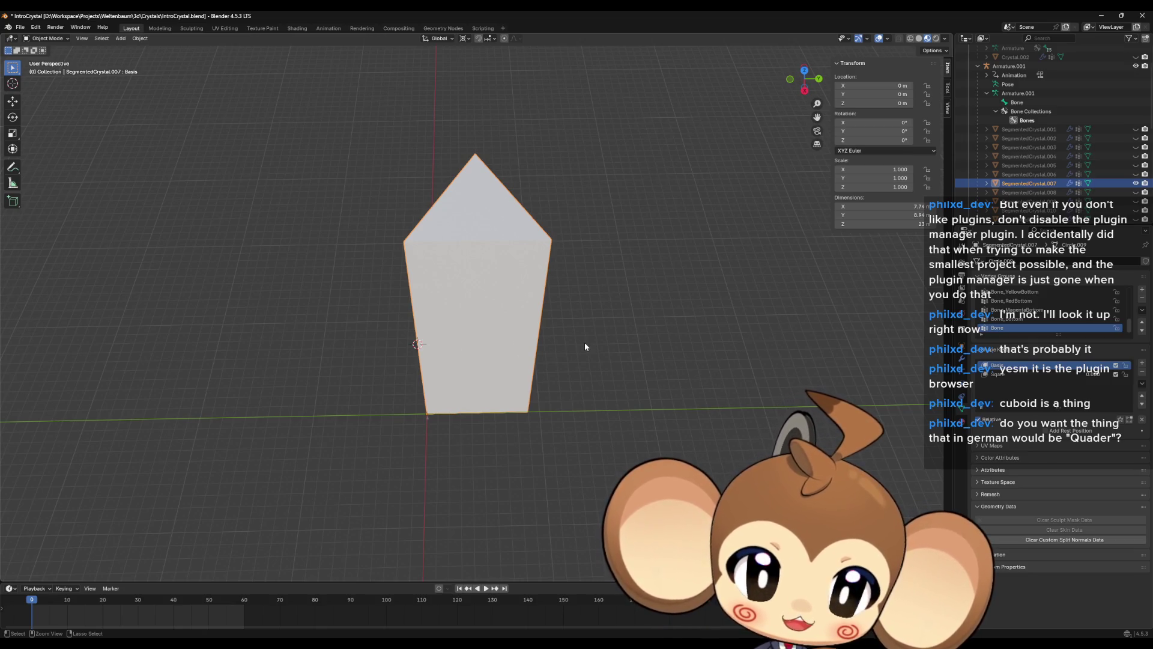
- Duplicate the crystal in place and rotate the duplicate's whole mesh 60° about Z
{"action": "key", "text": "shift+d"}
{"action": "key", "text": "Escape"}
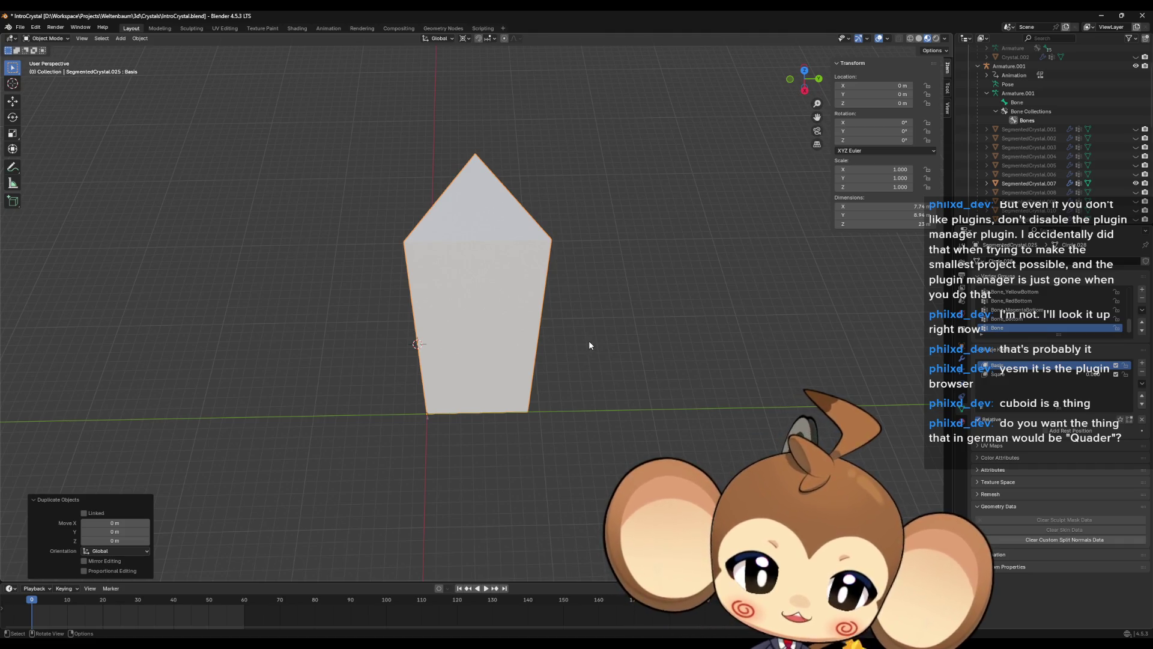
{"action": "key", "text": "Tab"}
{"action": "key", "text": "a"}
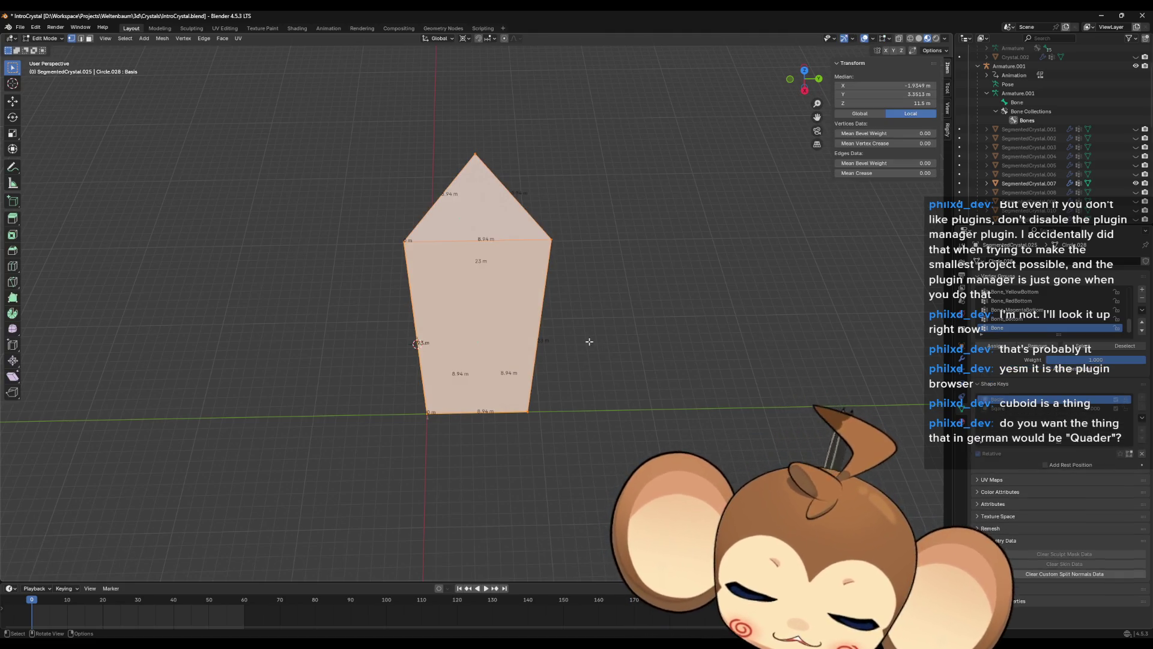
{"action": "key", "text": "r"}
{"action": "key", "text": "z"}
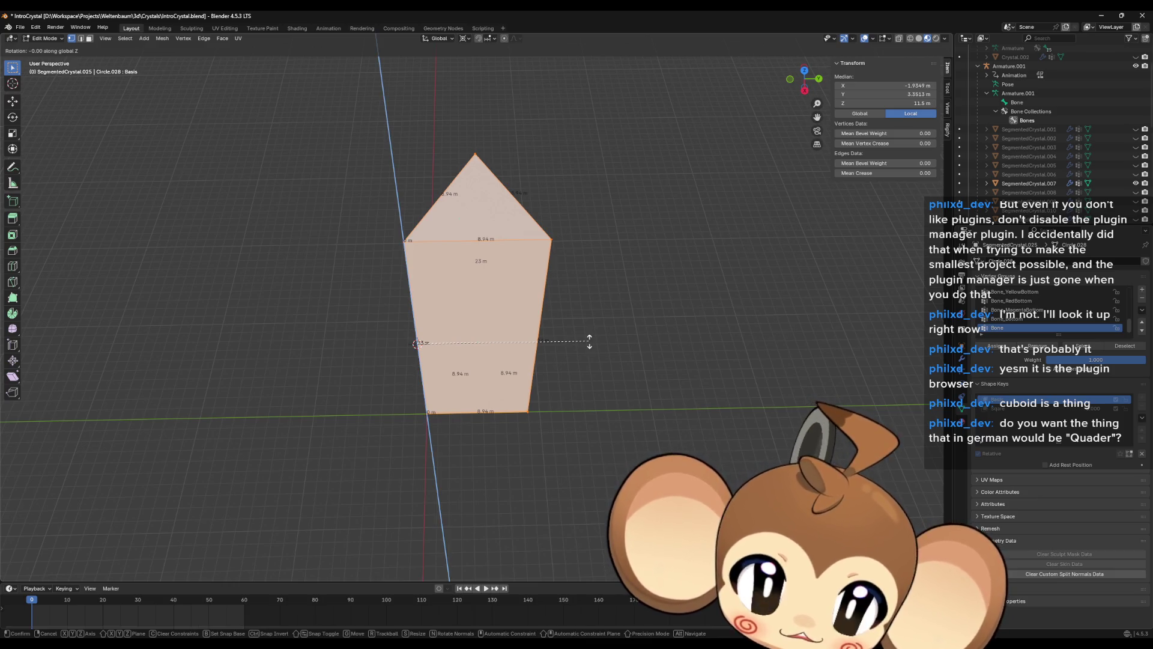
{"action": "type", "text": "30"}
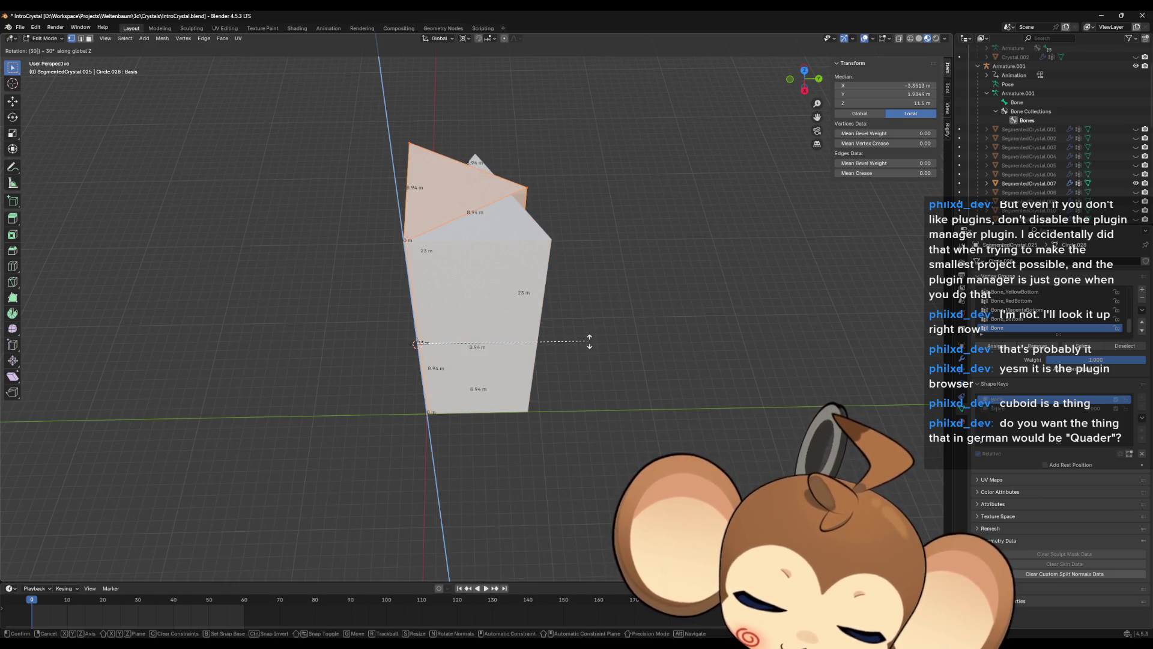
{"action": "key", "text": "BackSpace"}
{"action": "key", "text": "BackSpace"}
{"action": "type", "text": "60"}
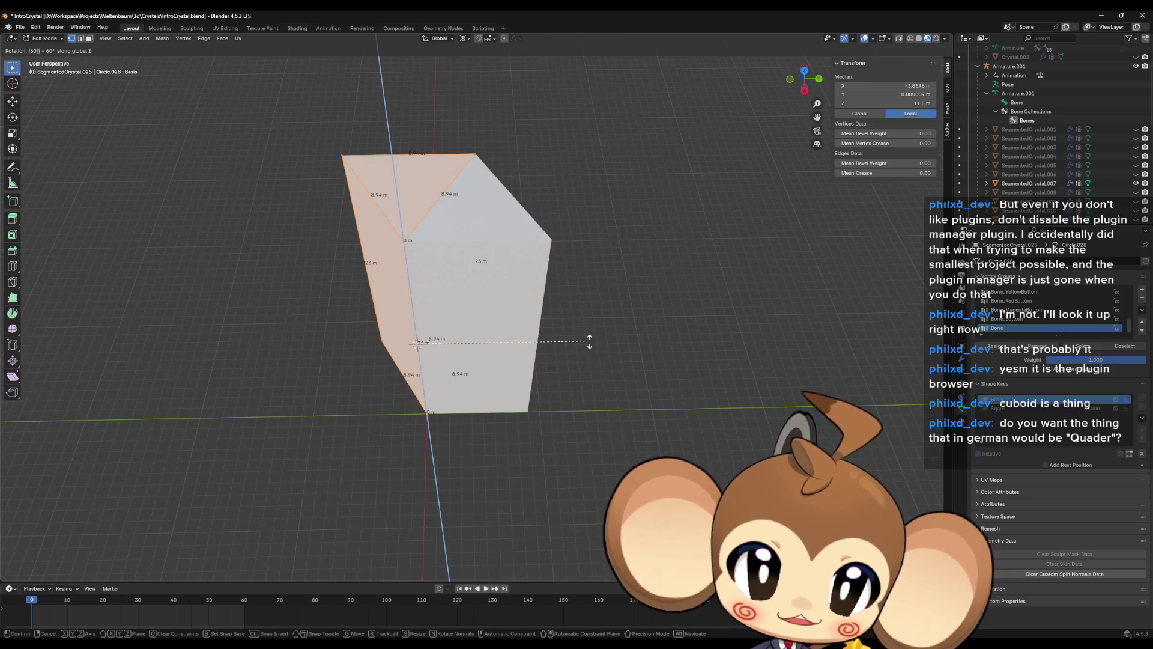
{"action": "key", "text": "Return"}
- Compare the rotated duplicate's Basis and Square shape keys
{"action": "mouse_move", "coordinate": [589, 341]}
{"action": "middle_mouse_down"}
{"action": "mouse_move", "coordinate": [613, 347]}
{"action": "mouse_move", "coordinate": [548, 337]}
{"action": "mouse_move", "coordinate": [576, 325]}
{"action": "middle_mouse_up"}
{"action": "scroll", "coordinate": [1034, 192], "scroll_direction": "down", "scroll_amount": 8}
{"action": "scroll", "coordinate": [1034, 193], "scroll_direction": "up", "scroll_amount": 4}
{"action": "middle_click_drag", "start_coordinate": [748, 242], "coordinate": [803, 306]}
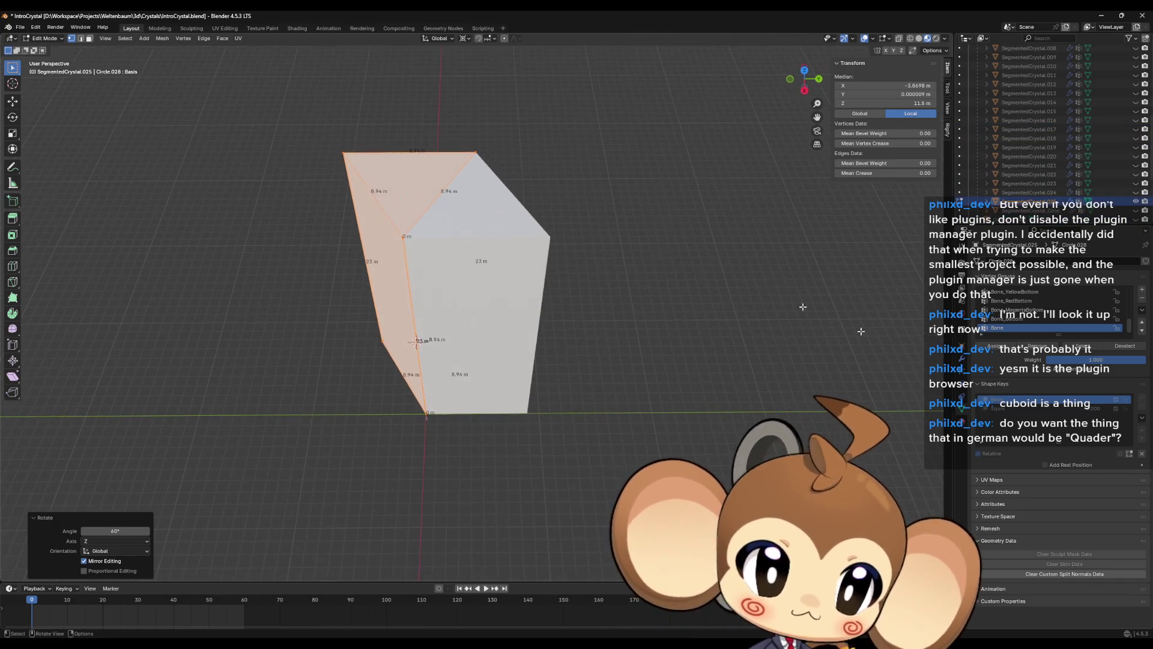
{"action": "left_click", "coordinate": [998, 409]}
{"action": "left_click", "coordinate": [1002, 400]}
{"action": "left_click", "coordinate": [1003, 408]}
{"action": "left_click", "coordinate": [1006, 400]}
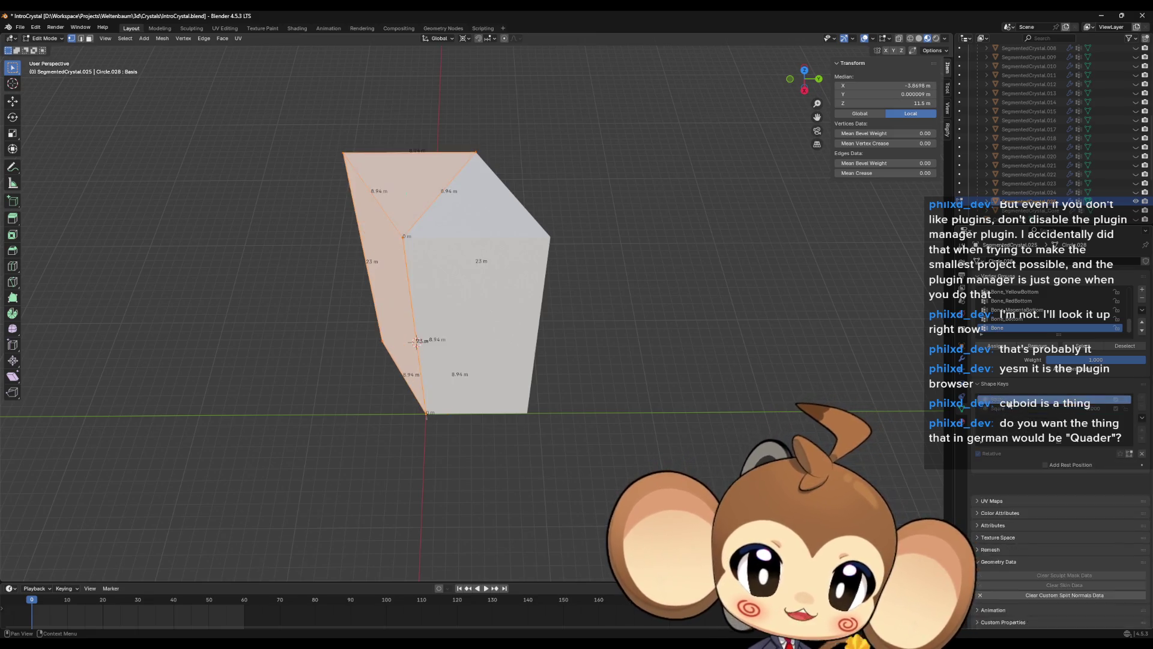
{"action": "mouse_move", "coordinate": [711, 360]}
{"action": "middle_mouse_down"}
{"action": "mouse_move", "coordinate": [715, 342]}
{"action": "mouse_move", "coordinate": [751, 336]}
{"action": "mouse_move", "coordinate": [780, 349]}
{"action": "middle_mouse_up"}
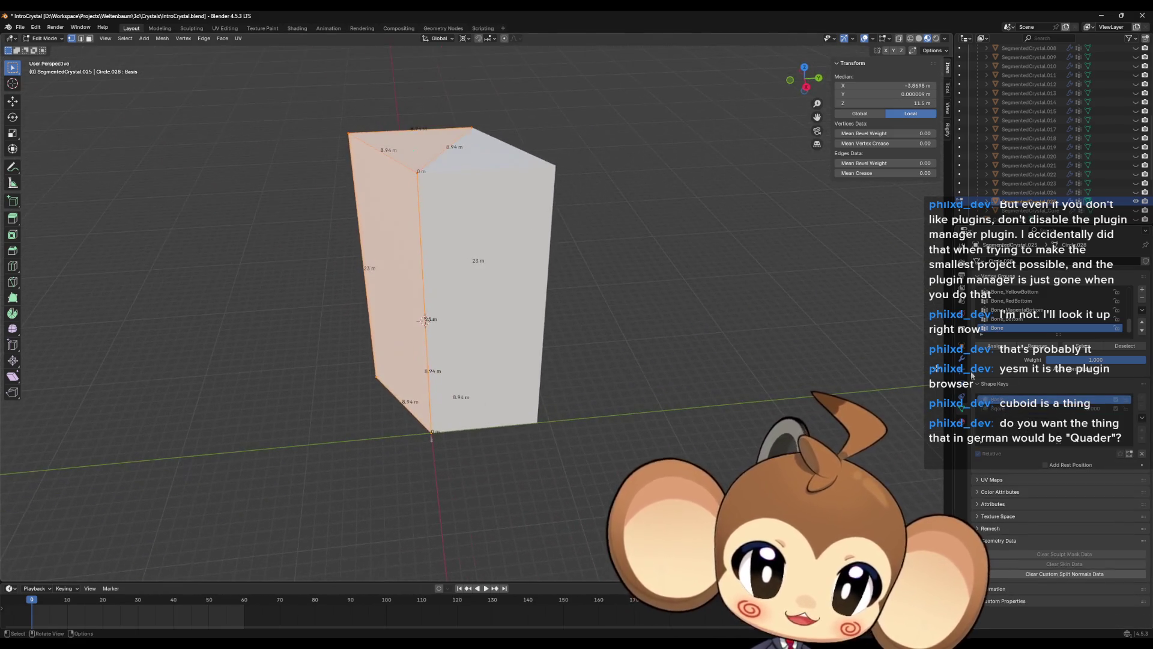
{"action": "left_click", "coordinate": [1023, 408]}
{"action": "mouse_move", "coordinate": [673, 378]}
{"action": "middle_mouse_down"}
{"action": "mouse_move", "coordinate": [763, 362]}
{"action": "mouse_move", "coordinate": [759, 325]}
{"action": "mouse_move", "coordinate": [712, 397]}
{"action": "mouse_move", "coordinate": [769, 336]}
{"action": "middle_mouse_up"}
{"action": "scroll", "coordinate": [1123, 120], "scroll_direction": "up", "scroll_amount": 5}
- Hide the original crystal, then undo back to the unrotated Basis mesh
{"action": "left_click", "coordinate": [1131, 111]}
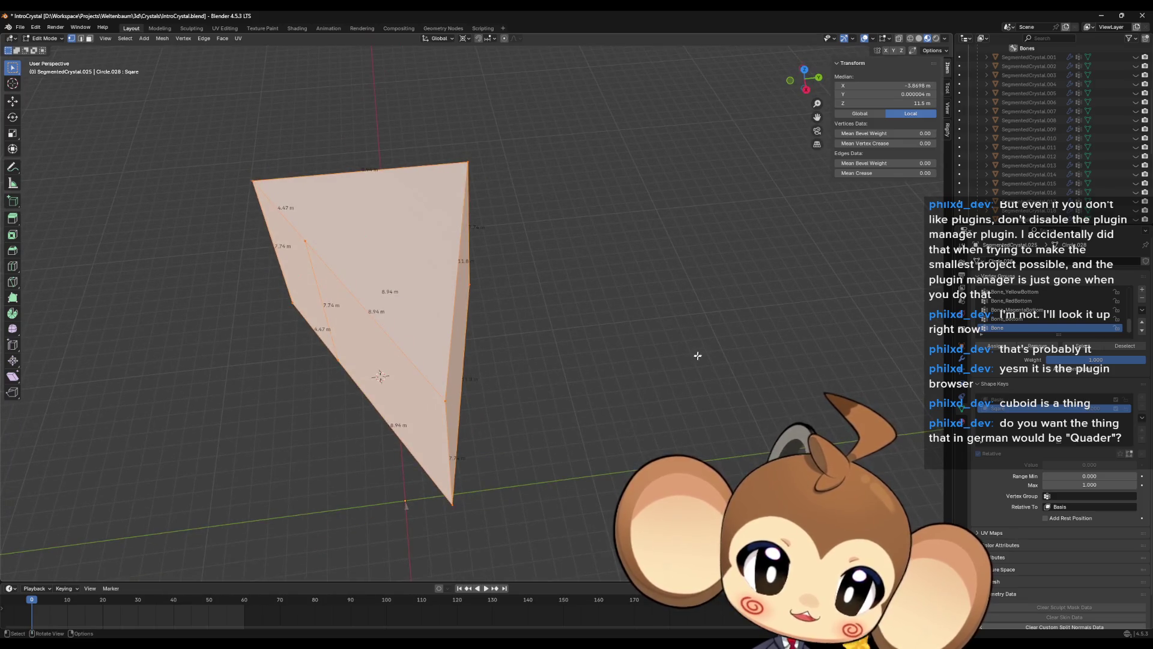
{"action": "key", "text": "Tab"}
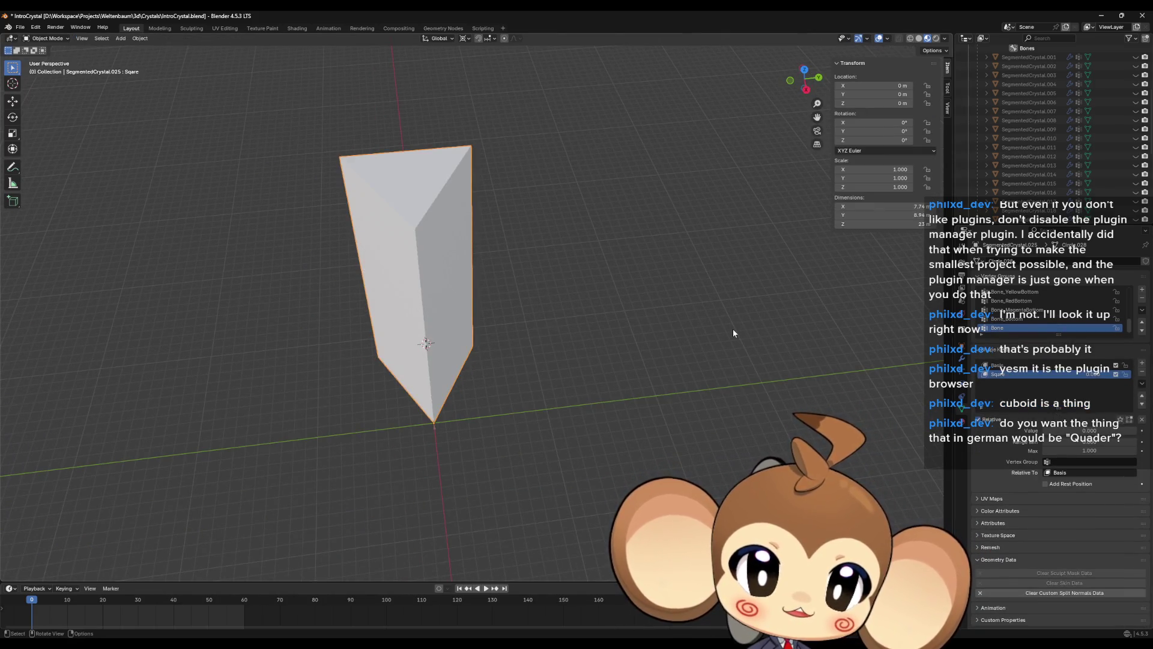
{"action": "key", "text": "Tab"}
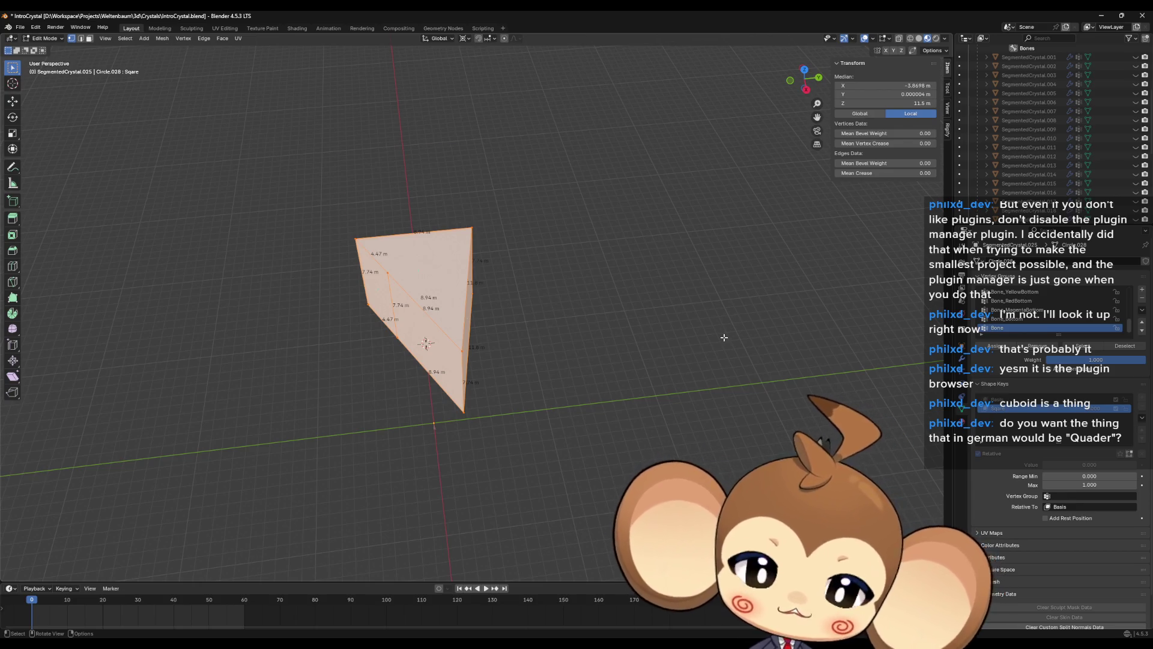
{"action": "key", "text": "Tab"}
{"action": "key", "text": "Tab"}
{"action": "key", "text": "Tab"}
{"action": "key", "text": "Tab"}
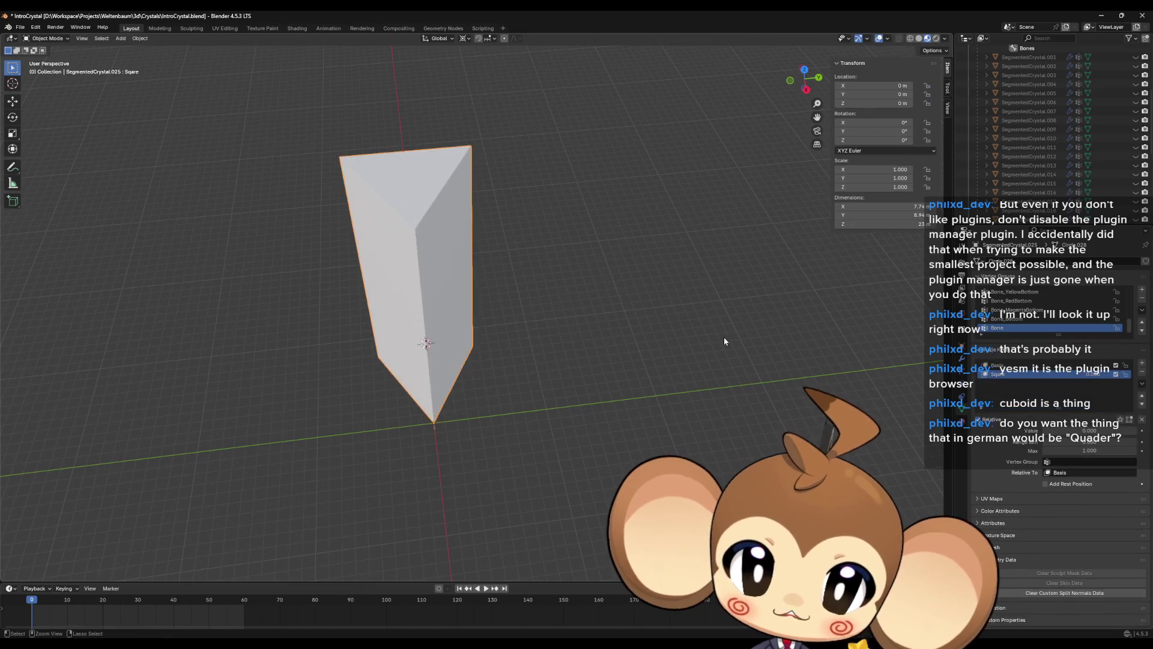
{"action": "key", "text": "Up"}
{"action": "key", "text": "Down"}
{"action": "key", "text": "Up"}
{"action": "key", "text": "ctrl+z"}
{"action": "key", "text": "ctrl+z"}
{"action": "key", "text": "ctrl+z"}
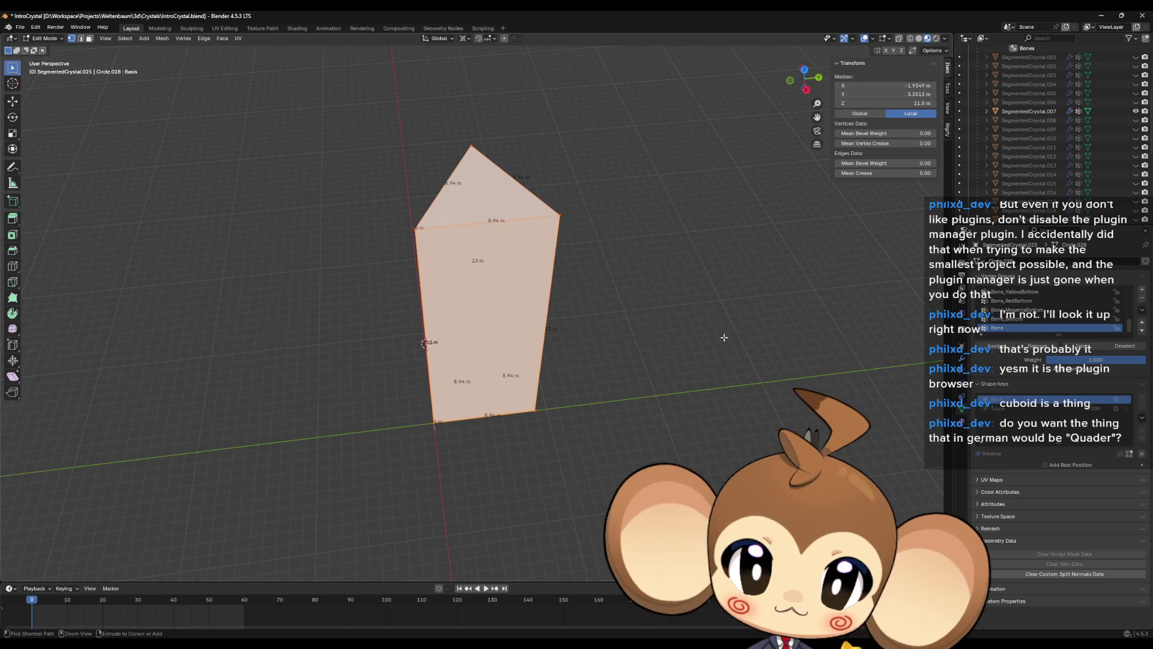
- Preview the Square shape key, then rotate the crystal 60° about Z and apply the rotation
{"action": "left_click", "coordinate": [1020, 410]}
{"action": "mouse_move", "coordinate": [660, 343]}
{"action": "middle_mouse_down"}
{"action": "mouse_move", "coordinate": [733, 386]}
{"action": "mouse_move", "coordinate": [779, 380]}
{"action": "mouse_move", "coordinate": [769, 367]}
{"action": "middle_mouse_up"}
{"action": "key", "text": "Tab"}
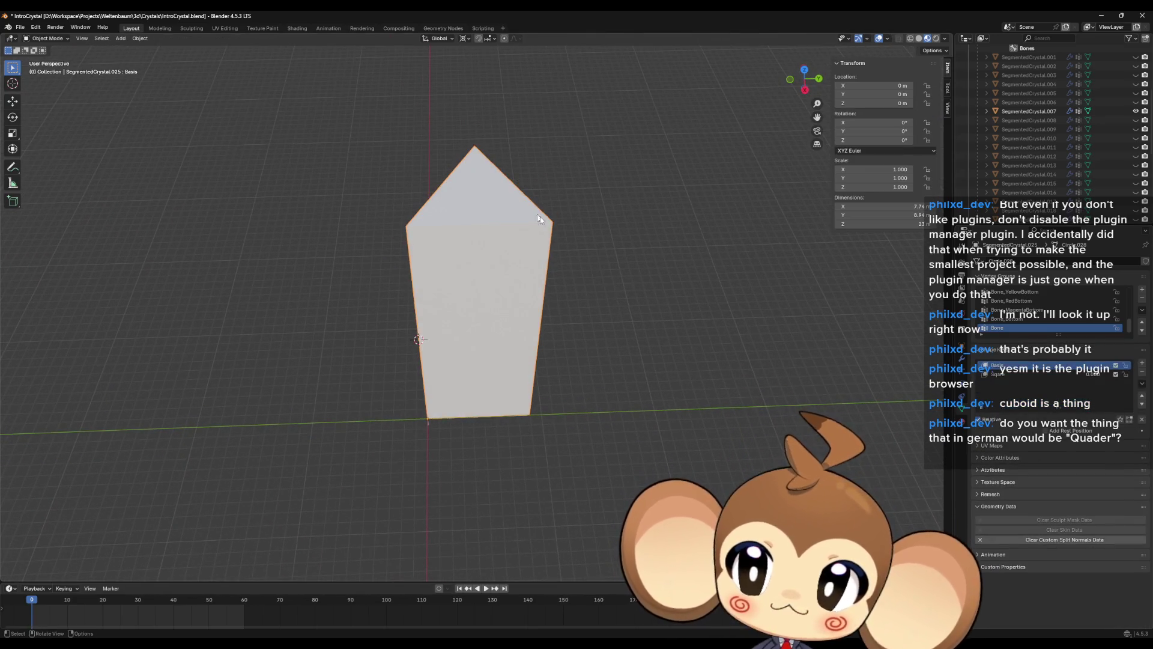
{"action": "middle_click_drag", "start_coordinate": [539, 216], "coordinate": [556, 249]}
{"action": "type", "text": "rz"}
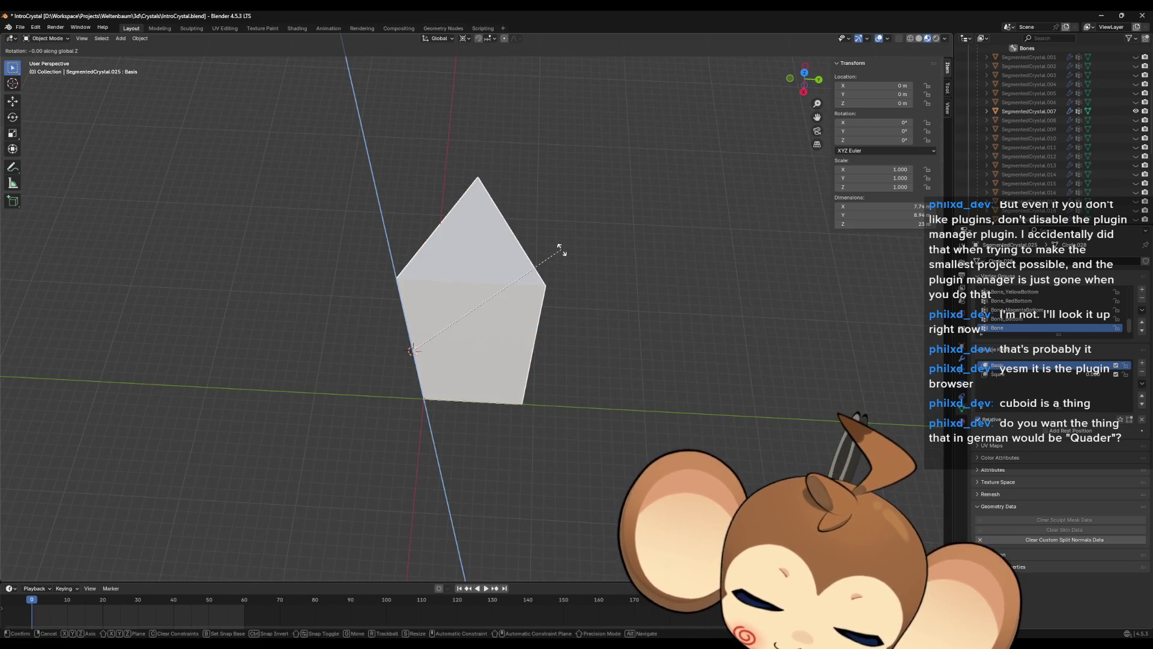
{"action": "type", "text": "60"}
{"action": "key", "text": "Return"}
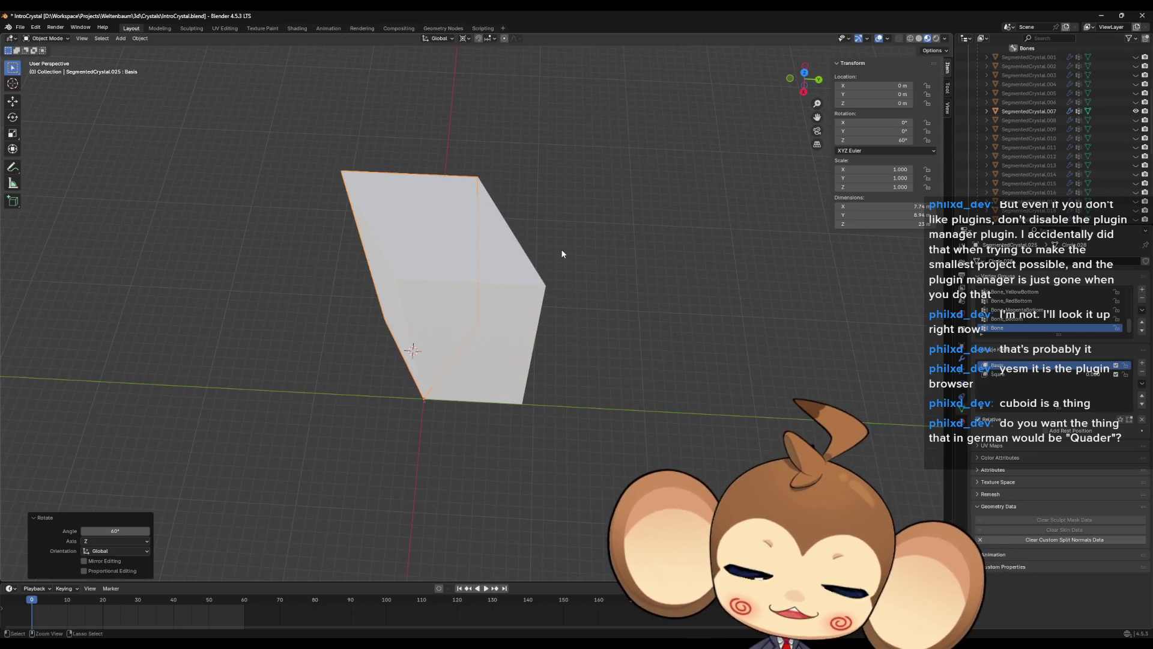
{"action": "key", "text": "ctrl+a"}
{"action": "left_click", "coordinate": [534, 277]}
- Back in Edit Mode, compare the Square and Basis shape keys from an upright front view
{"action": "key", "text": "Tab"}
{"action": "mouse_move", "coordinate": [592, 351]}
{"action": "middle_mouse_down"}
{"action": "mouse_move", "coordinate": [608, 367]}
{"action": "mouse_move", "coordinate": [599, 360]}
{"action": "middle_mouse_up"}
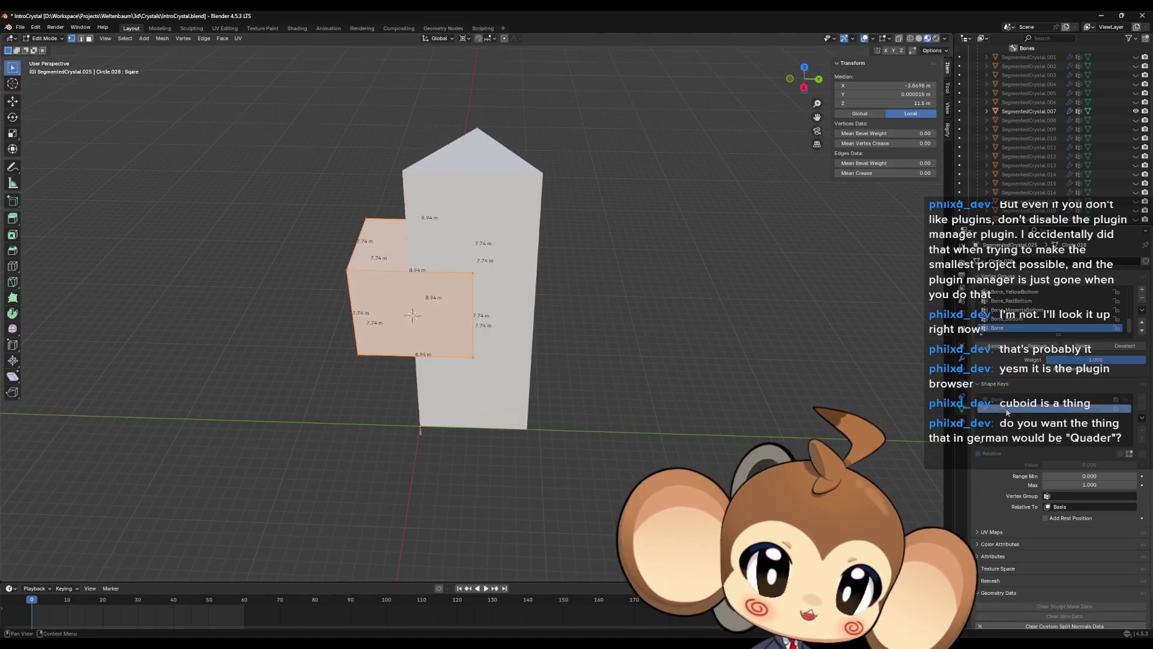
{"action": "left_click", "coordinate": [1007, 409]}
{"action": "left_click", "coordinate": [1007, 399]}
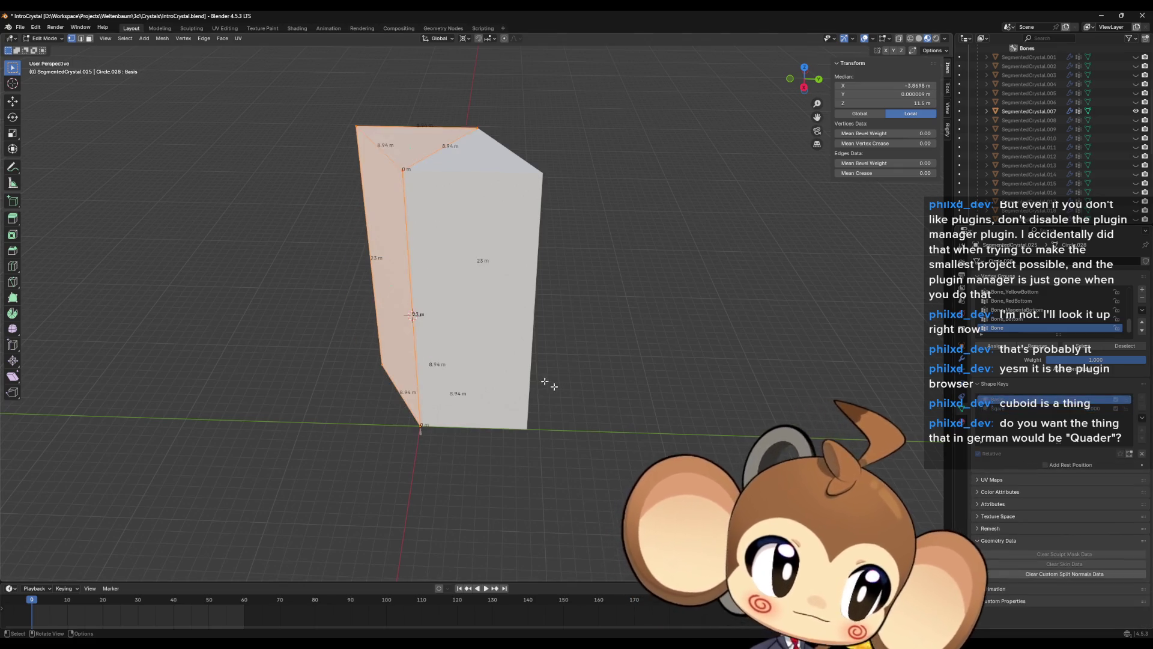
{"action": "mouse_move", "coordinate": [514, 353]}
{"action": "middle_mouse_down"}
{"action": "mouse_move", "coordinate": [551, 340]}
{"action": "mouse_move", "coordinate": [552, 320]}
{"action": "middle_mouse_up"}
{"action": "scroll", "coordinate": [1014, 185], "scroll_direction": "down", "scroll_amount": 1}
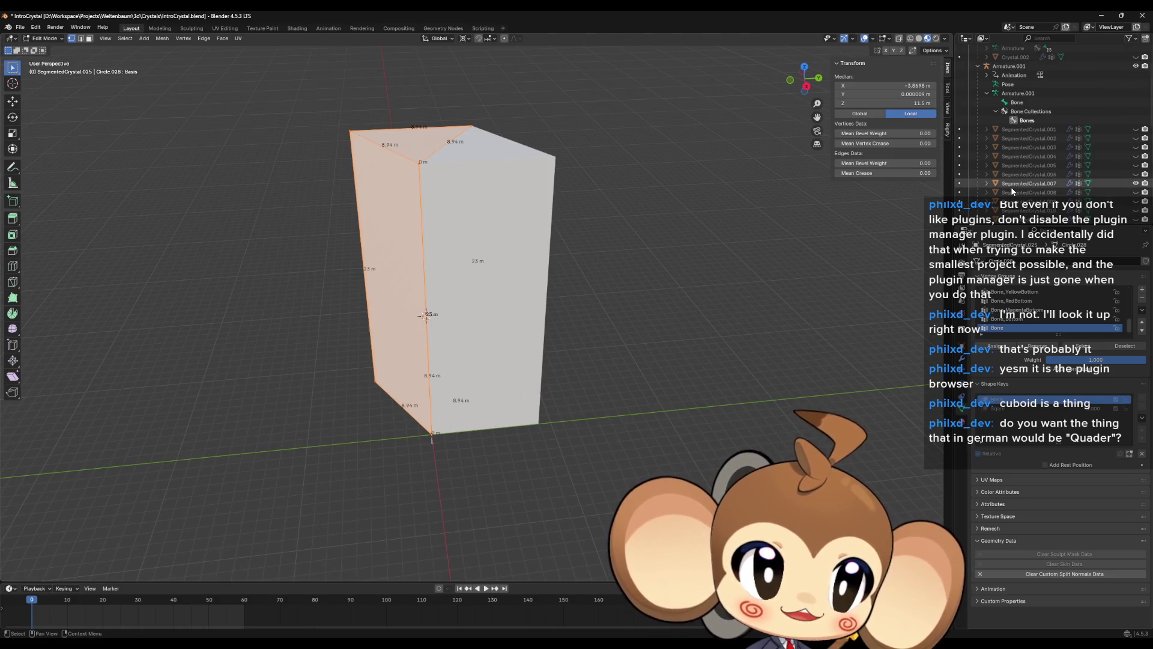
{"action": "scroll", "coordinate": [1015, 183], "scroll_direction": "down", "scroll_amount": 2}
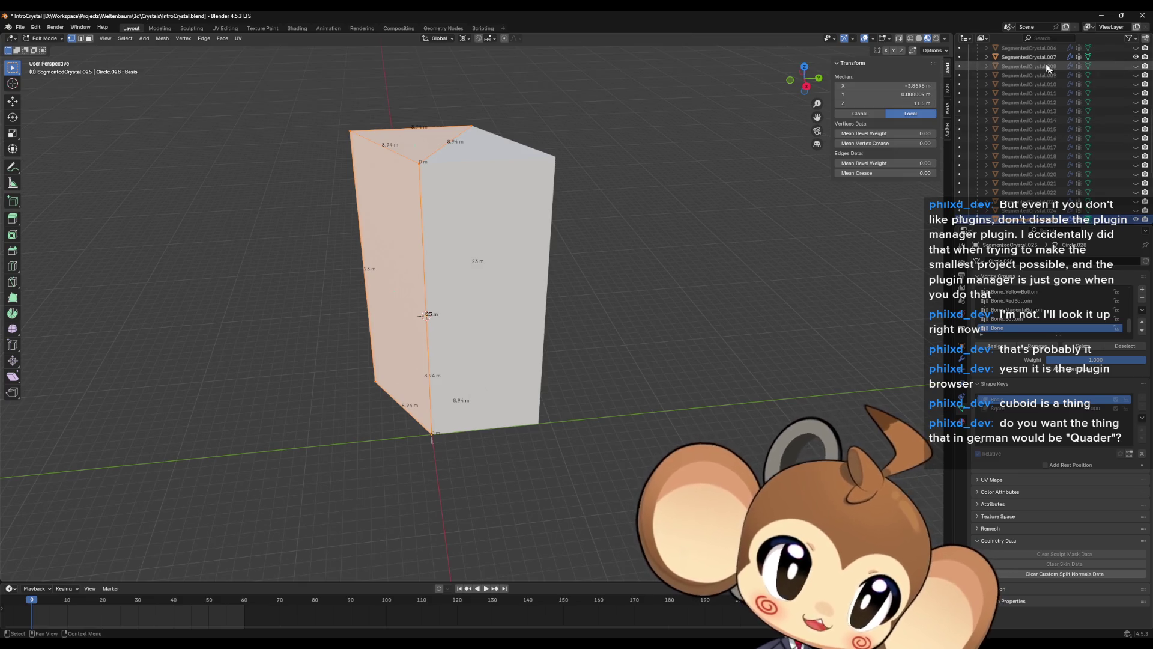
- Switch to Object Mode and select Armature.001 for export
{"action": "left_click", "coordinate": [1029, 57]}
{"action": "left_click", "coordinate": [1057, 218]}
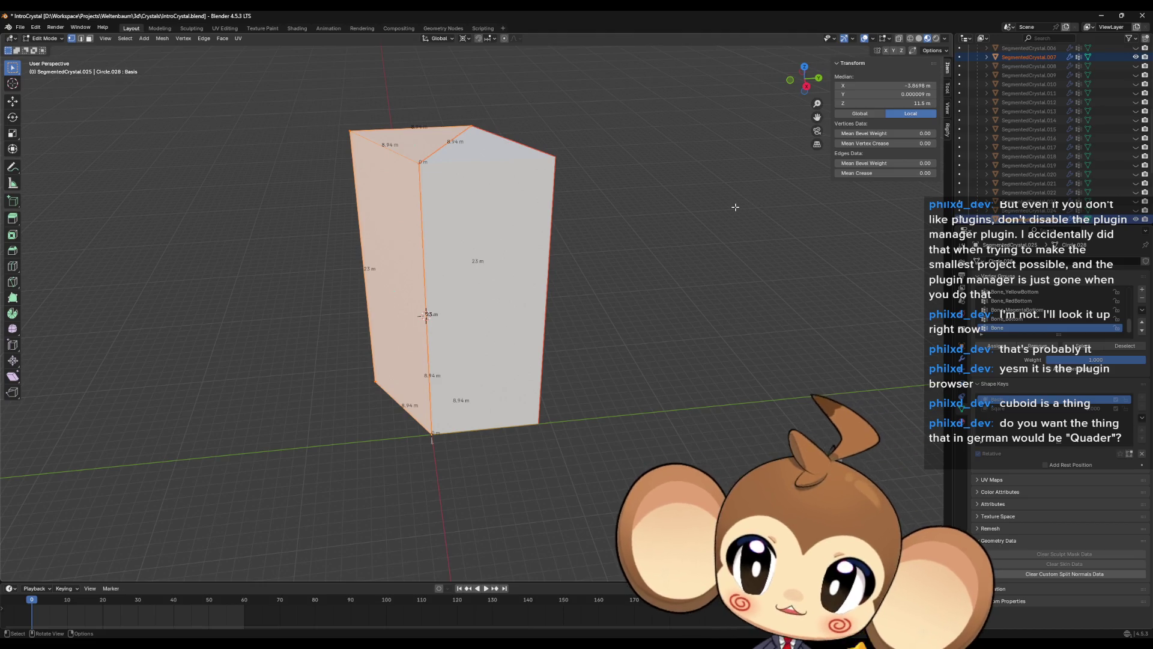
{"action": "left_click", "coordinate": [60, 40]}
{"action": "left_click", "coordinate": [48, 48]}
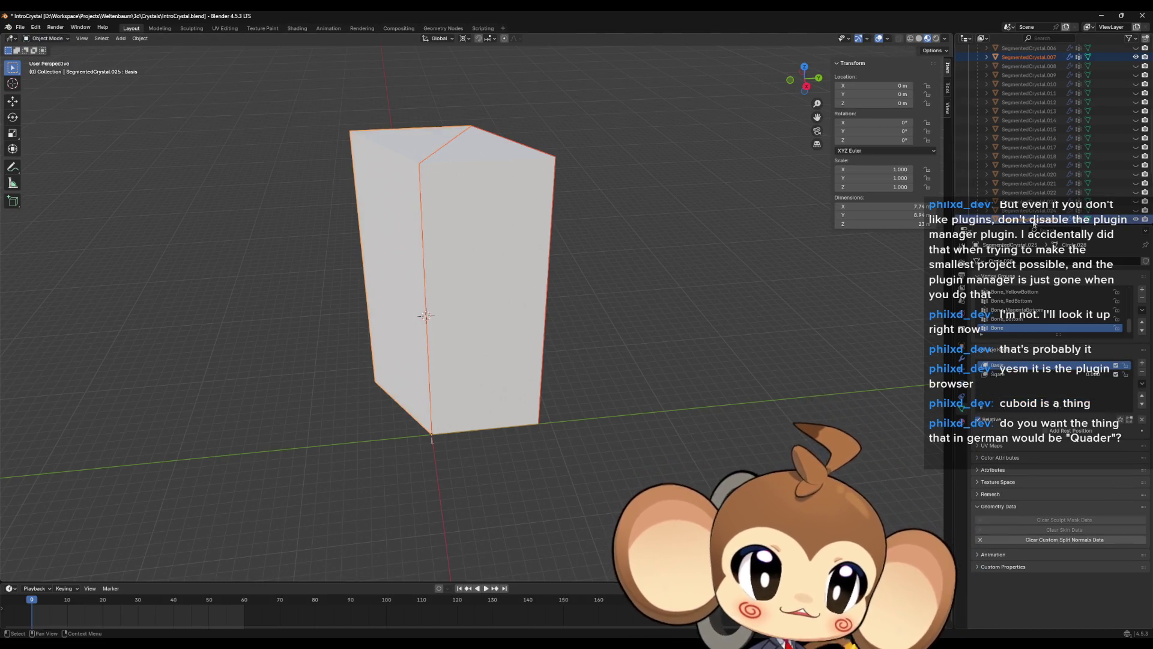
{"action": "left_click", "coordinate": [1028, 57]}
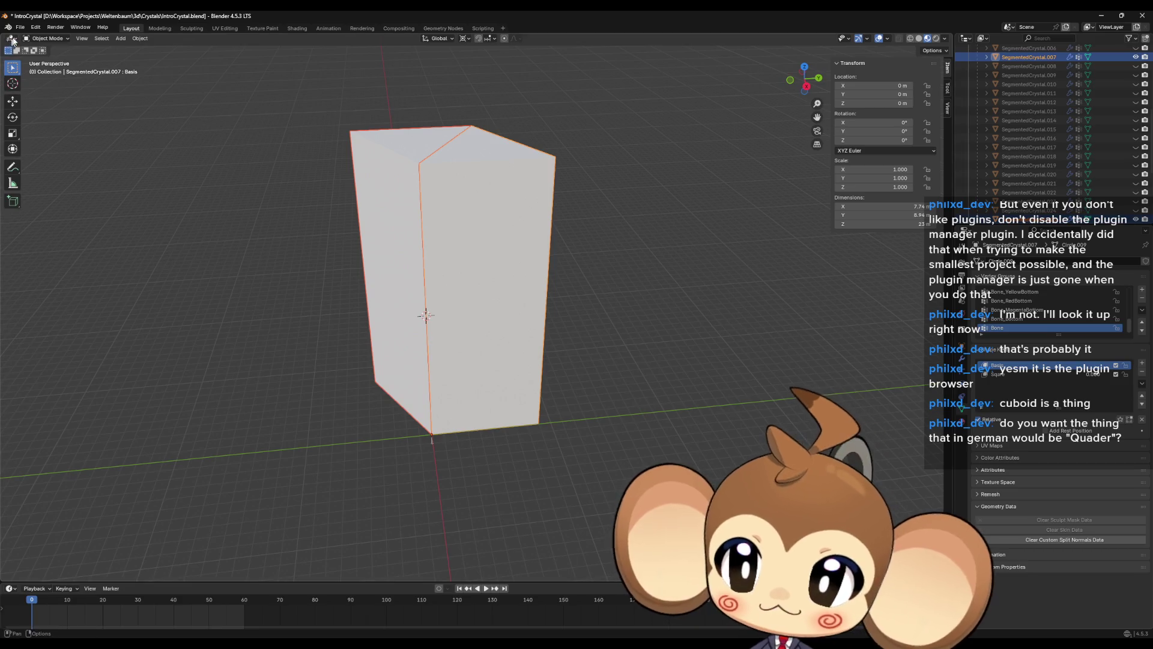
{"action": "scroll", "coordinate": [1015, 96], "scroll_direction": "up", "scroll_amount": 5}
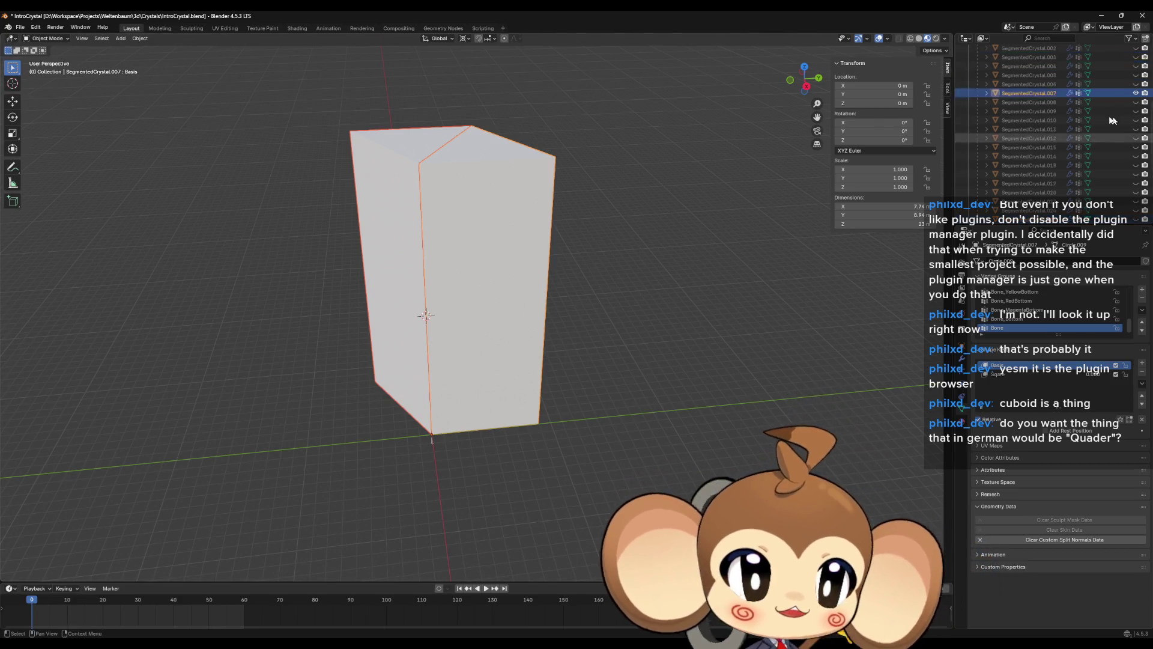
{"action": "left_click", "coordinate": [1014, 84]}
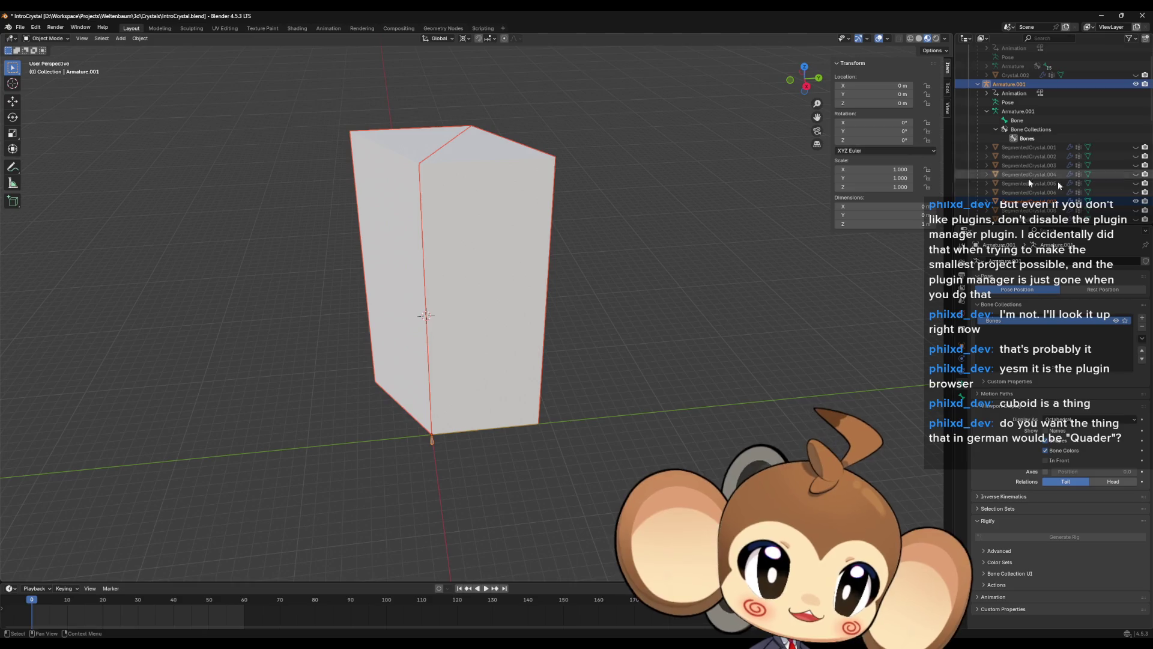
{"action": "scroll", "coordinate": [1029, 179], "scroll_direction": "down", "scroll_amount": 3}
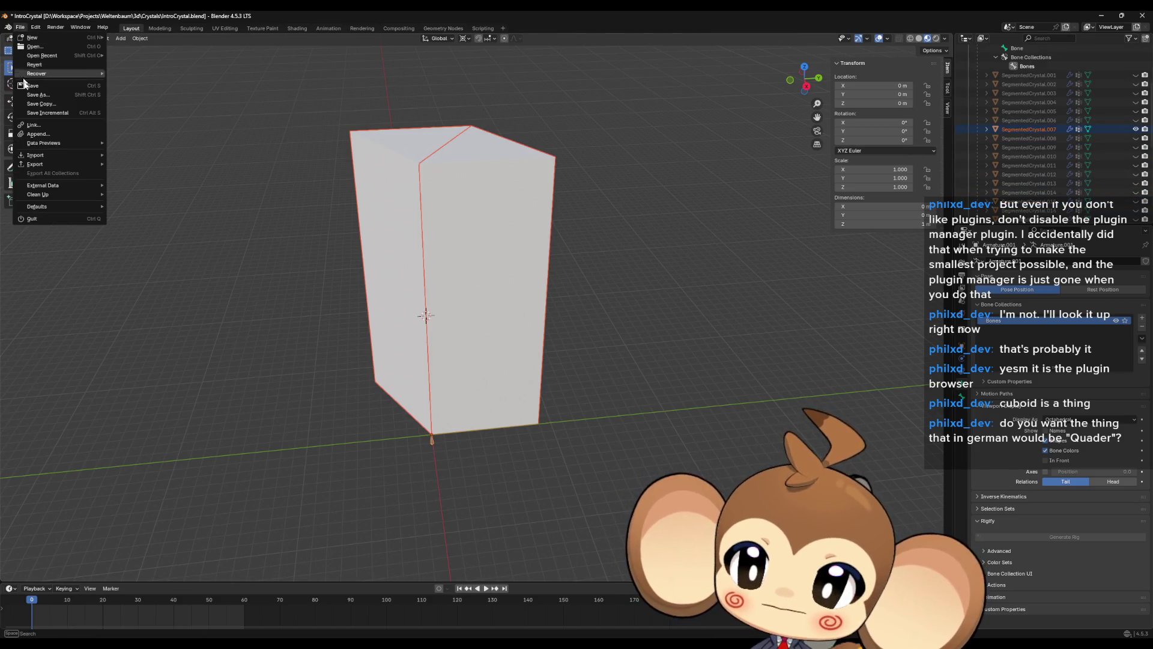
- Export the FBX as delmetestcrystal using the saved unreal export preset
{"action": "mouse_move", "coordinate": [66, 164]}
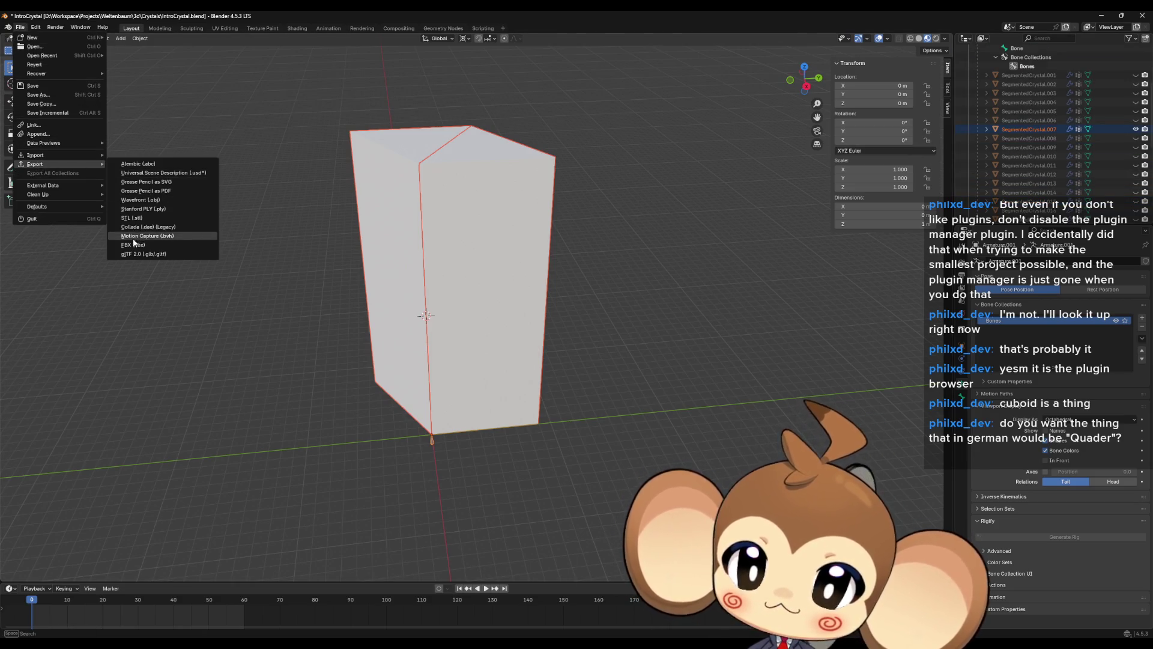
{"action": "left_click", "coordinate": [130, 244]}
{"action": "left_click", "coordinate": [765, 205]}
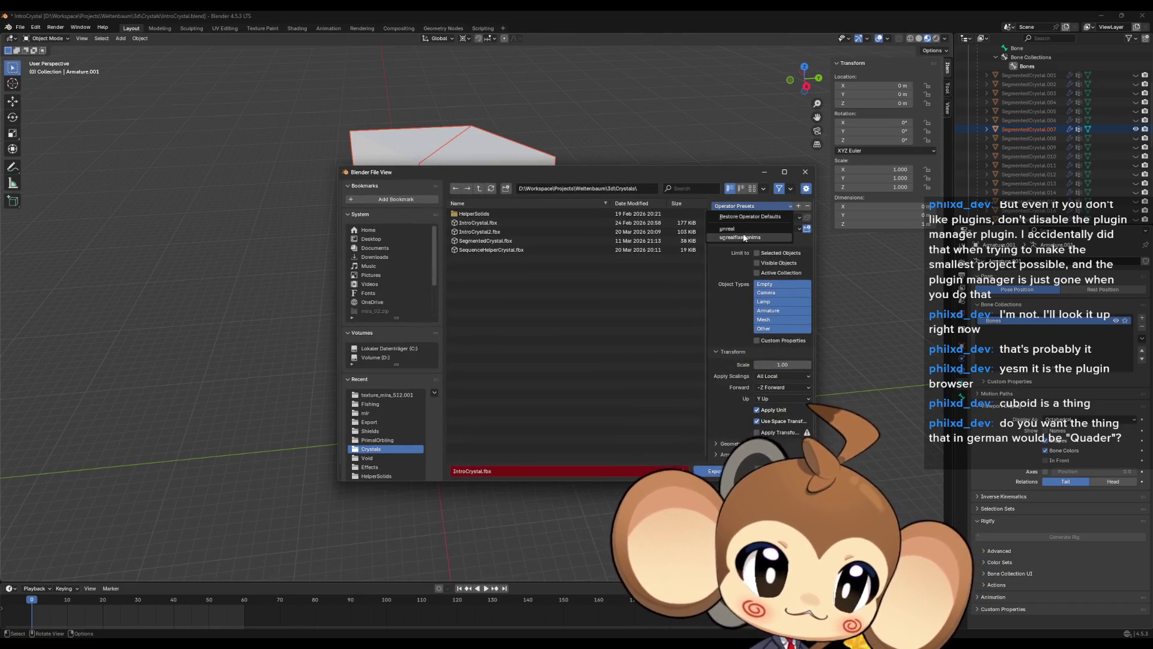
{"action": "left_click", "coordinate": [742, 237]}
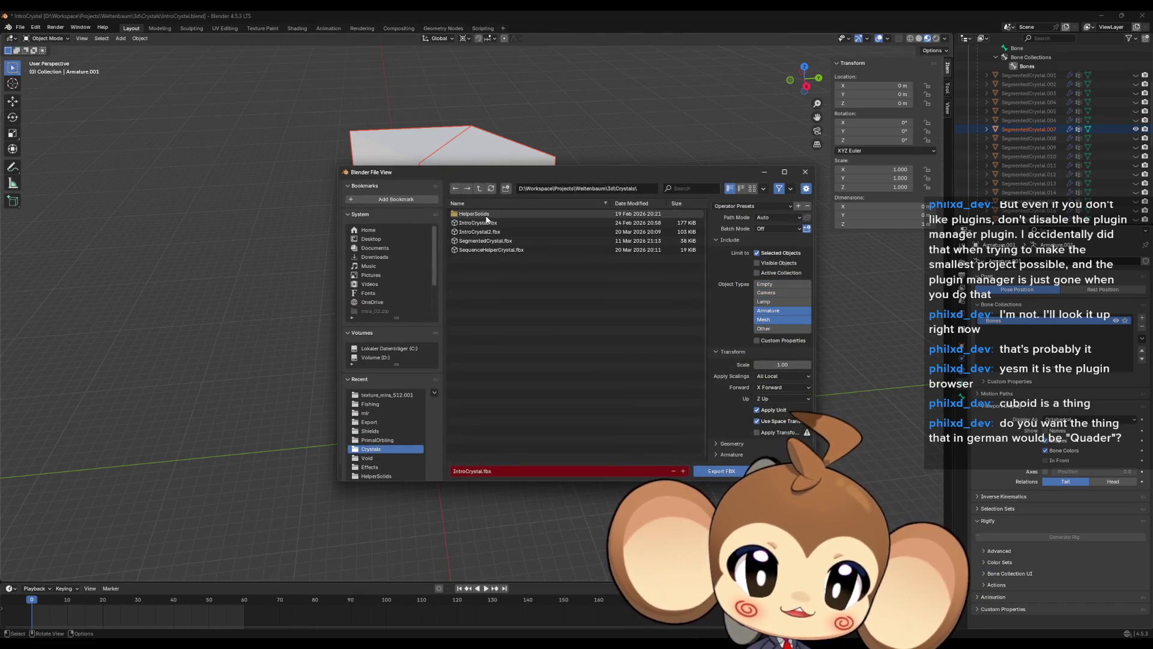
{"action": "left_click", "coordinate": [479, 471]}
{"action": "type", "text": "delmetestcrystal"}
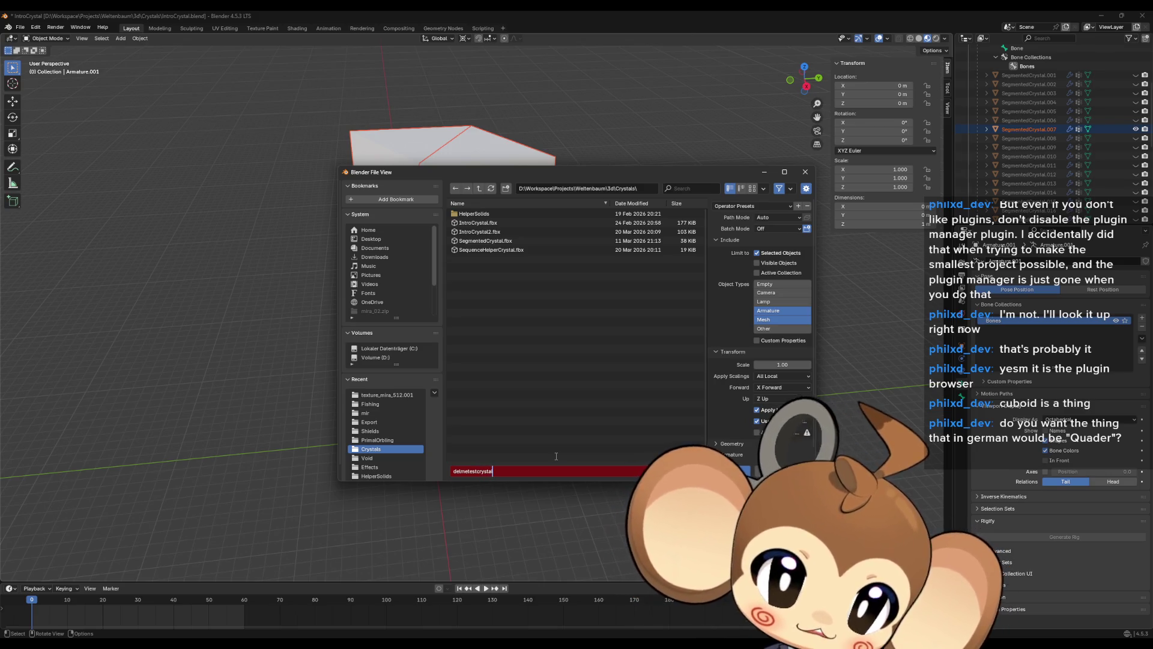
{"action": "key", "text": "Return"}
{"action": "left_click", "coordinate": [728, 471]}
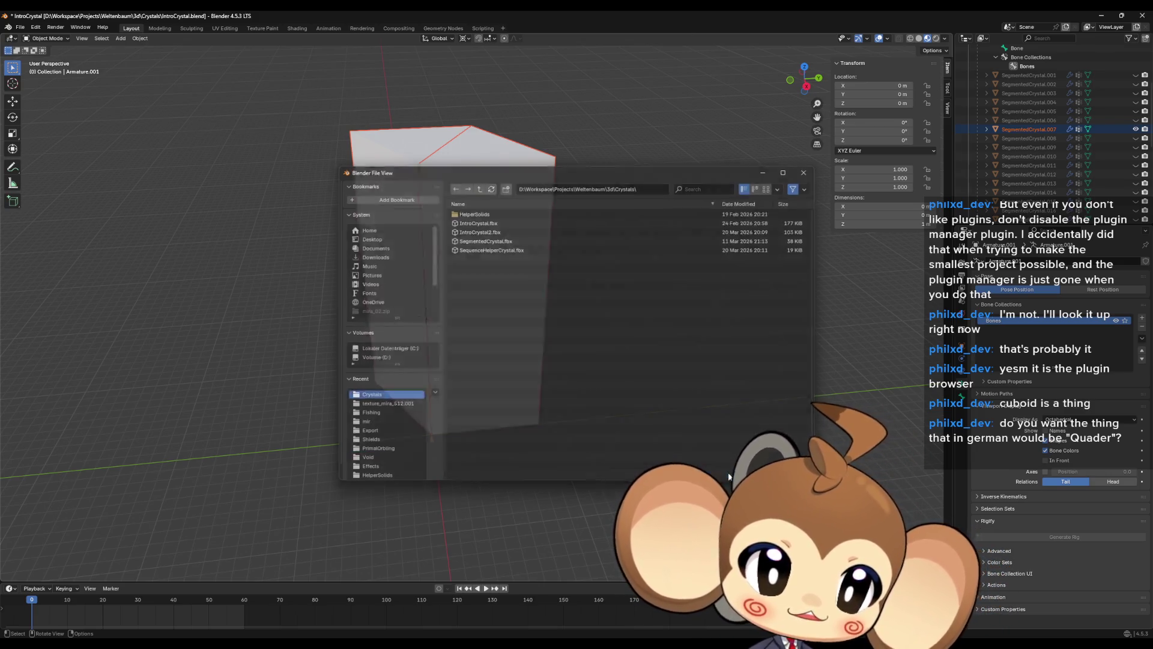
{"action": "left_click", "coordinate": [1101, 16]}
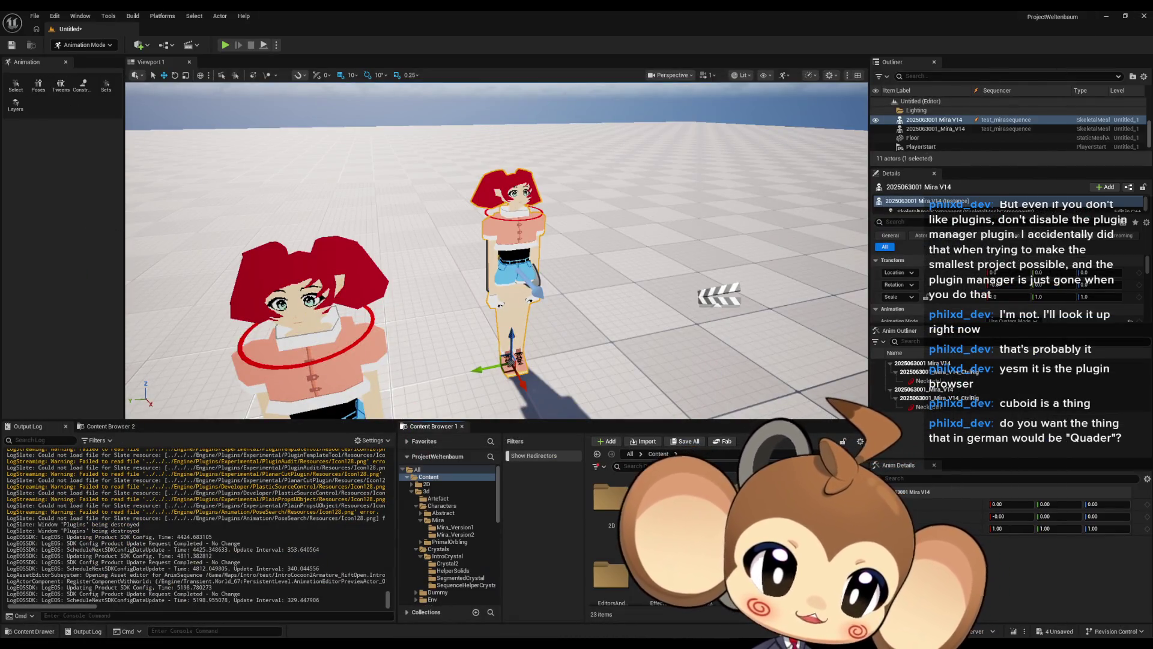
- Create a delme folder inside 3d > Crystals > IntroCrystal and open it
{"action": "left_click", "coordinate": [426, 491]}
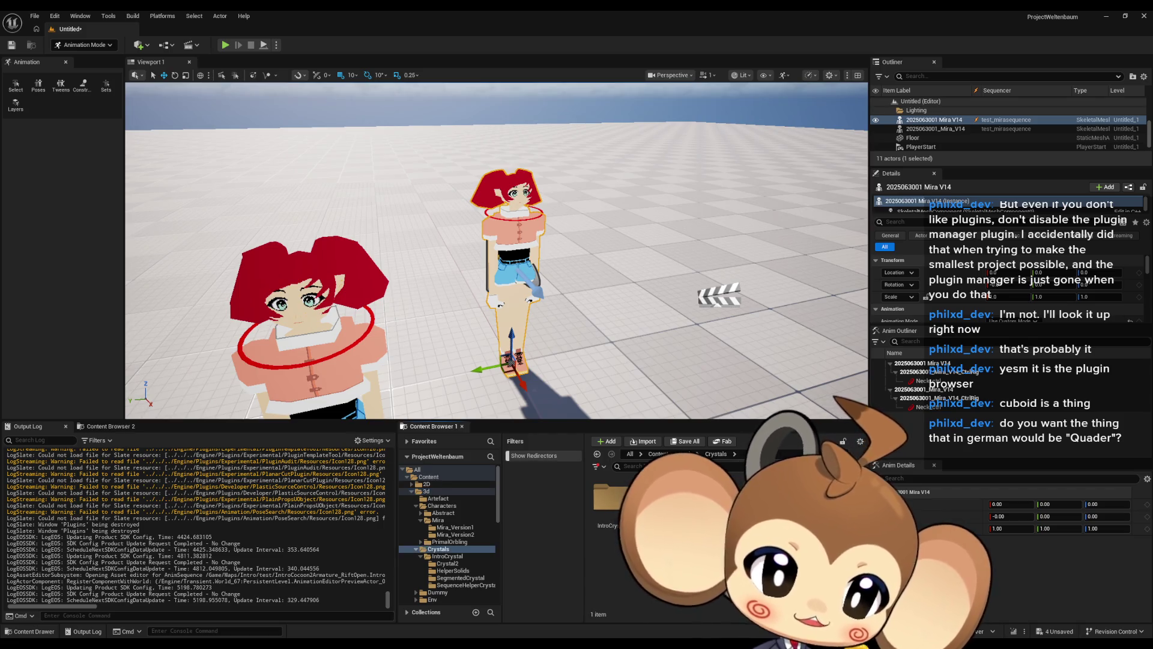
{"action": "left_click", "coordinate": [448, 556]}
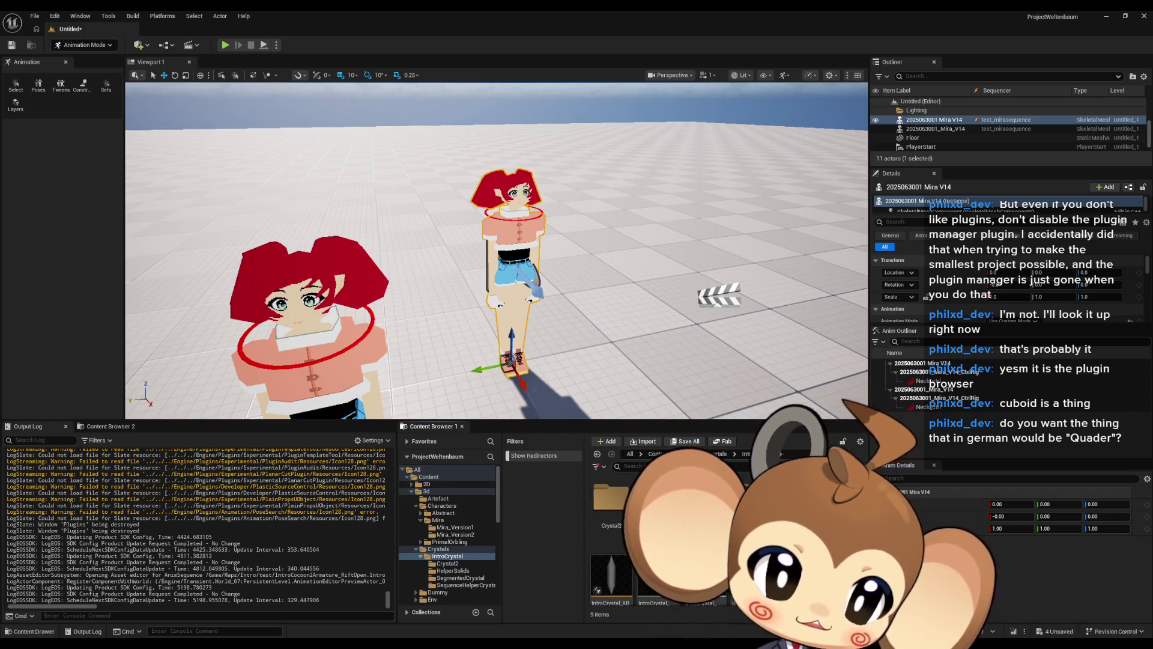
{"action": "right_click", "coordinate": [811, 523]}
{"action": "left_click", "coordinate": [854, 276]}
{"action": "type", "text": "delme"}
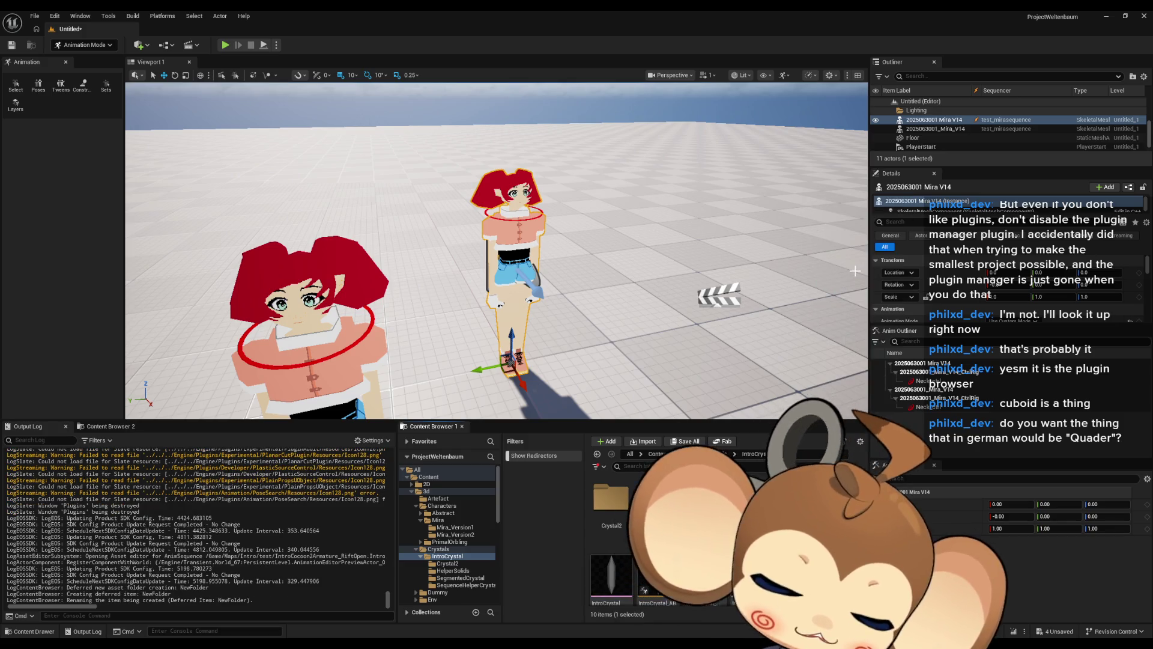
{"action": "key", "text": "Return"}
{"action": "double_click", "coordinate": [658, 511]}
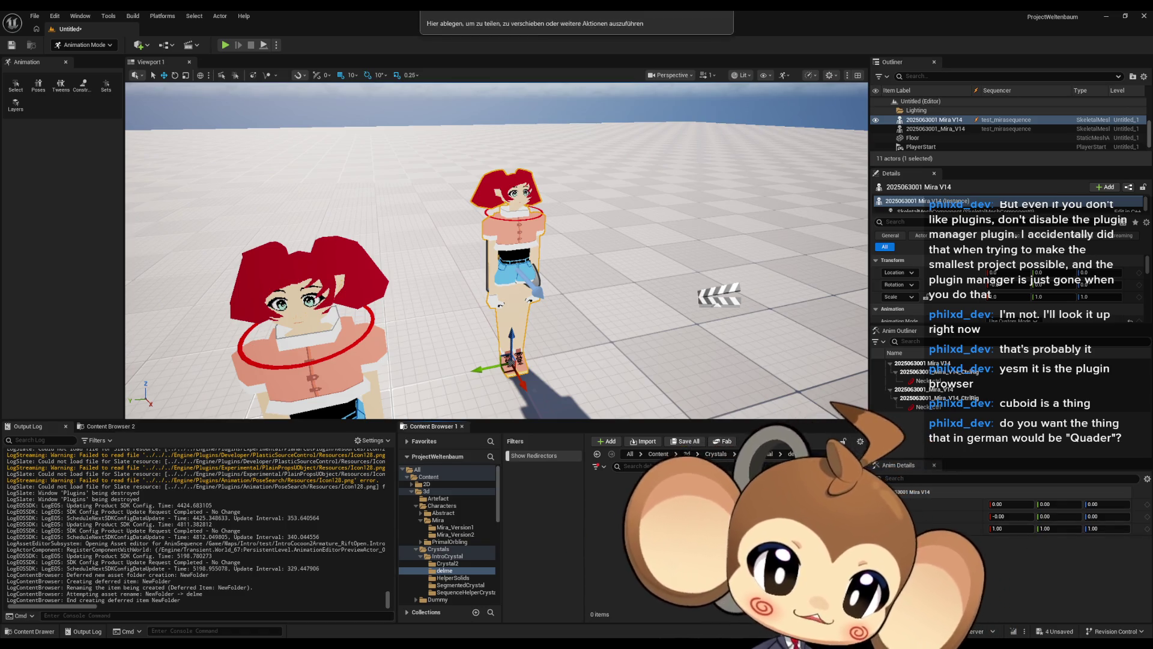
- Import the delmetestcrystal FBX there and delete the generated animation sequences
{"action": "left_click", "coordinate": [697, 467]}
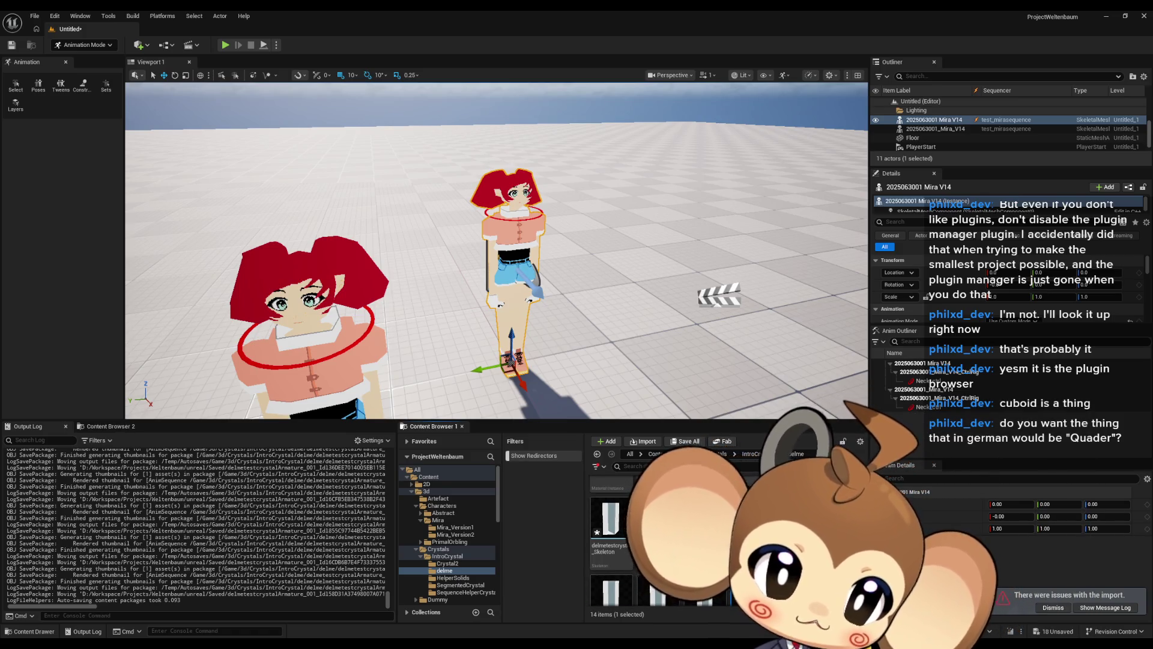
{"action": "key", "text": "Delete"}
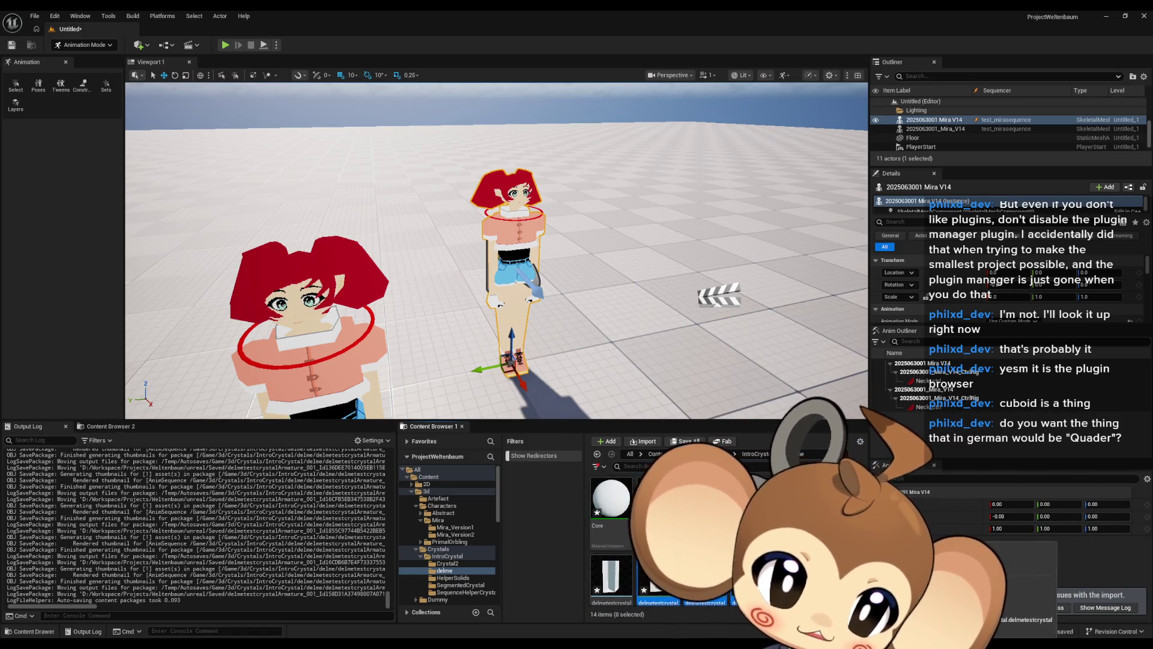
{"action": "left_click", "coordinate": [534, 475]}
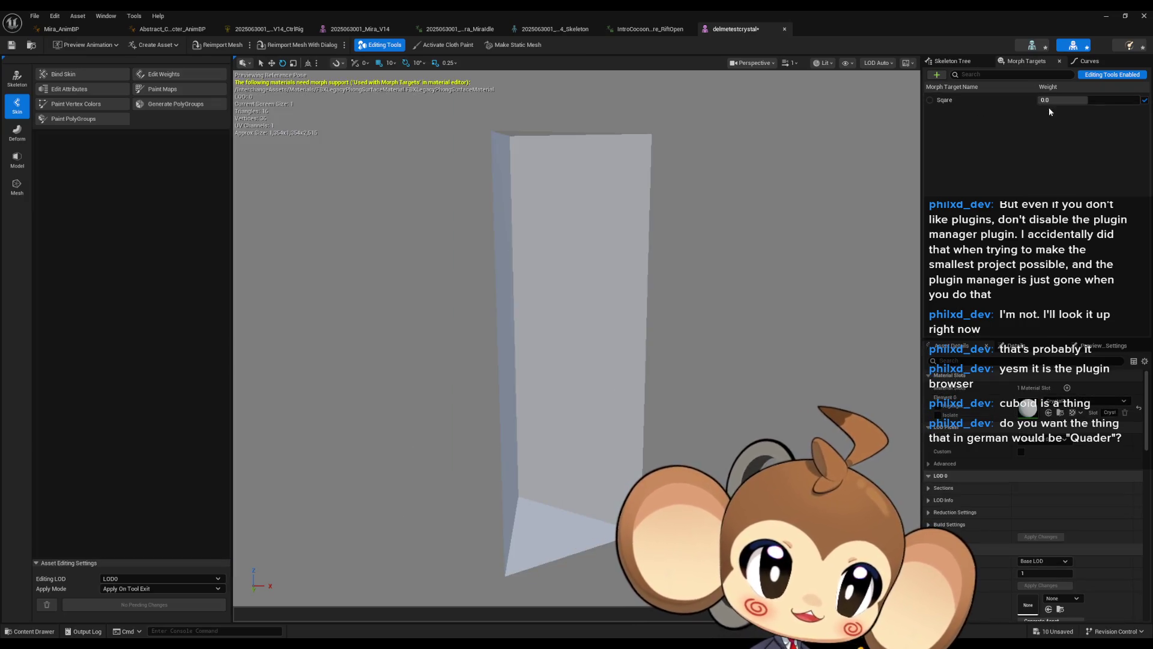
- Test the Sqare morph at 1.0 and below zero, reset it to 0.0, then open Crystal1
{"action": "middle_click_drag", "start_coordinate": [698, 310], "coordinate": [706, 294]}
{"action": "left_click_drag", "start_coordinate": [705, 295], "coordinate": [678, 262]}
{"action": "mouse_move", "coordinate": [1096, 96]}
{"action": "left_mouse_down"}
{"action": "mouse_move", "coordinate": [1138, 97]}
{"action": "mouse_move", "coordinate": [1084, 100]}
{"action": "mouse_move", "coordinate": [1139, 98]}
{"action": "left_mouse_up"}
{"action": "mouse_move", "coordinate": [616, 140]}
{"action": "left_mouse_down"}
{"action": "mouse_move", "coordinate": [577, 143]}
{"action": "mouse_move", "coordinate": [615, 140]}
{"action": "left_mouse_up"}
{"action": "left_click_drag", "start_coordinate": [1081, 99], "coordinate": [1021, 100]}
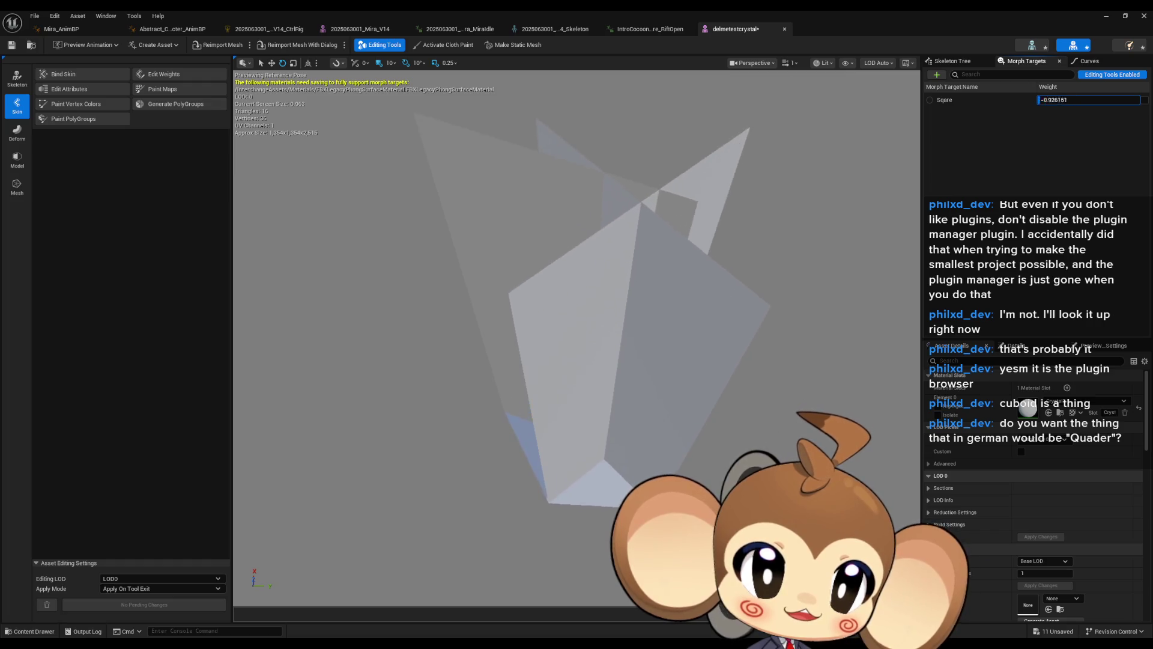
{"action": "type", "text": "0"}
{"action": "key", "text": "Return"}
{"action": "left_click_drag", "start_coordinate": [601, 301], "coordinate": [481, 301]}
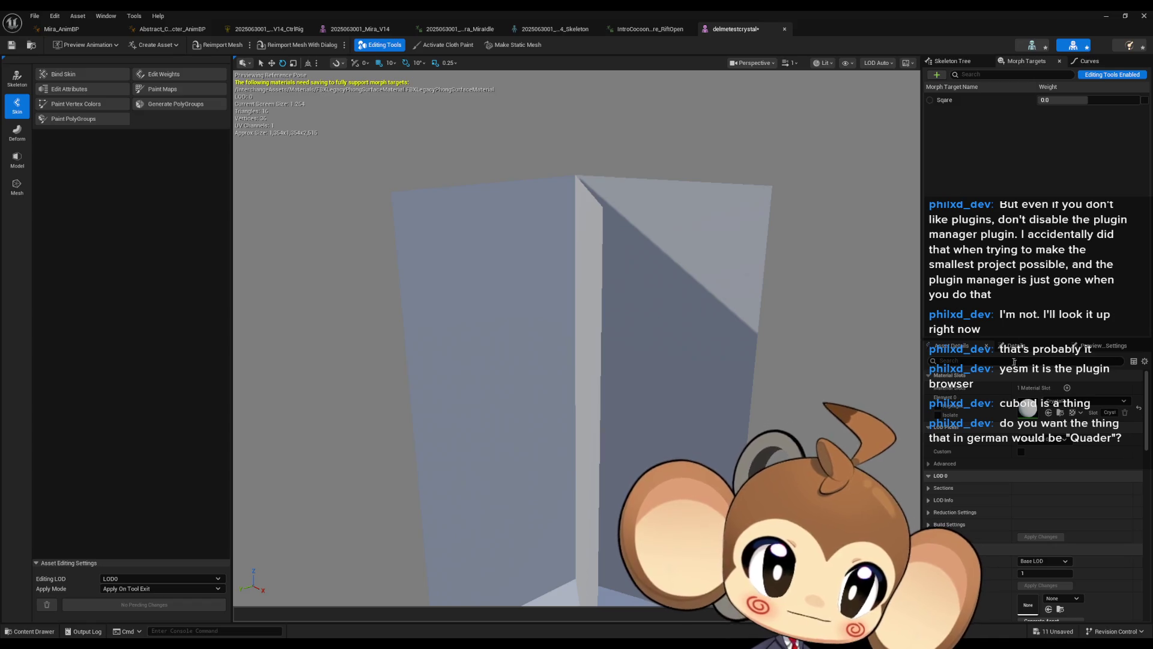
{"action": "double_click", "coordinate": [1028, 410]}
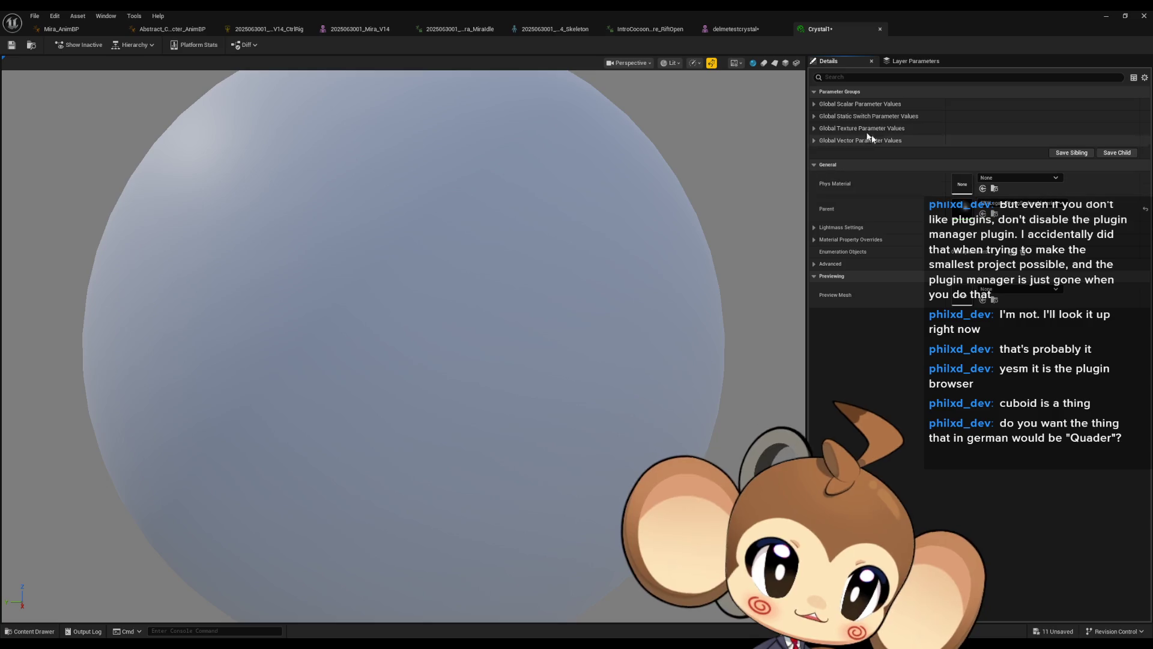
- Create a two-sided NewMaterial in delme and assign it to the crystal mesh's material slot
{"action": "double_click", "coordinate": [818, 14]}
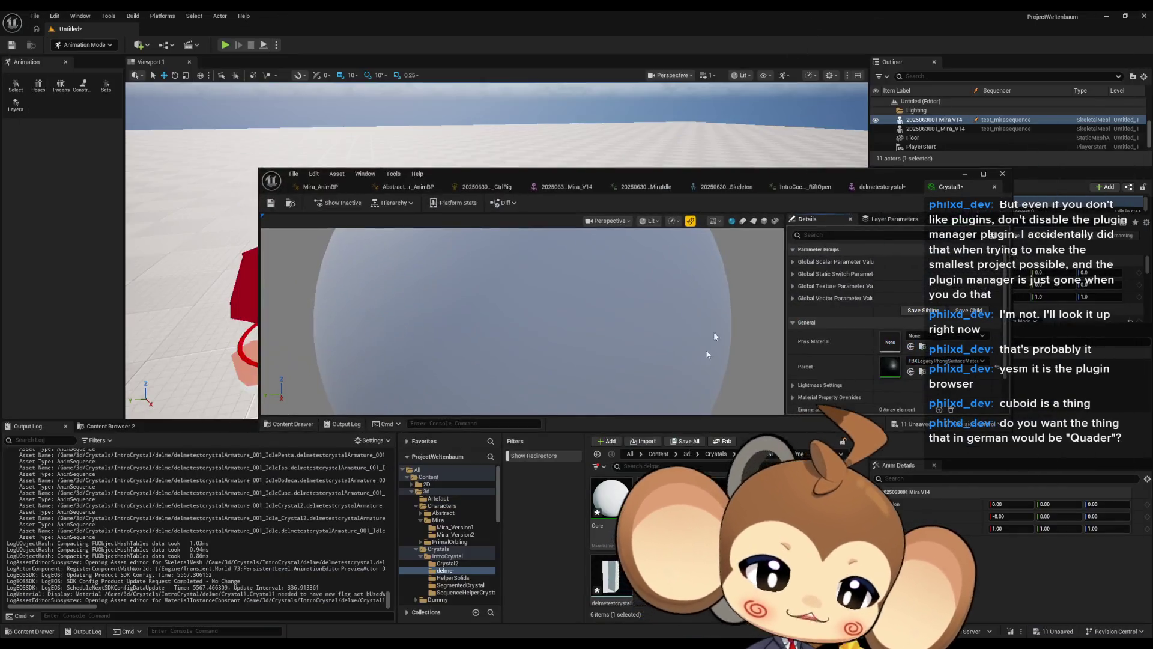
{"action": "double_click", "coordinate": [609, 515]}
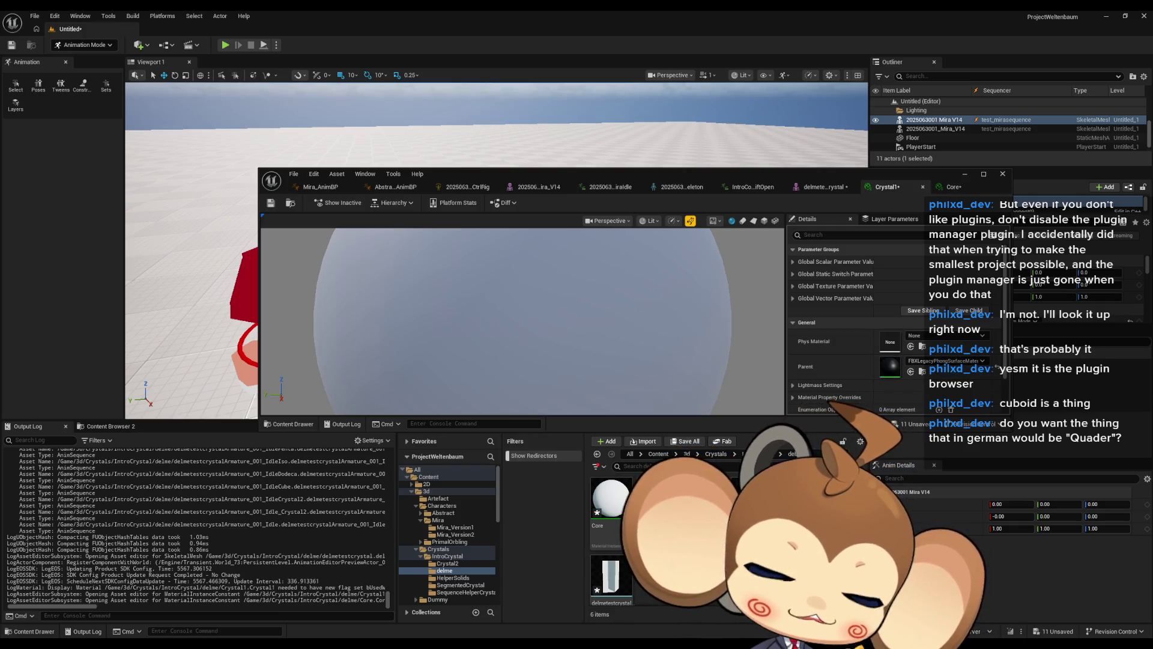
{"action": "right_click", "coordinate": [668, 540]}
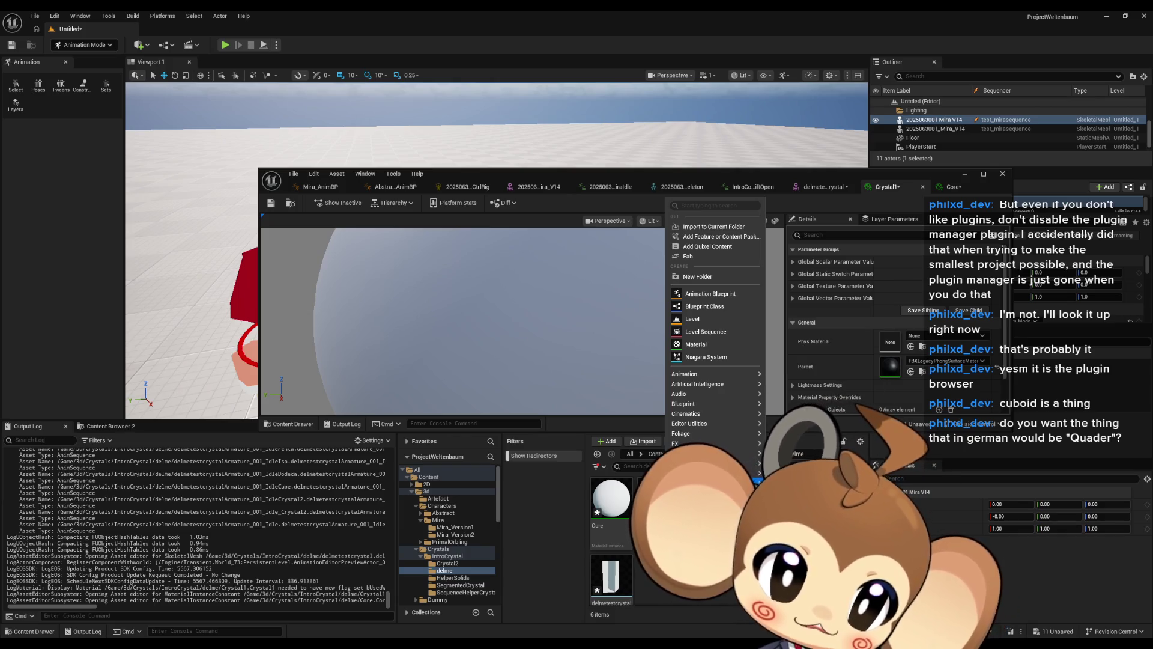
{"action": "left_click", "coordinate": [695, 344]}
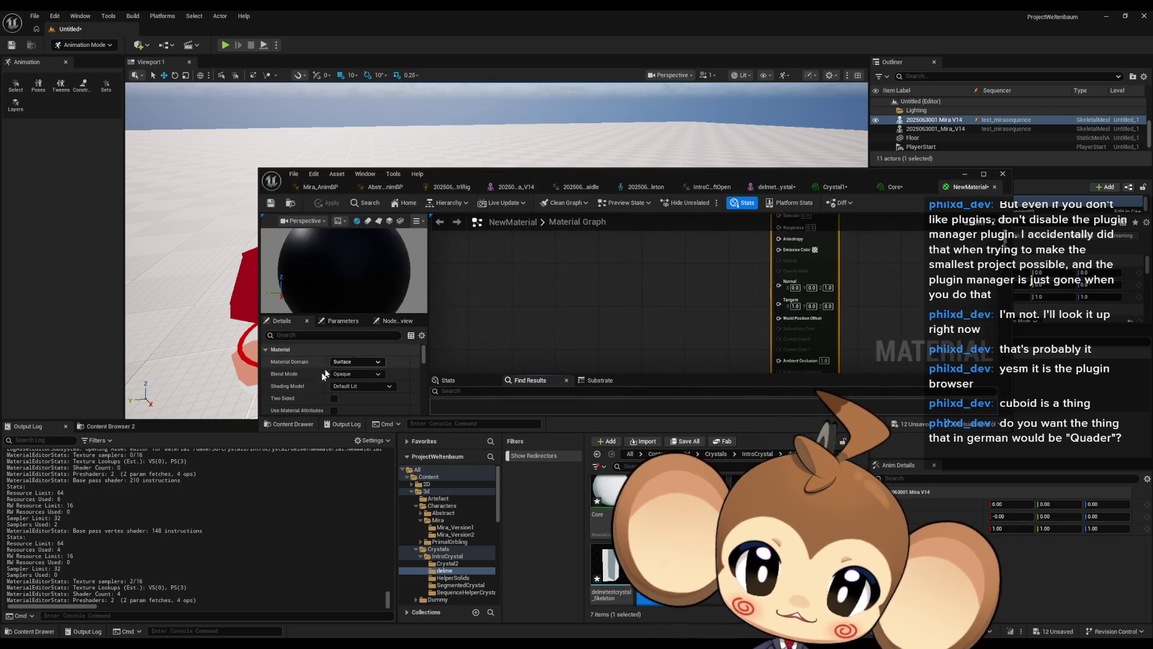
{"action": "scroll", "coordinate": [323, 370], "scroll_direction": "up", "scroll_amount": 2}
{"action": "left_click", "coordinate": [334, 369]}
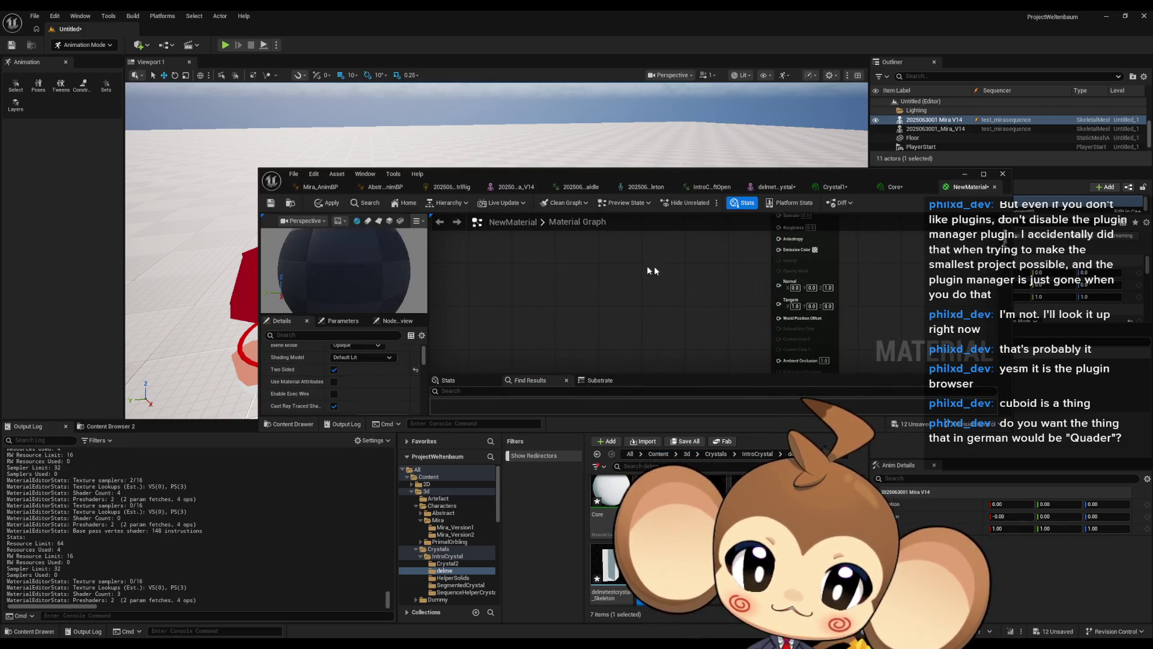
{"action": "left_click", "coordinate": [327, 203]}
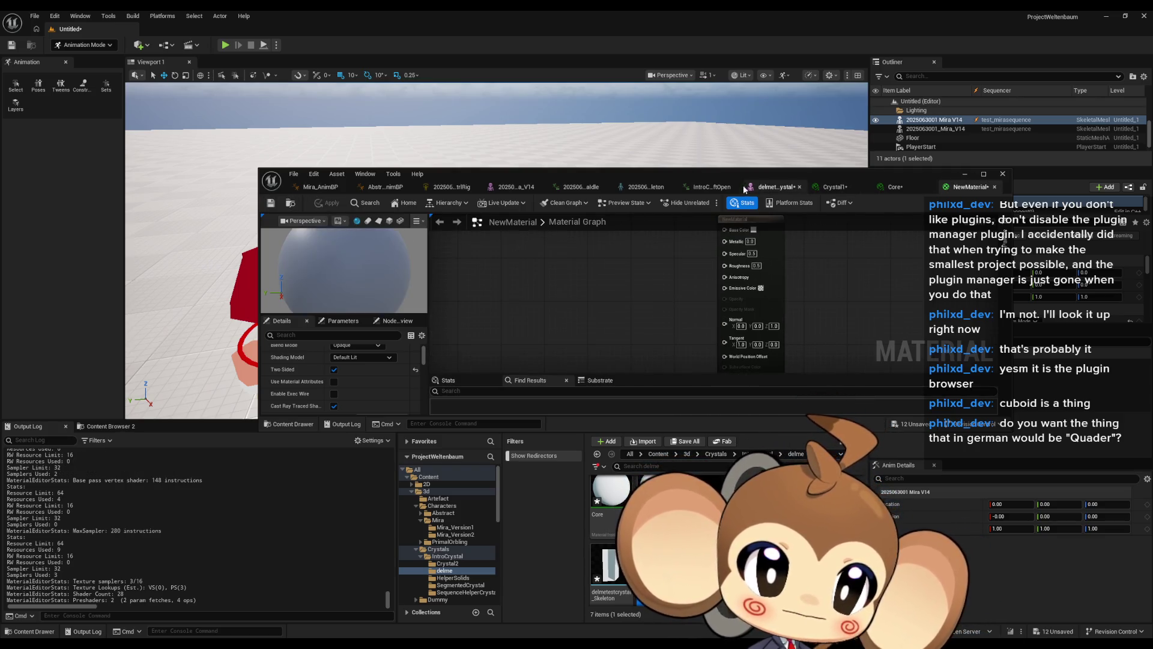
{"action": "left_click", "coordinate": [765, 187]}
{"action": "left_click", "coordinate": [998, 383]}
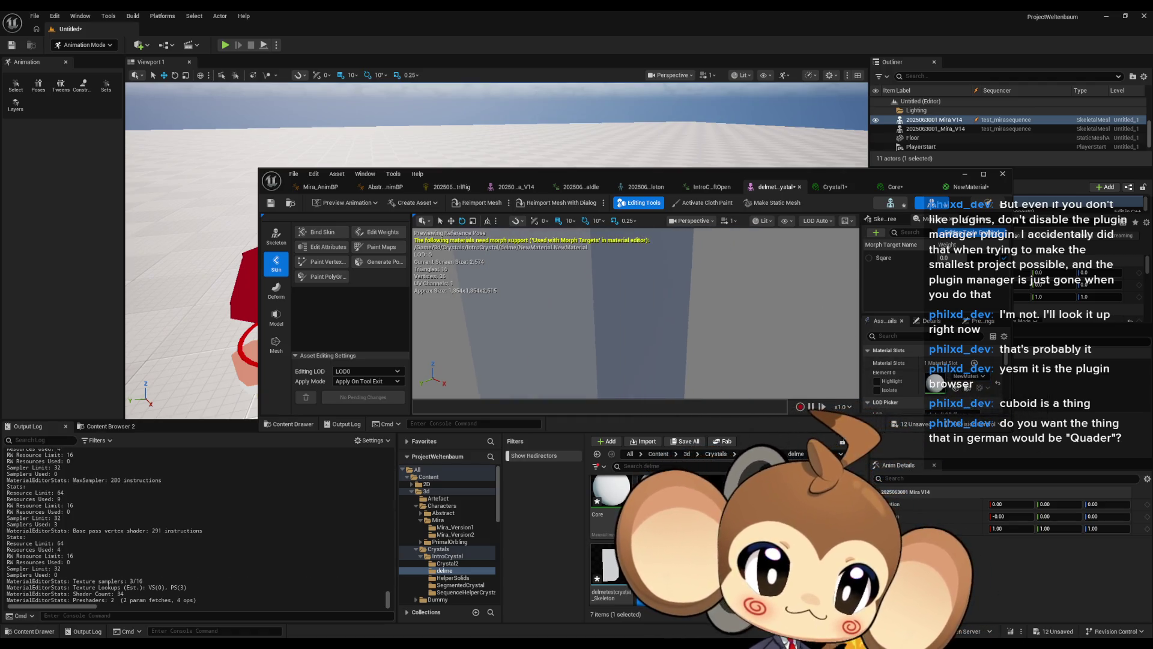
- Test the Sqare morph on the grey cube at several weights, watching the top cave in
{"action": "double_click", "coordinate": [701, 176]}
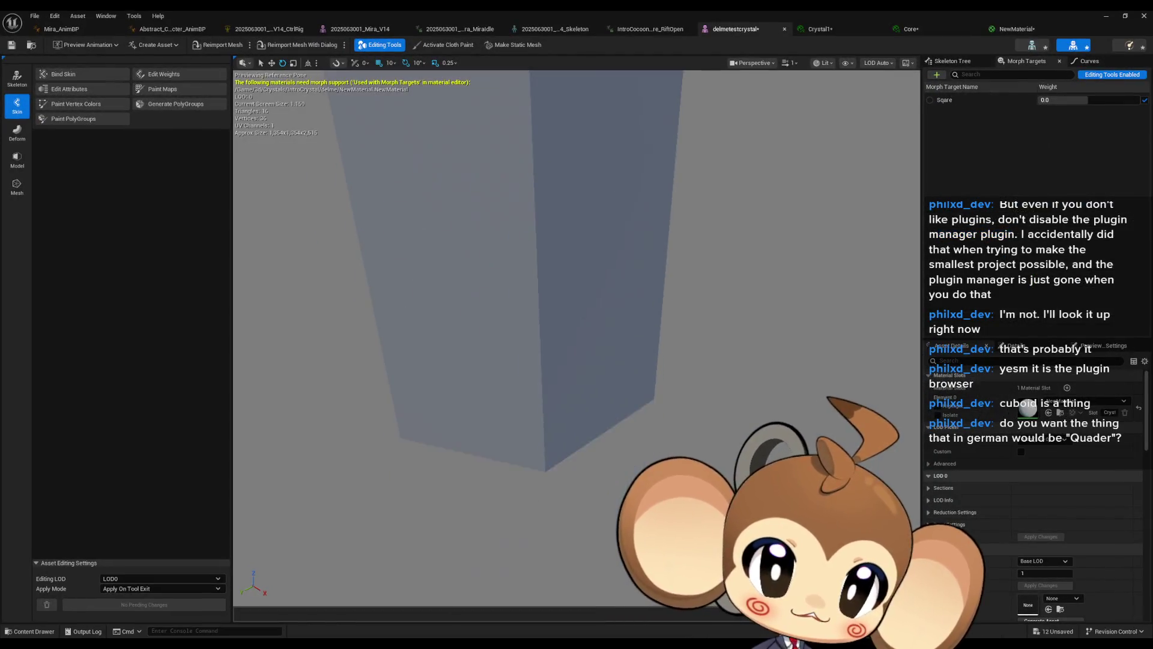
{"action": "mouse_move", "coordinate": [1057, 100]}
{"action": "left_mouse_down"}
{"action": "mouse_move", "coordinate": [1106, 100]}
{"action": "mouse_move", "coordinate": [1040, 100]}
{"action": "mouse_move", "coordinate": [1140, 99]}
{"action": "left_mouse_up"}
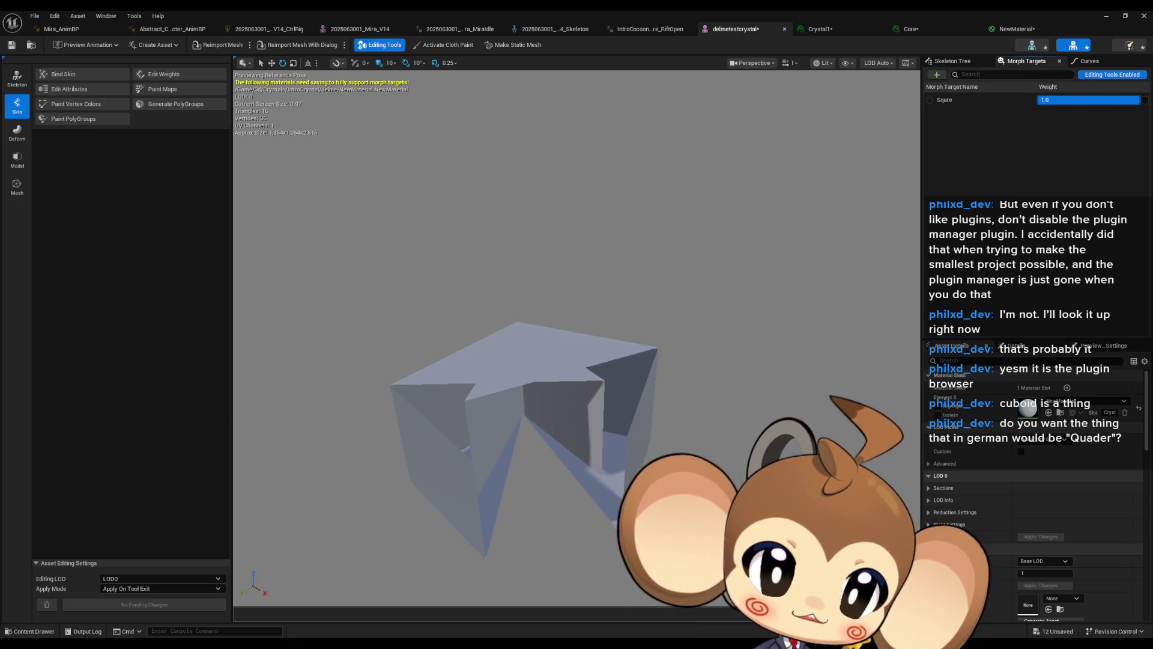
{"action": "mouse_move", "coordinate": [540, 360]}
{"action": "left_mouse_down"}
{"action": "mouse_move", "coordinate": [517, 325]}
{"action": "mouse_move", "coordinate": [529, 312]}
{"action": "mouse_move", "coordinate": [637, 252]}
{"action": "mouse_move", "coordinate": [647, 288]}
{"action": "left_mouse_up"}
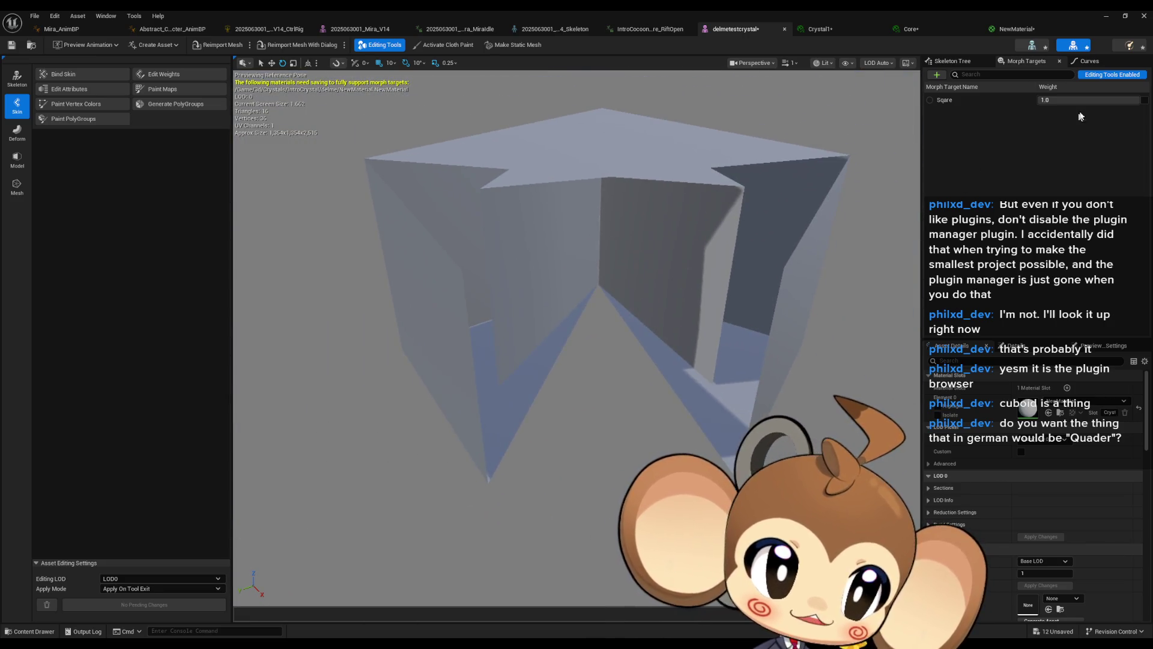
{"action": "mouse_move", "coordinate": [1082, 99]}
{"action": "left_mouse_down"}
{"action": "mouse_move", "coordinate": [1027, 100]}
{"action": "mouse_move", "coordinate": [1070, 98]}
{"action": "left_mouse_up"}
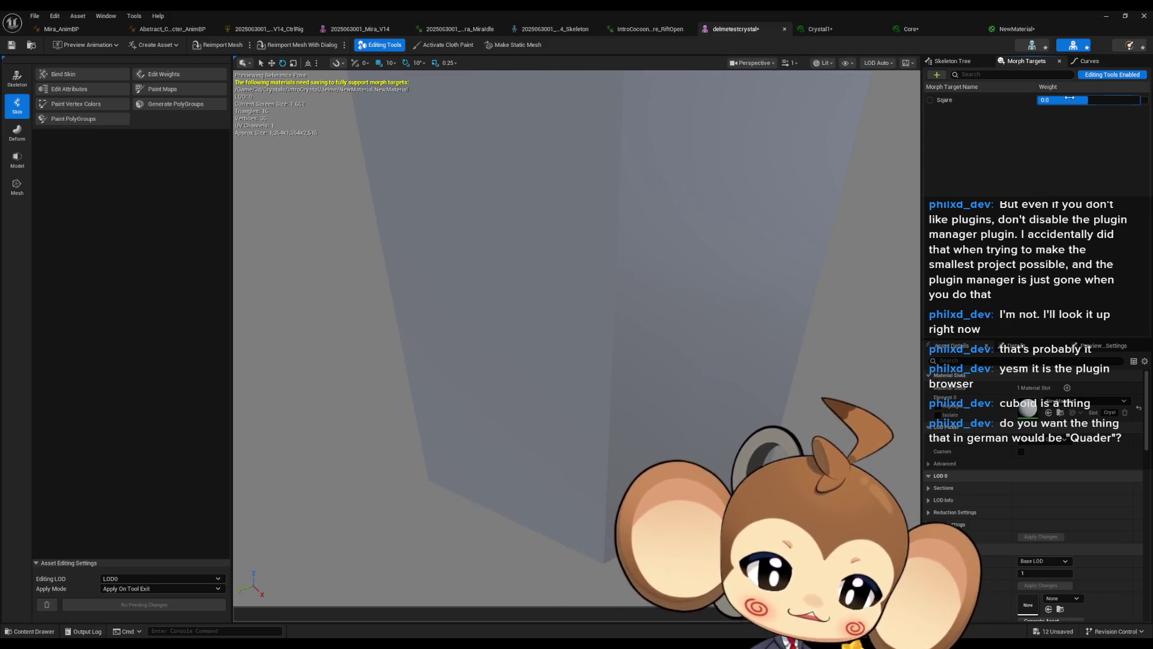
{"action": "left_click_drag", "start_coordinate": [607, 334], "coordinate": [593, 277]}
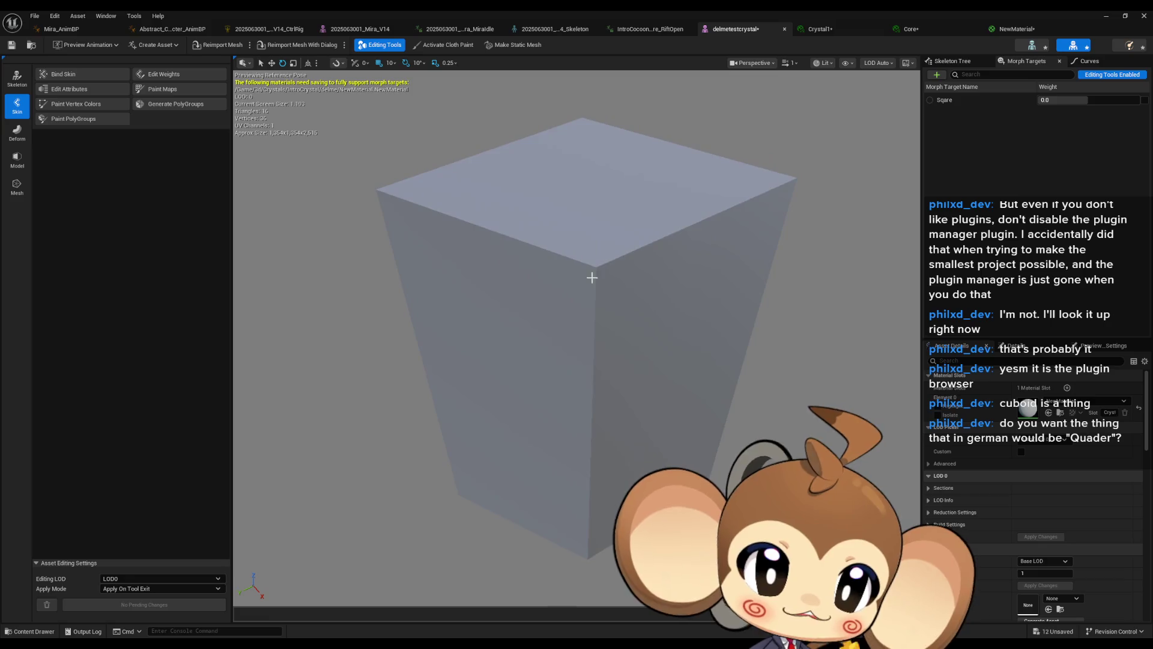
{"action": "mouse_move", "coordinate": [1048, 99]}
{"action": "left_mouse_down"}
{"action": "mouse_move", "coordinate": [1141, 100]}
{"action": "mouse_move", "coordinate": [1038, 100]}
{"action": "left_mouse_up"}
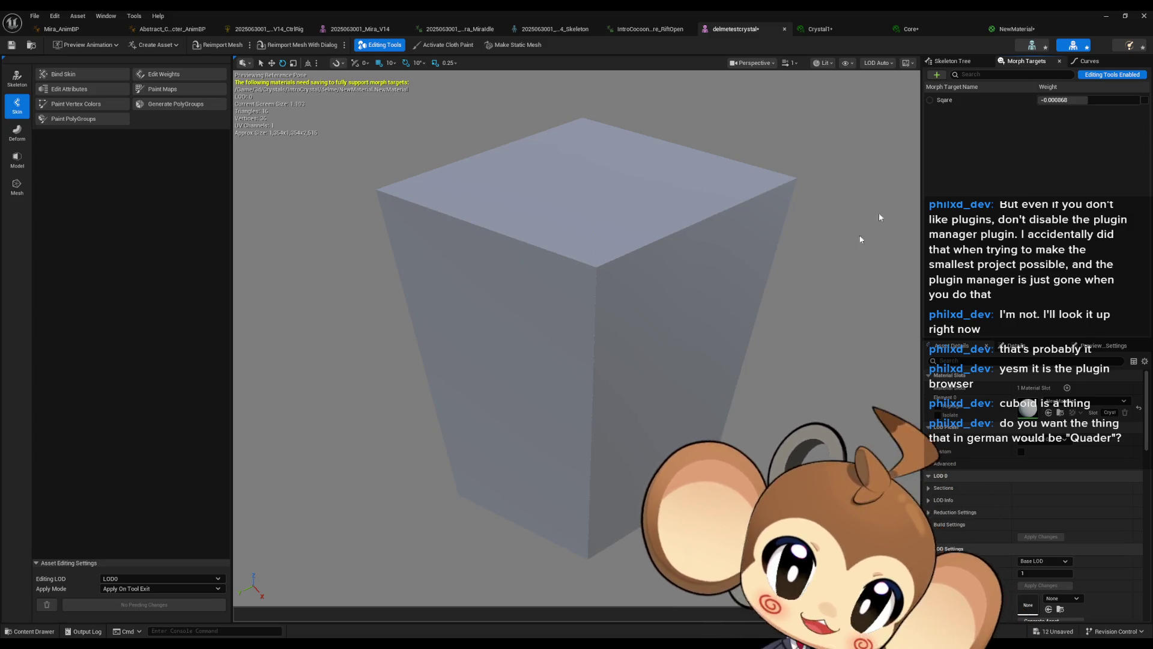
- Open the skeleton editor, clear the Details search filter, and close the mesh editor
{"action": "left_click", "coordinate": [1088, 49]}
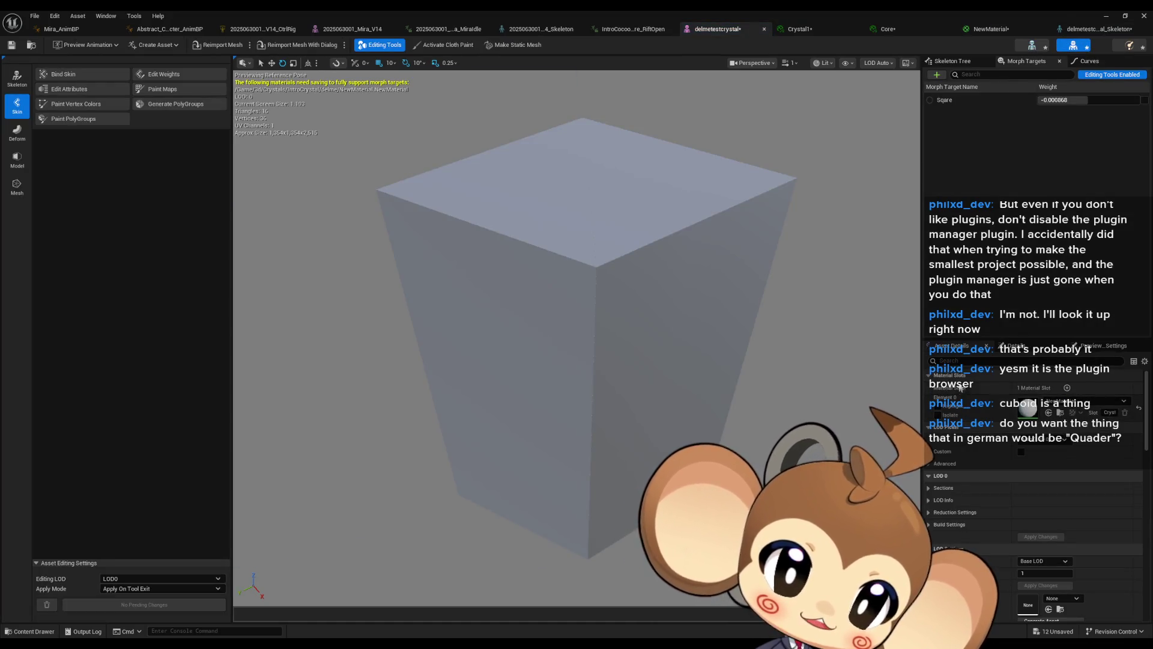
{"action": "type", "text": "nan"}
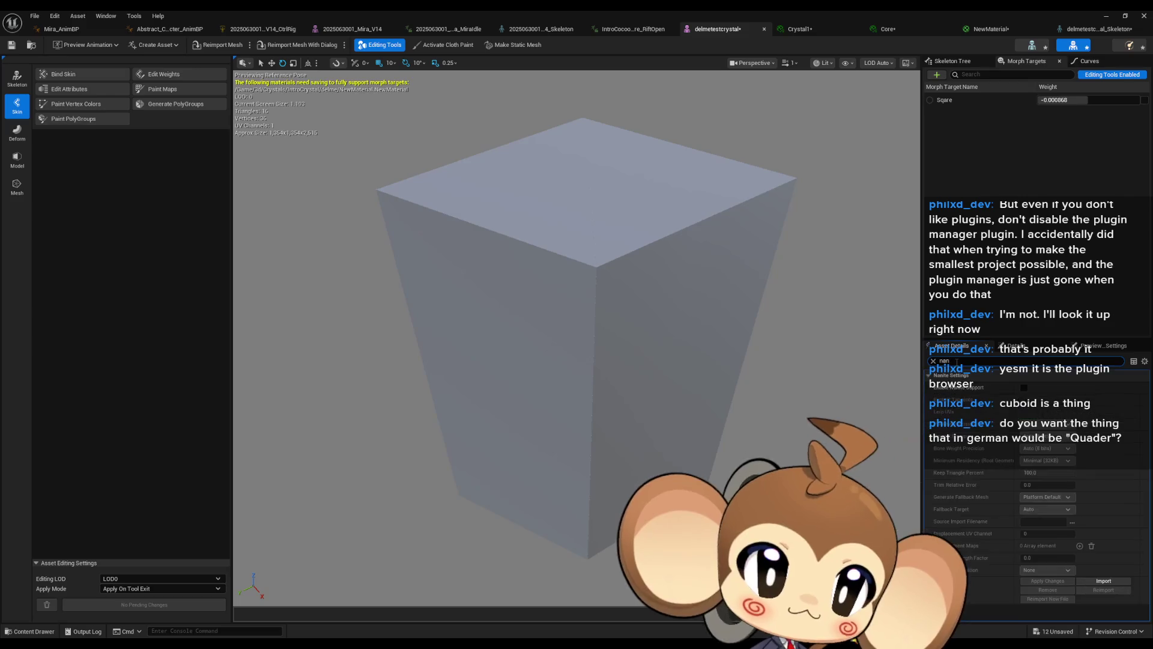
{"action": "key", "text": "BackSpace"}
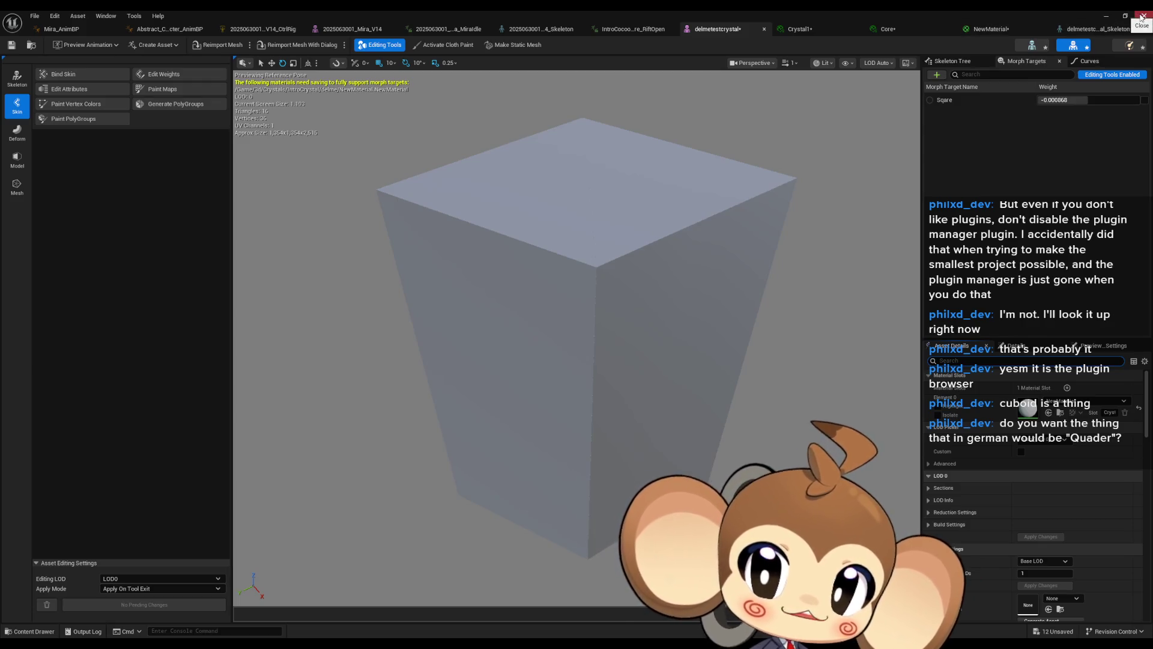
{"action": "left_click", "coordinate": [1141, 17]}
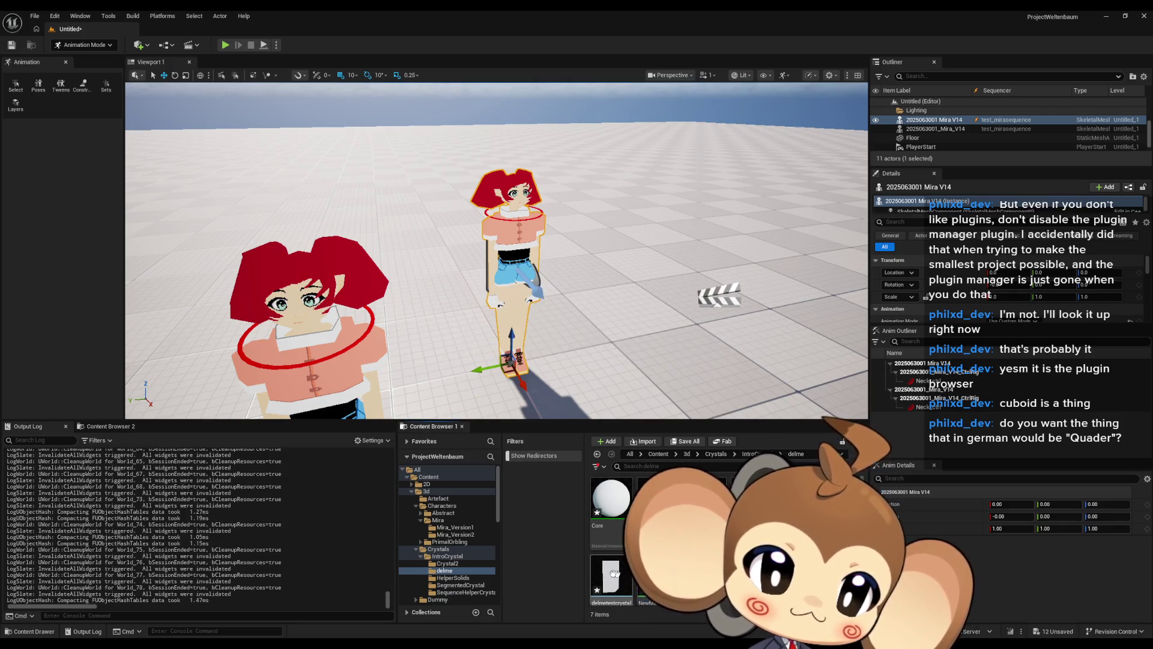
- Select all six old crystal assets in delme and delete them
{"action": "key", "text": "ctrl+a"}
{"action": "key", "text": "Delete"}
{"action": "left_click", "coordinate": [487, 475]}
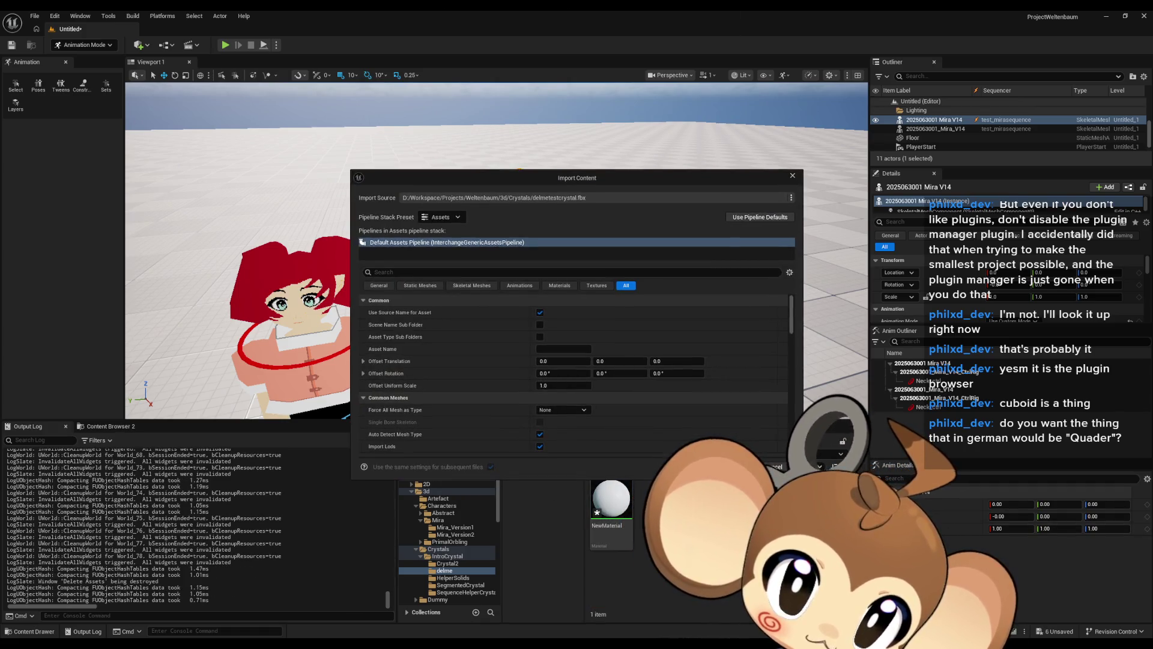
- Turn off Import Animations in the FBX import settings
{"action": "scroll", "coordinate": [467, 340], "scroll_direction": "down", "scroll_amount": 2}
{"action": "scroll", "coordinate": [467, 343], "scroll_direction": "down", "scroll_amount": 4}
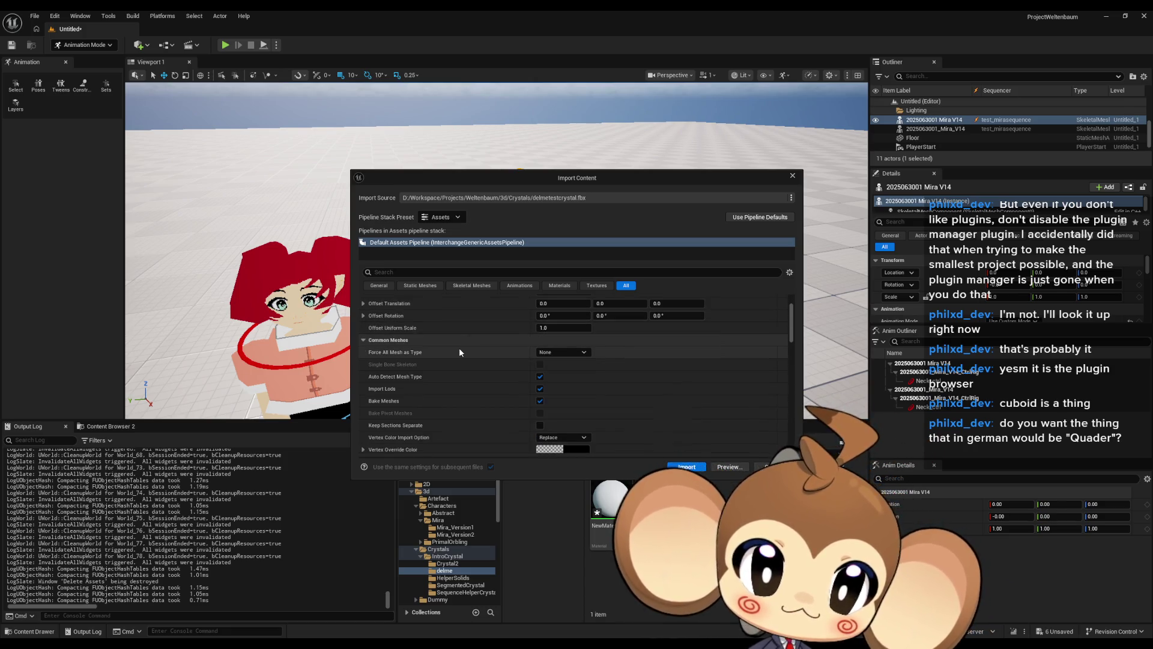
{"action": "scroll", "coordinate": [468, 353], "scroll_direction": "down", "scroll_amount": 5}
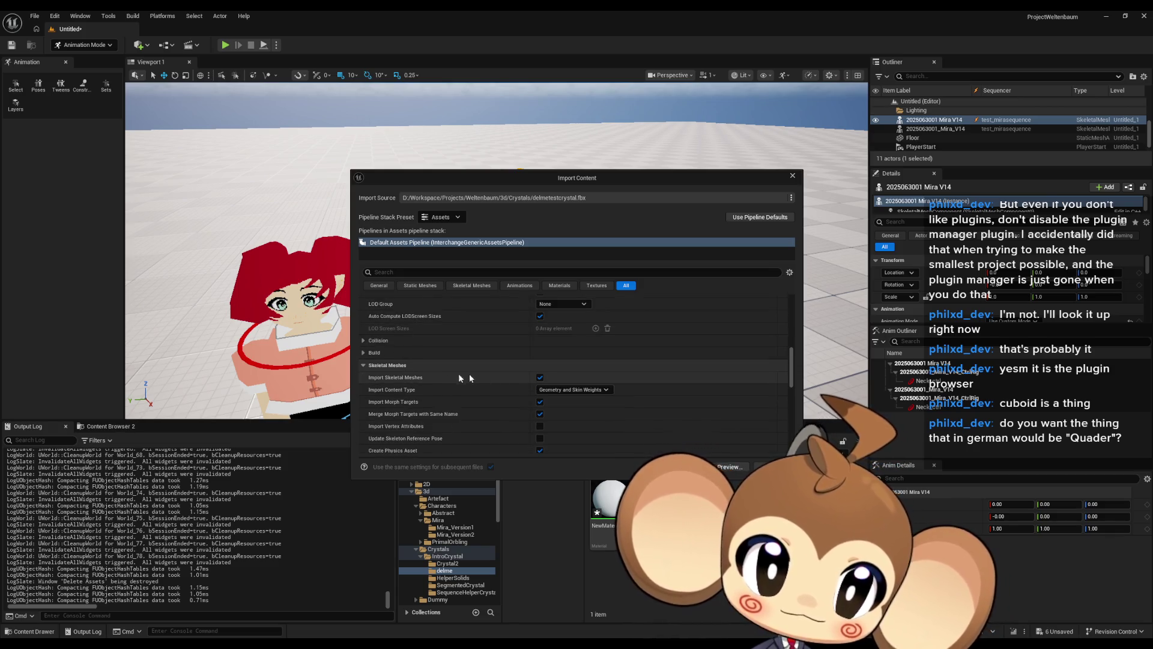
{"action": "scroll", "coordinate": [560, 379], "scroll_direction": "down", "scroll_amount": 4}
{"action": "scroll", "coordinate": [560, 376], "scroll_direction": "down", "scroll_amount": 4}
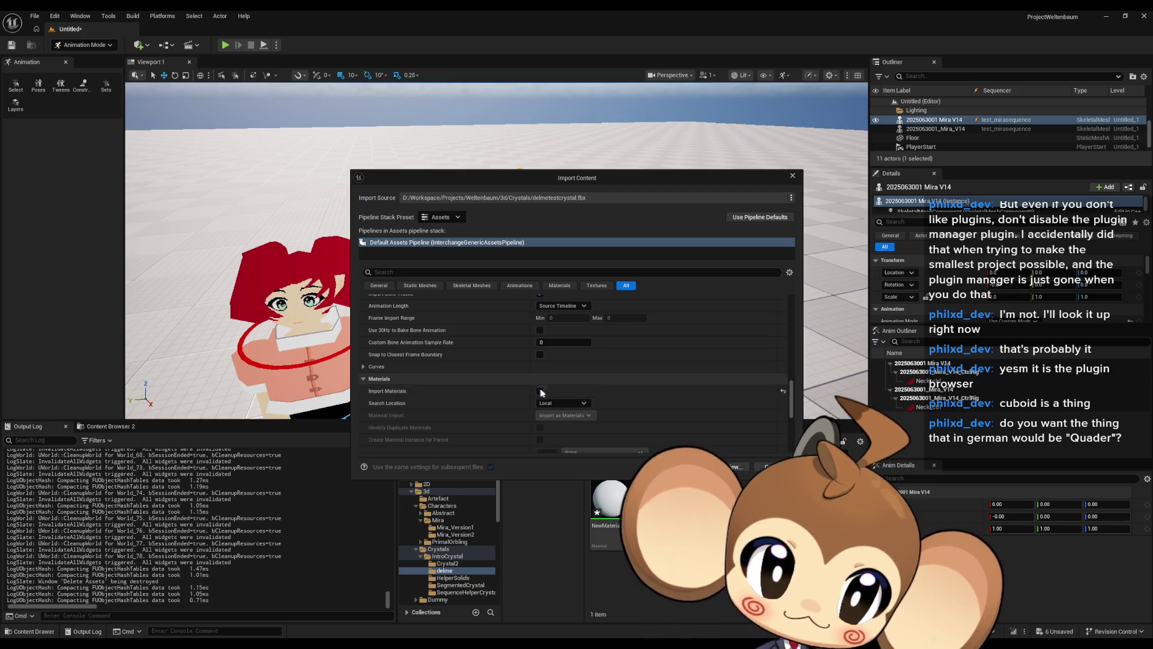
{"action": "scroll", "coordinate": [709, 373], "scroll_direction": "up", "scroll_amount": 3}
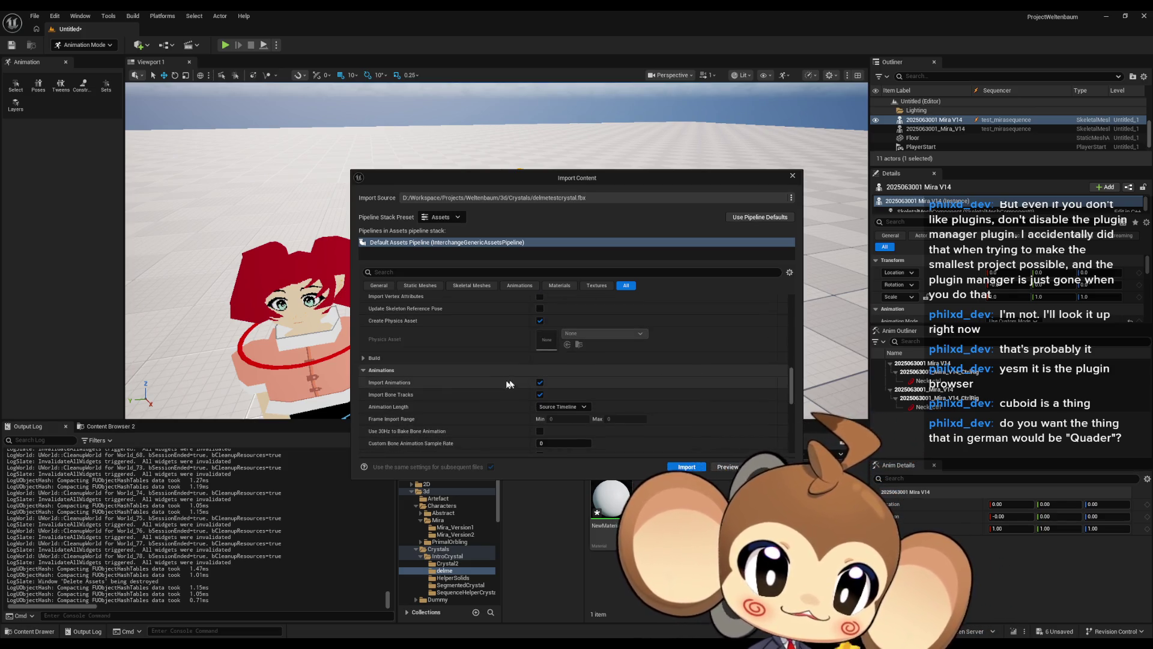
{"action": "left_click", "coordinate": [540, 382]}
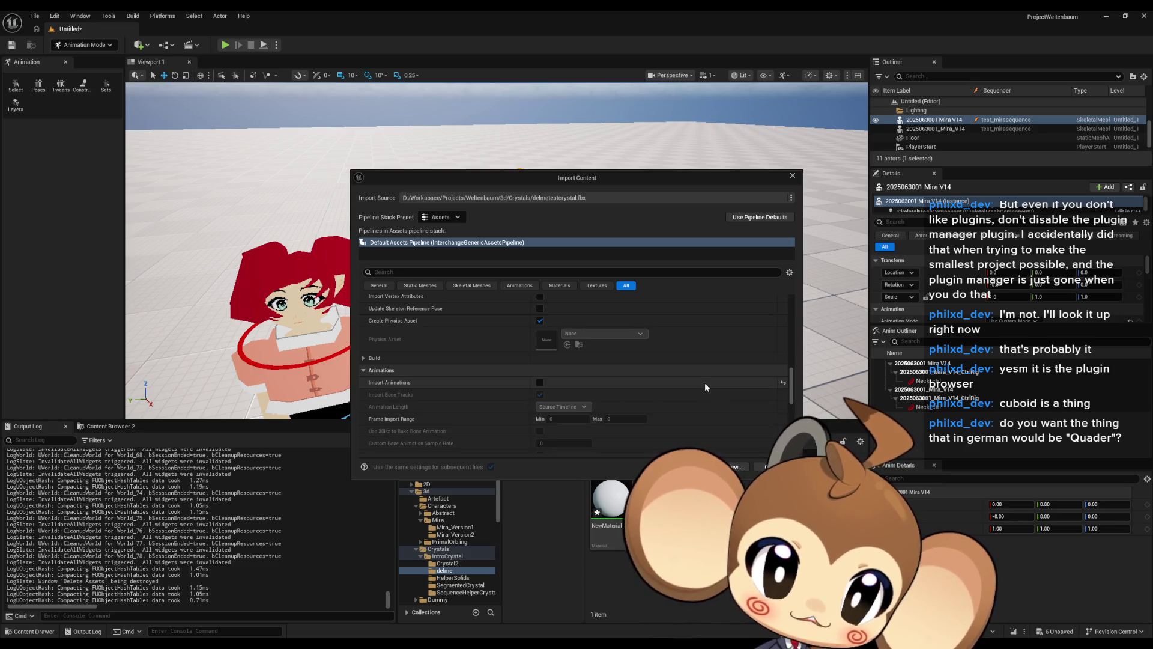
- Search 'nani', switch off Build Nanite, and run the import
{"action": "scroll", "coordinate": [707, 376], "scroll_direction": "up", "scroll_amount": 2}
{"action": "scroll", "coordinate": [708, 374], "scroll_direction": "up", "scroll_amount": 4}
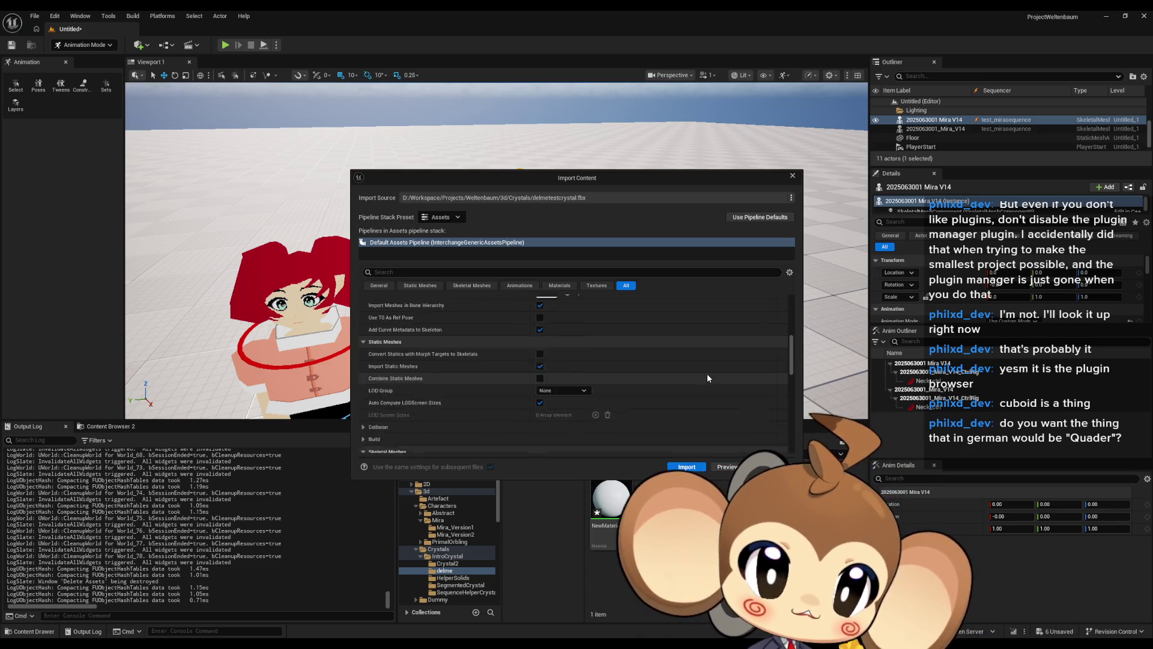
{"action": "left_click_drag", "start_coordinate": [792, 334], "coordinate": [790, 295]}
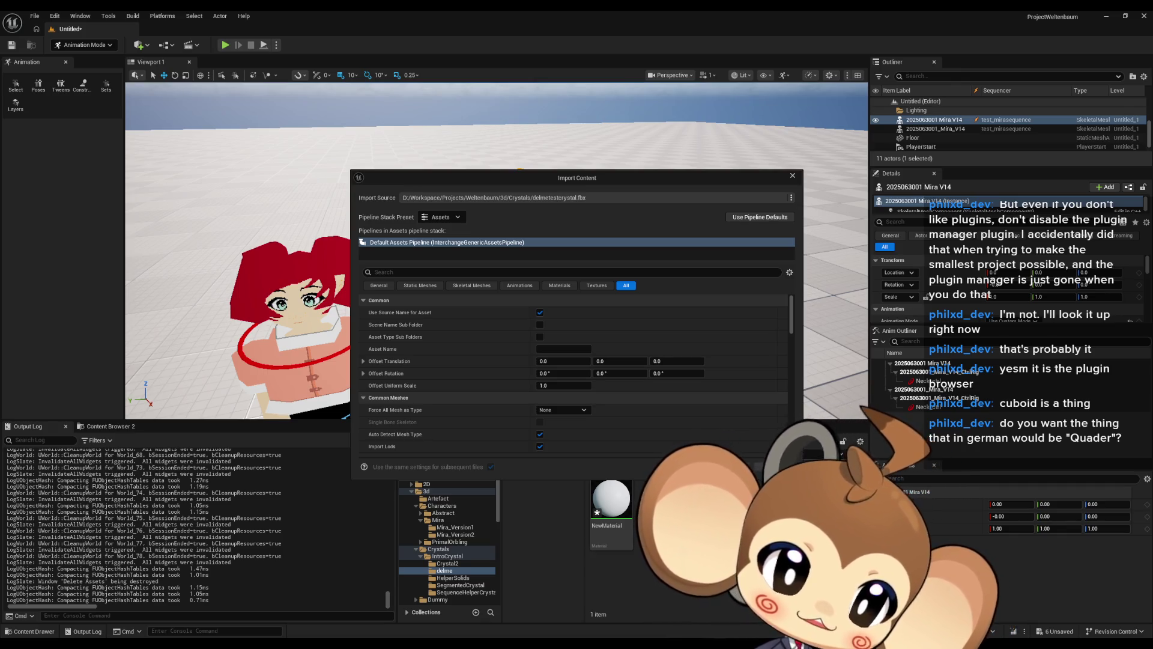
{"action": "left_click", "coordinate": [457, 272]}
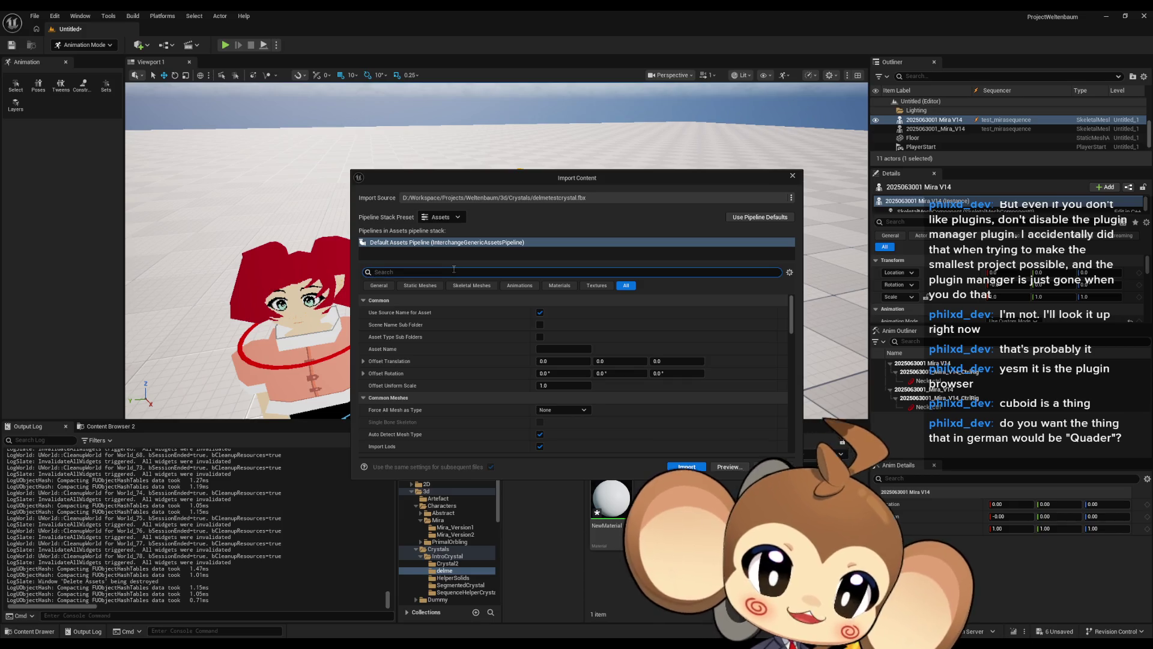
{"action": "type", "text": "nani"}
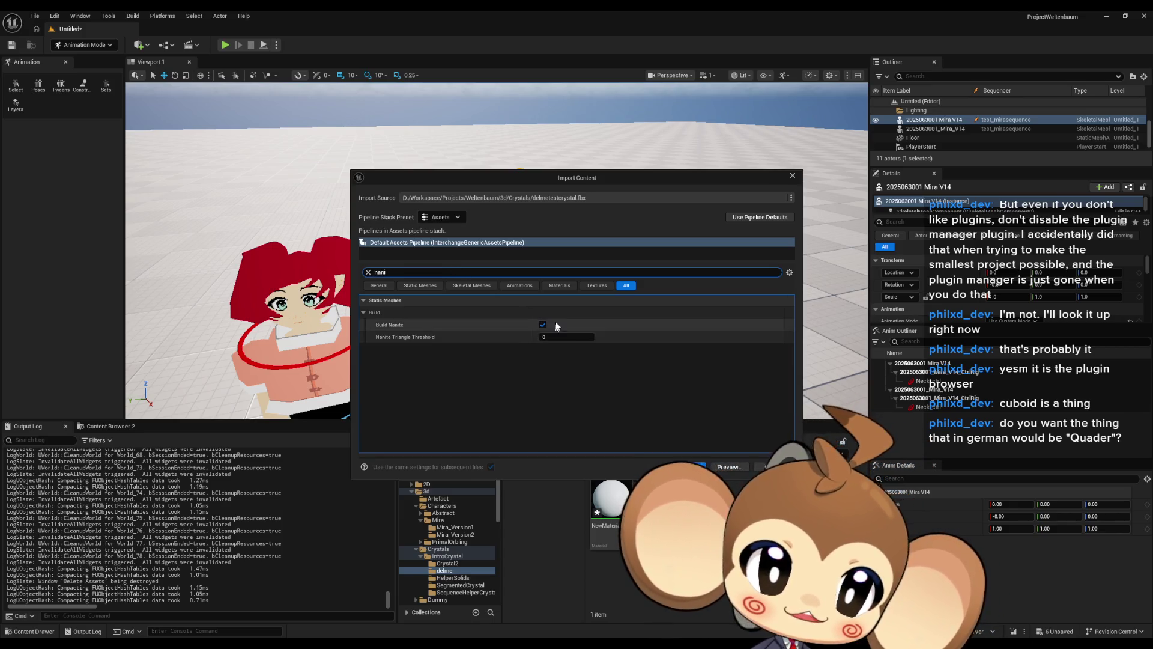
{"action": "left_click", "coordinate": [542, 325]}
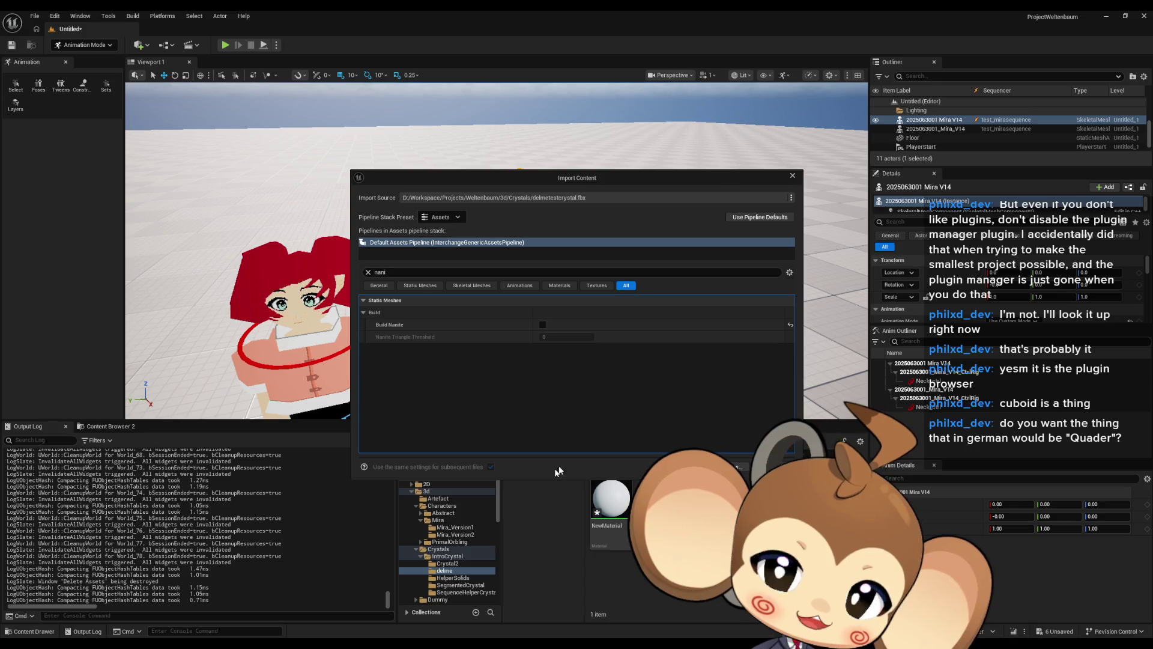
{"action": "left_click", "coordinate": [775, 467]}
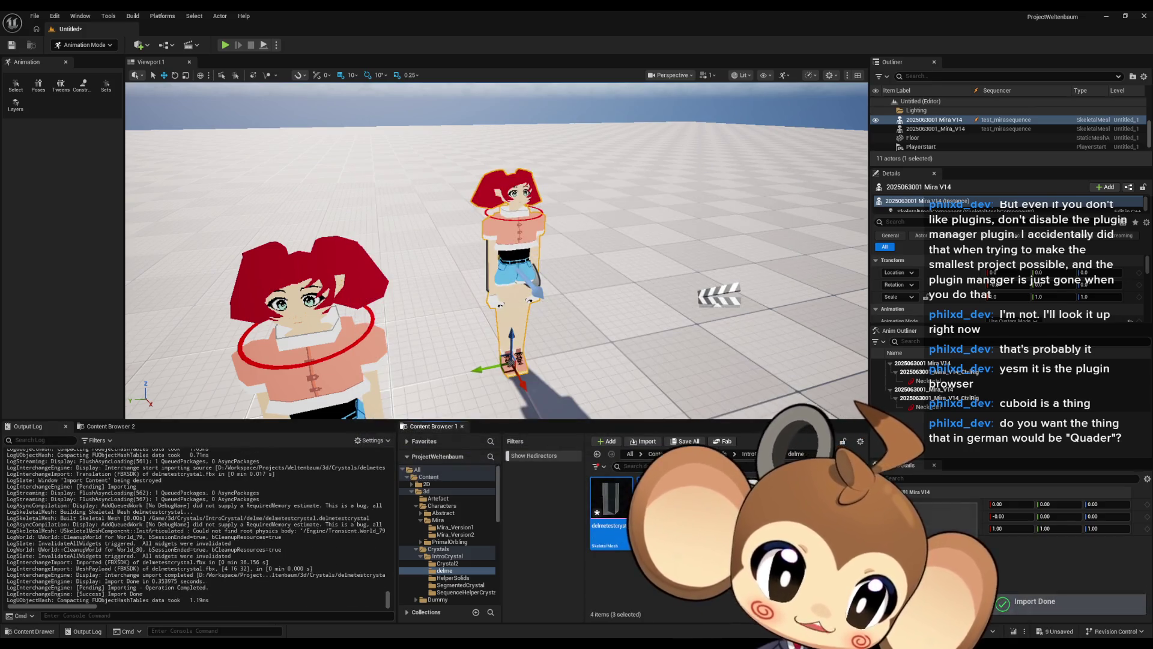
- Open the re-imported crystal and raise the Sqare morph weight to about 0.53 to check the deformation
{"action": "double_click", "coordinate": [611, 497]}
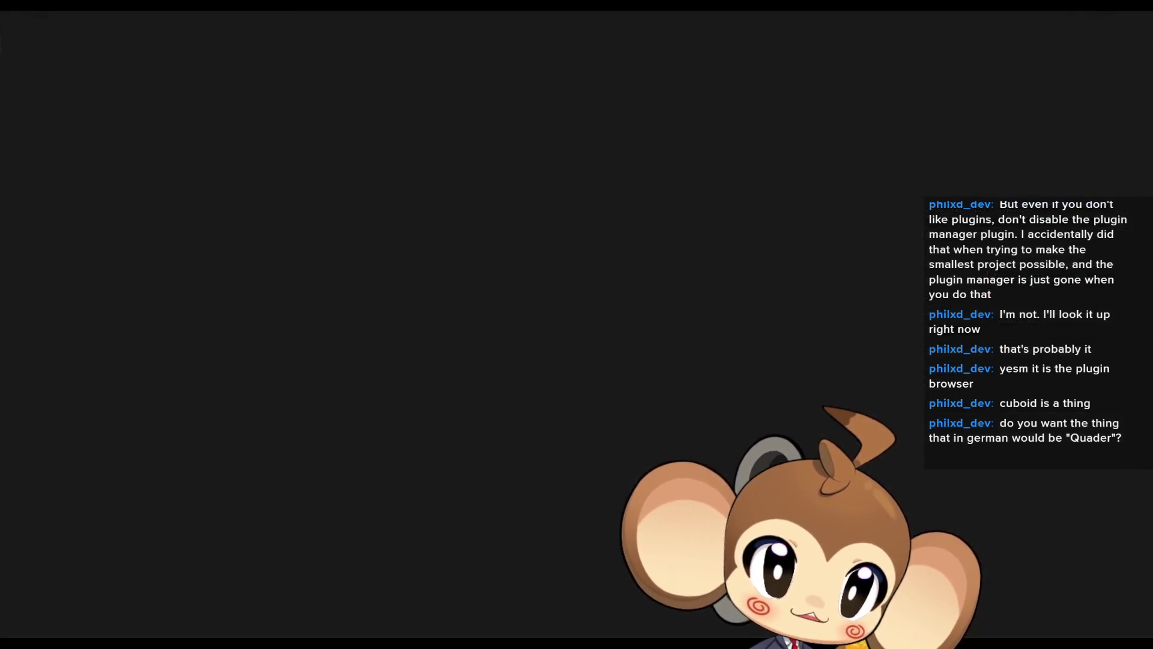
{"action": "left_click_drag", "start_coordinate": [507, 10], "coordinate": [588, 175]}
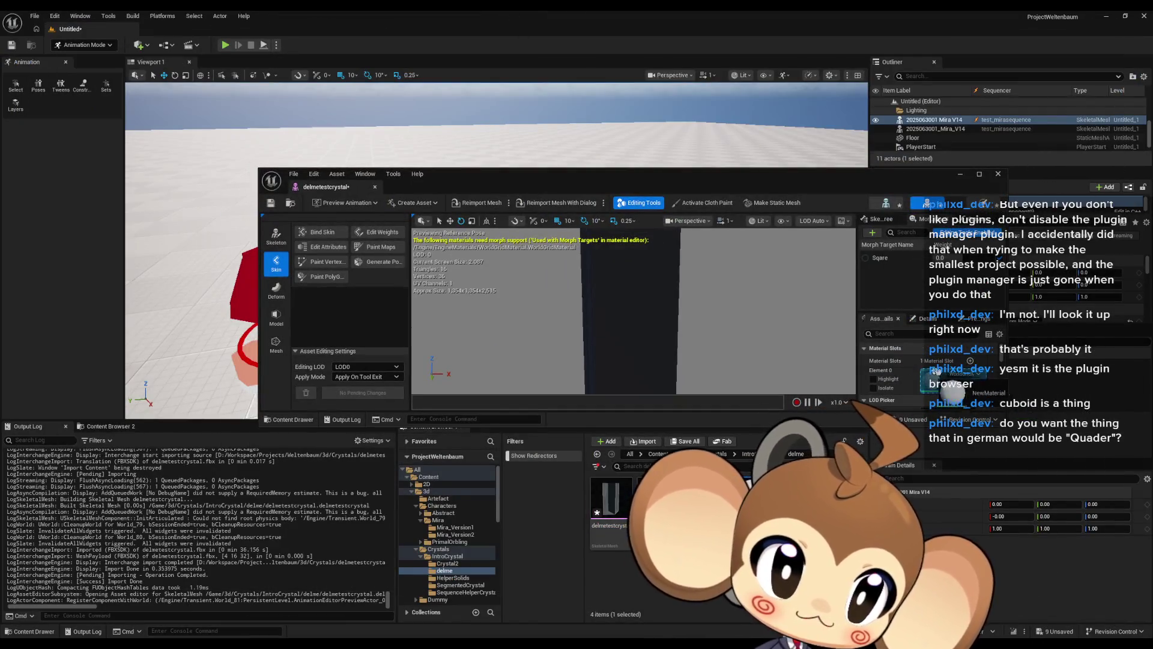
{"action": "double_click", "coordinate": [587, 174]}
{"action": "mouse_move", "coordinate": [712, 254]}
{"action": "left_mouse_down"}
{"action": "mouse_move", "coordinate": [673, 312]}
{"action": "mouse_move", "coordinate": [697, 324]}
{"action": "mouse_move", "coordinate": [674, 329]}
{"action": "left_mouse_up"}
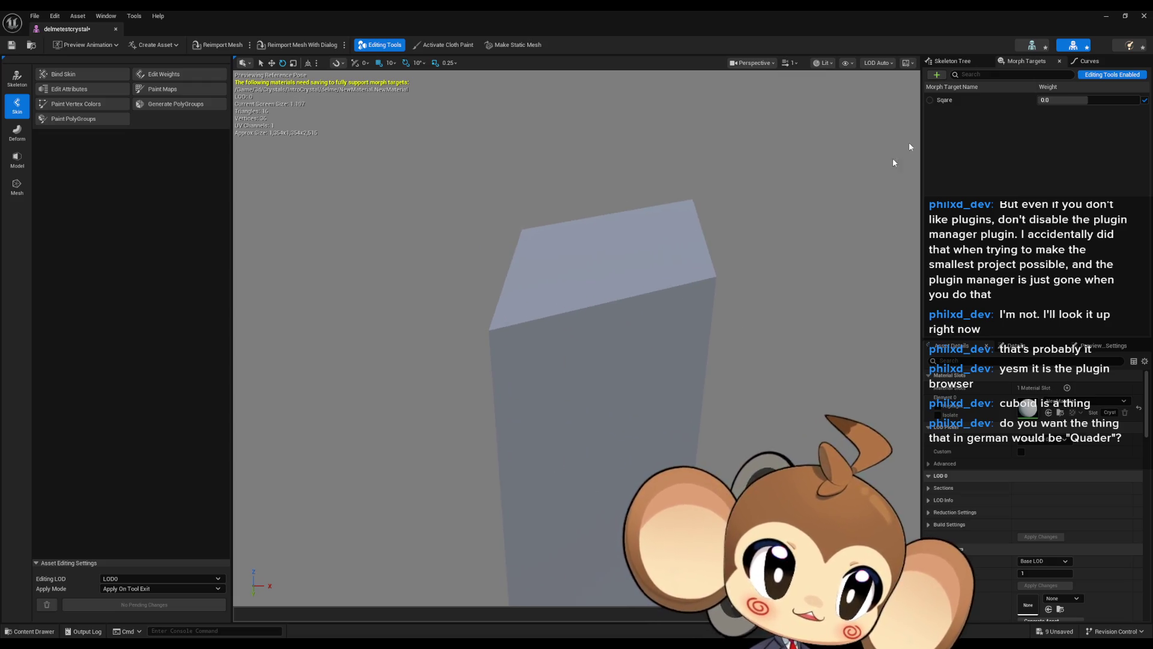
{"action": "left_click_drag", "start_coordinate": [1045, 100], "coordinate": [1093, 100]}
{"action": "scroll", "coordinate": [628, 289], "scroll_direction": "up", "scroll_amount": 5}
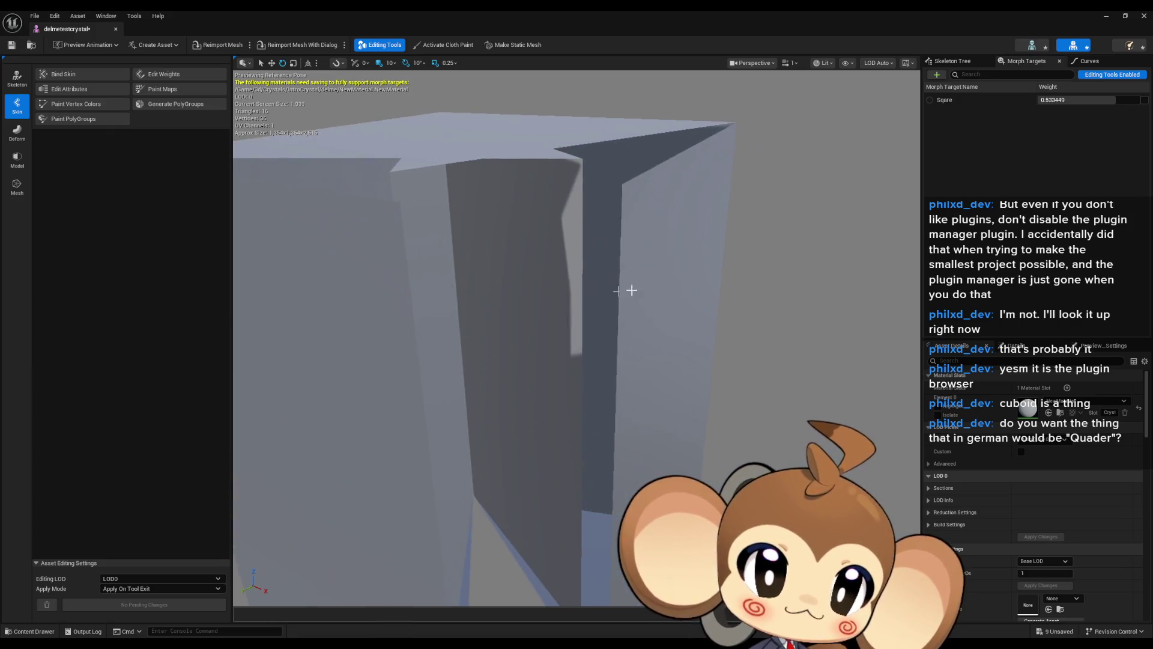
- Close the mesh editor and delete the three crystal assets
{"action": "left_click", "coordinate": [1144, 16]}
{"action": "left_click", "coordinate": [611, 504], "text": "shift"}
{"action": "key", "text": "Delete"}
{"action": "left_click", "coordinate": [606, 471]}
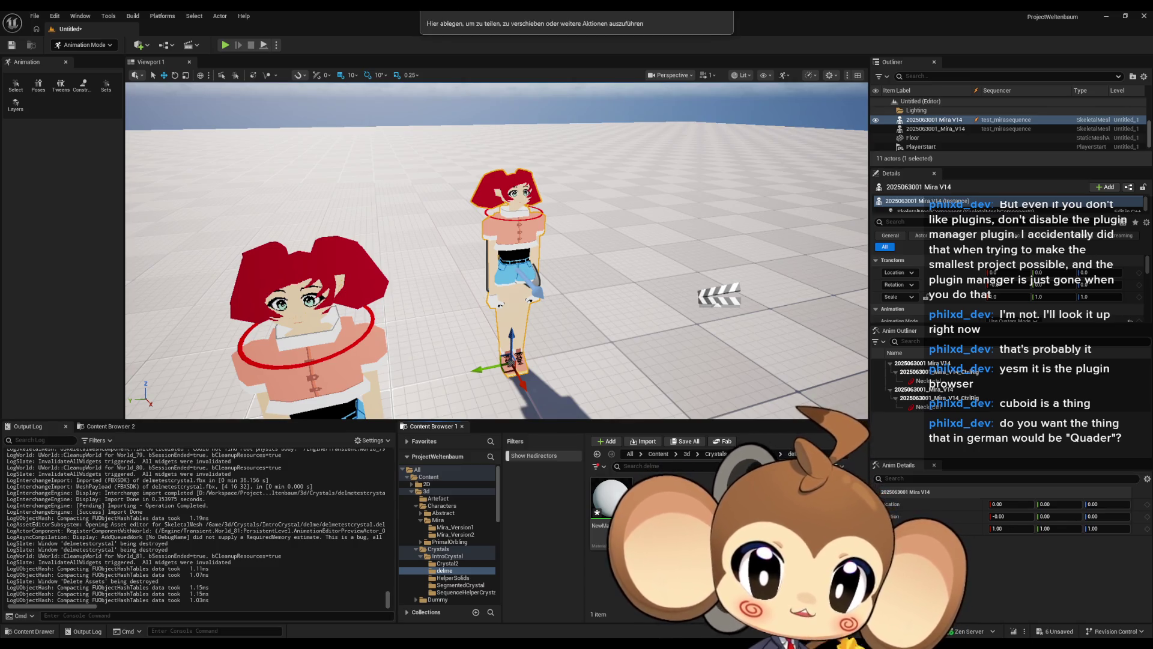
- Drag delmetestcrystal.fbx into the Content Browser and search its import settings for 'deg'
{"action": "left_click_drag", "start_coordinate": [577, 24], "coordinate": [661, 529]}
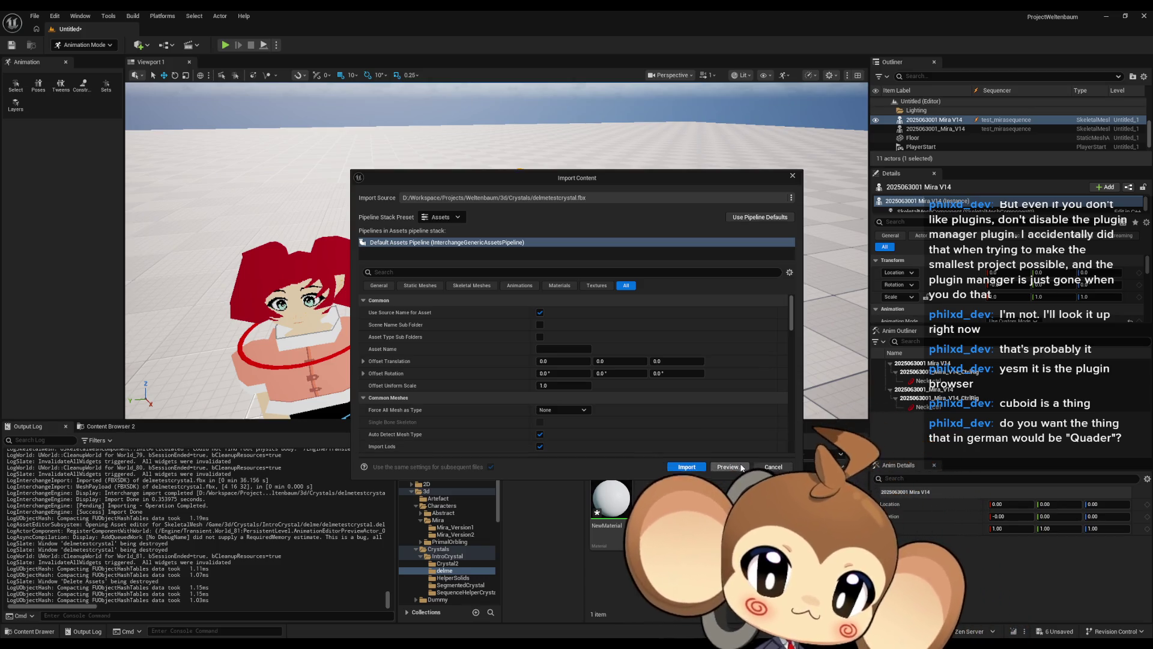
{"action": "left_click", "coordinate": [464, 273]}
{"action": "type", "text": "deg"}
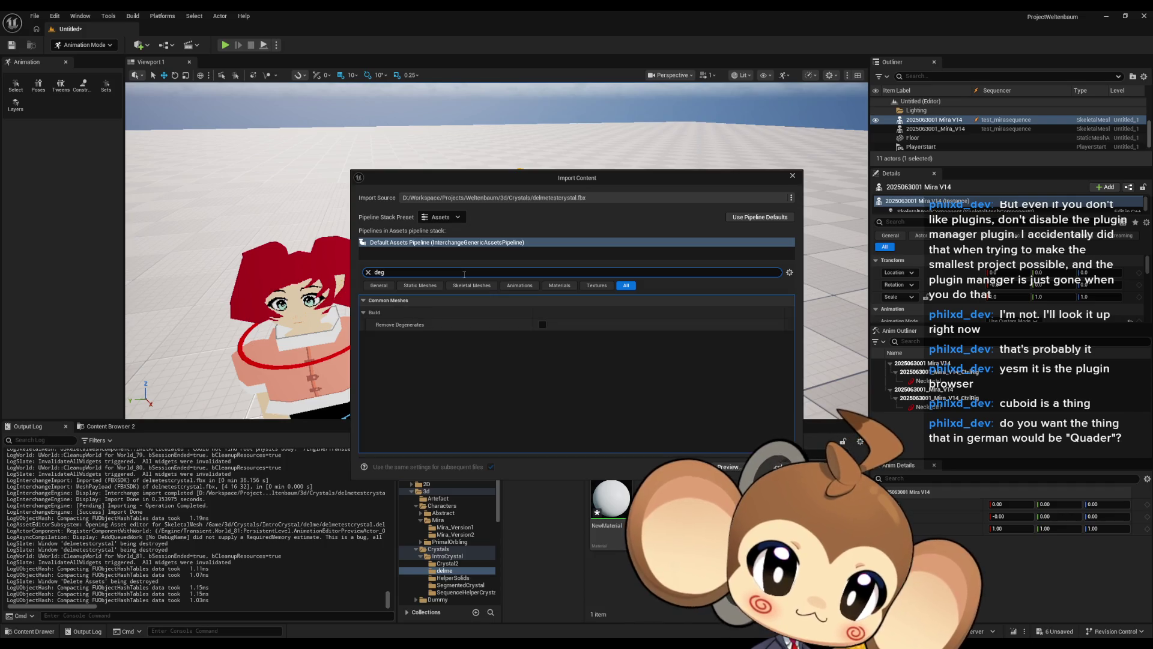
{"action": "mouse_move", "coordinate": [406, 326]}
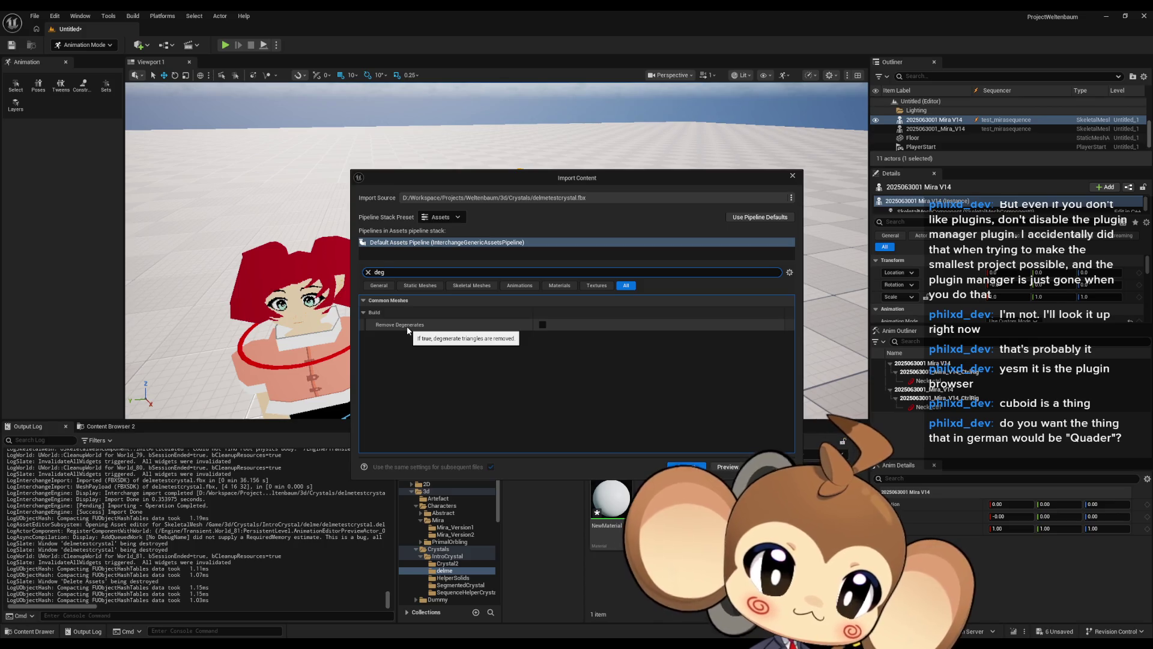
{"action": "key", "text": "ctrl+a"}
{"action": "key", "text": "BackSpace"}
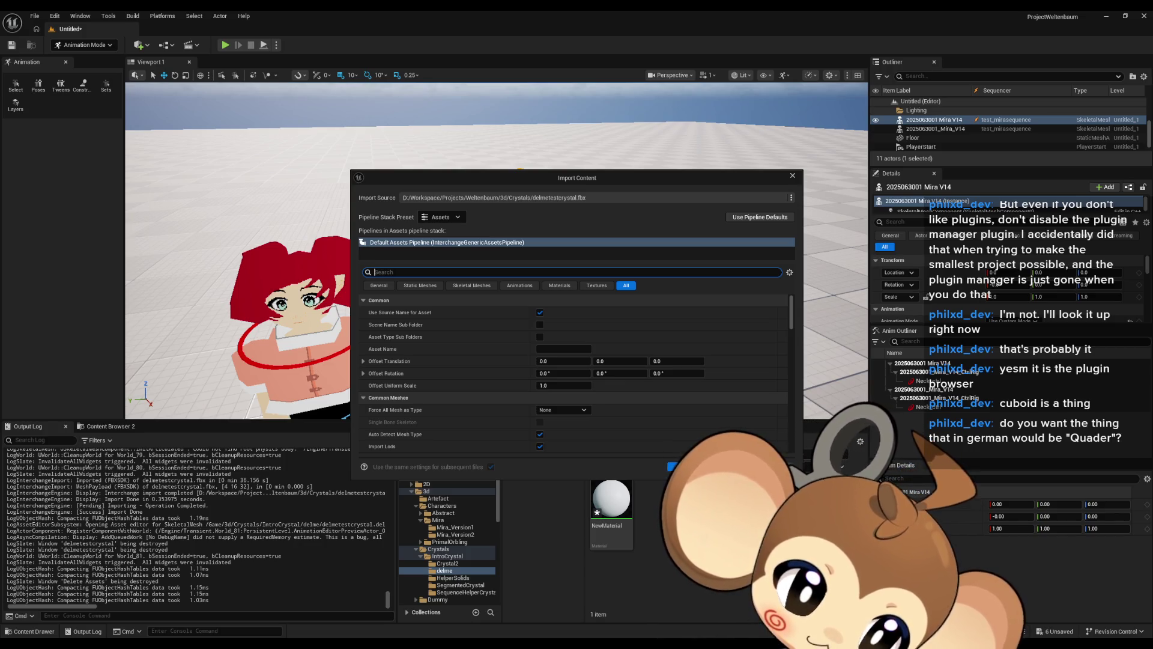
- Inspect import options by searching 'tri', 'keep' and 'over', then clear the search
{"action": "type", "text": "tri"}
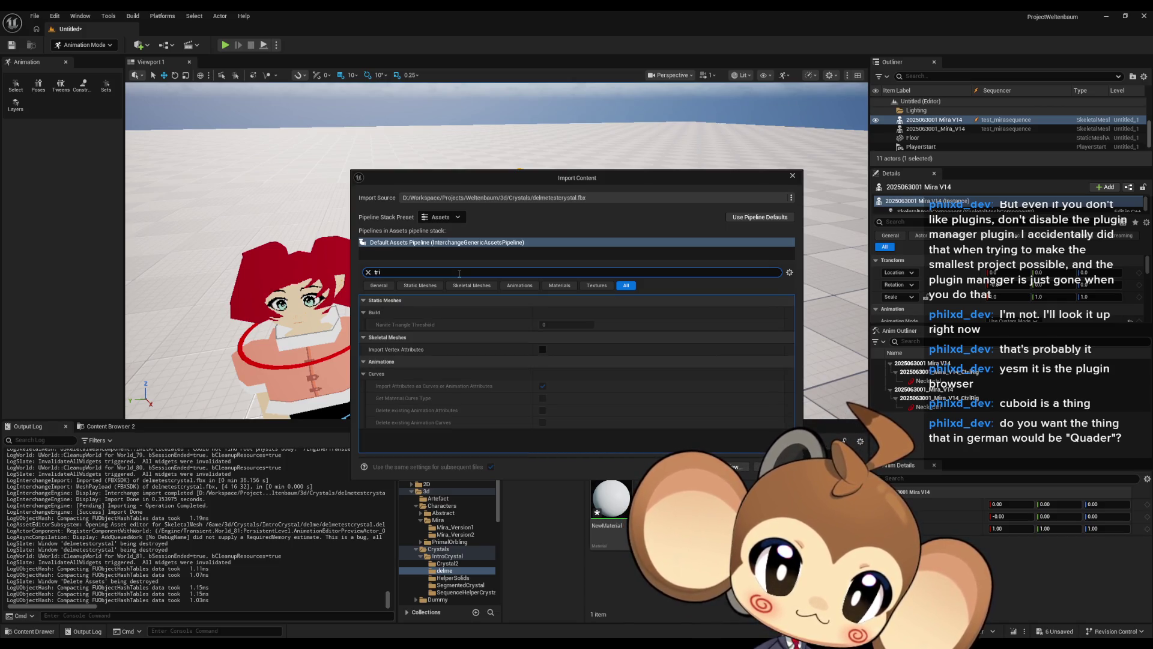
{"action": "key", "text": "BackSpace"}
{"action": "key", "text": "BackSpace"}
{"action": "key", "text": "BackSpace"}
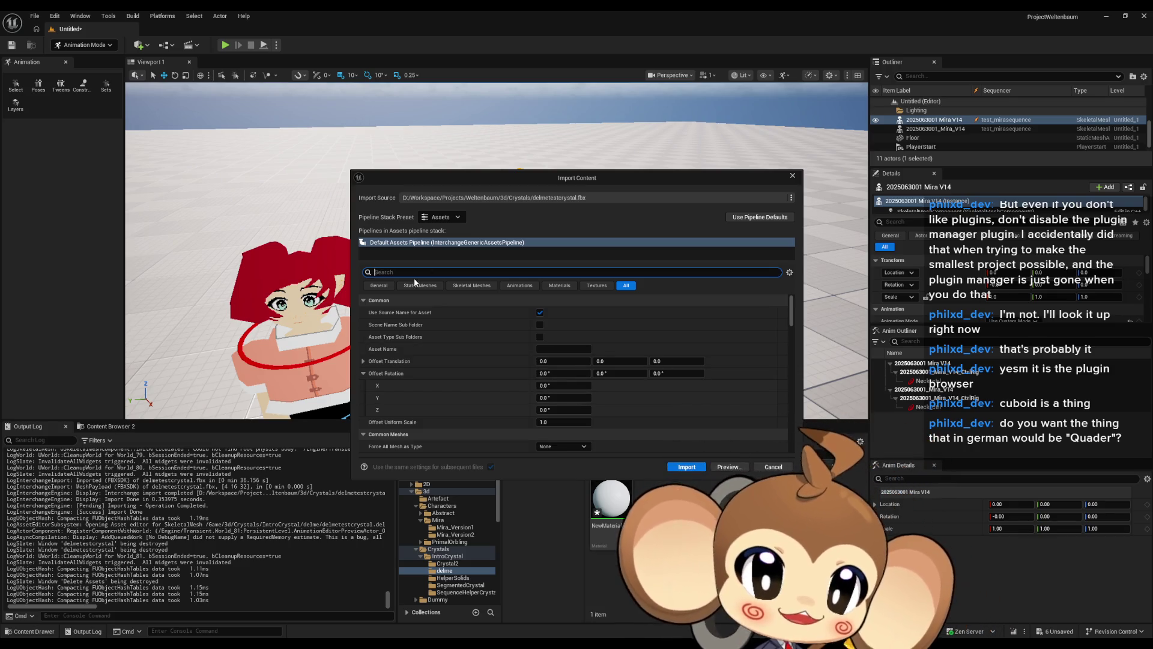
{"action": "type", "text": "keep"}
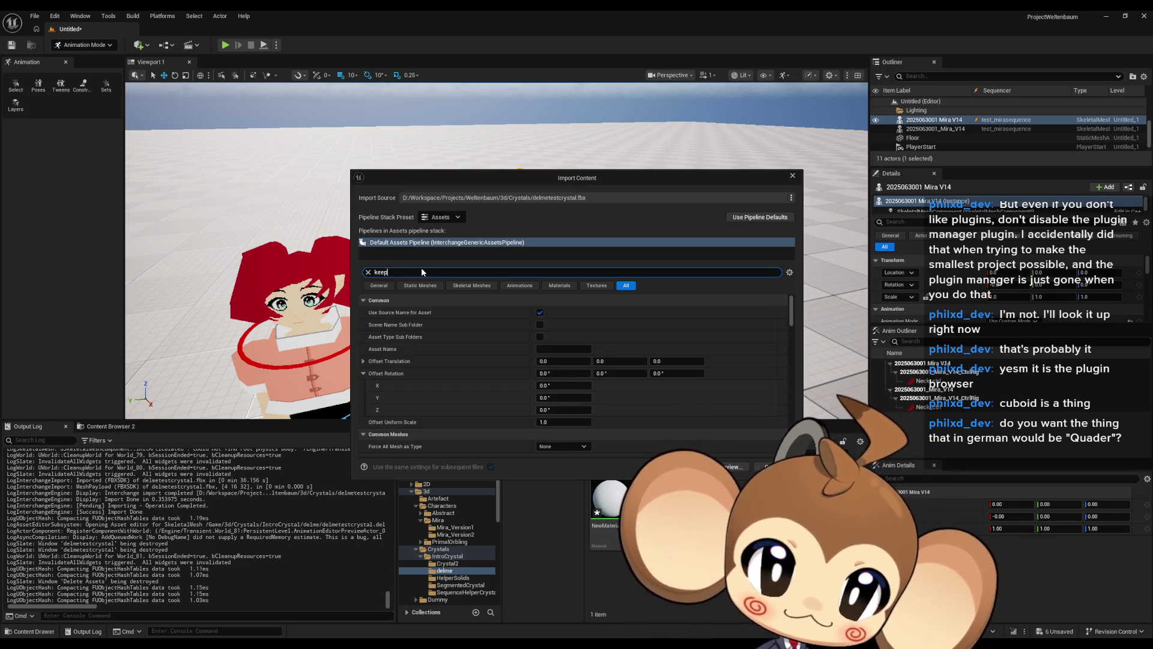
{"action": "key", "text": "ctrl+a"}
{"action": "type", "text": "over"}
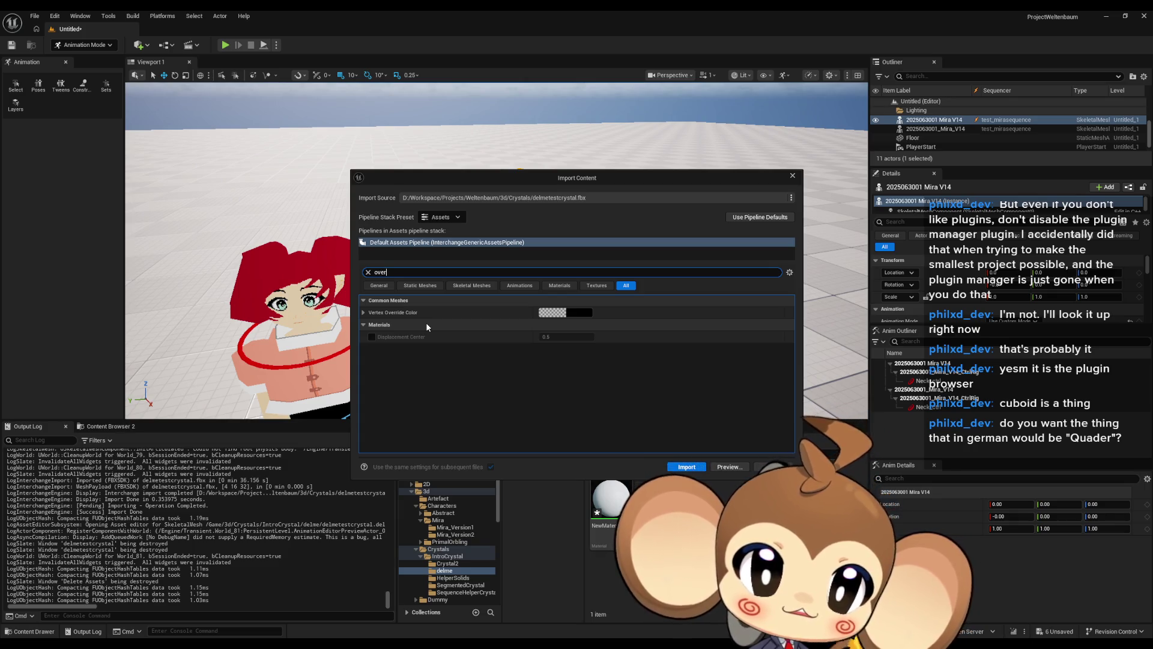
{"action": "key", "text": "BackSpace"}
{"action": "key", "text": "BackSpace"}
{"action": "key", "text": "BackSpace"}
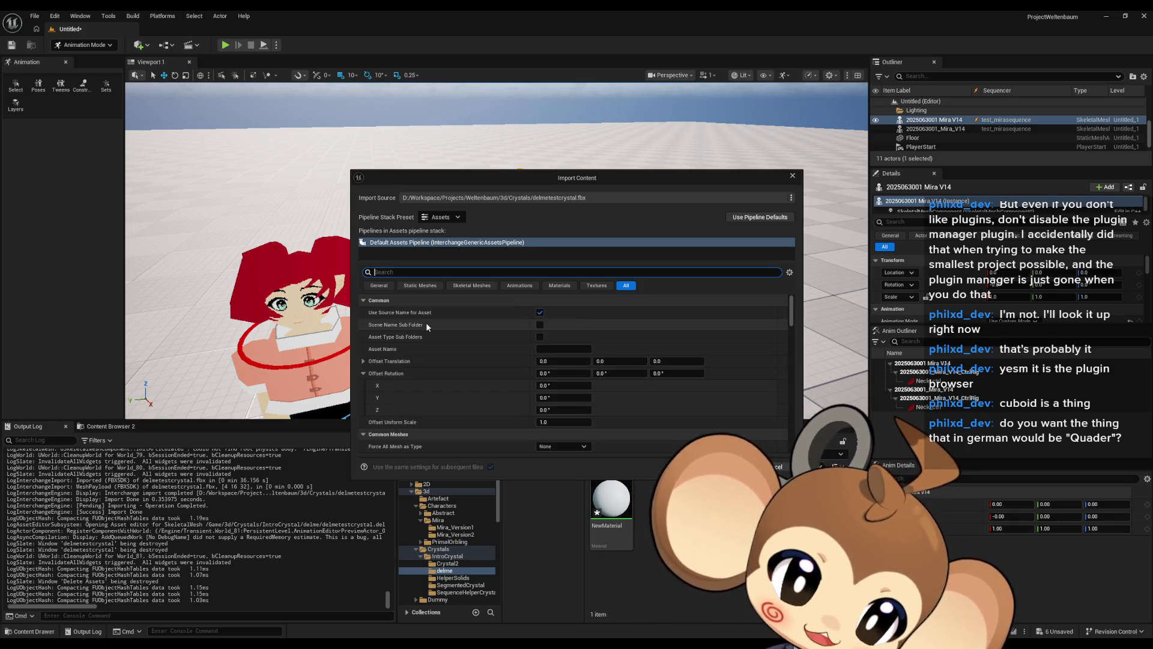
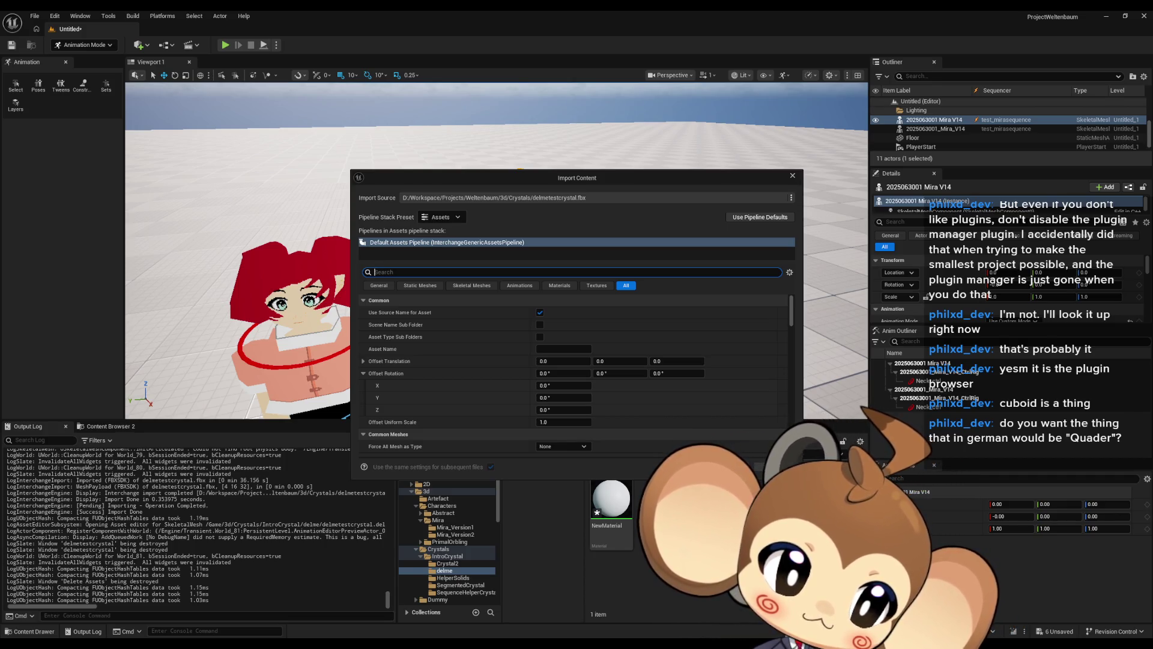
- Search the import settings for 'import met', clear the search, and show only Static Meshes options
{"action": "type", "text": "el"}
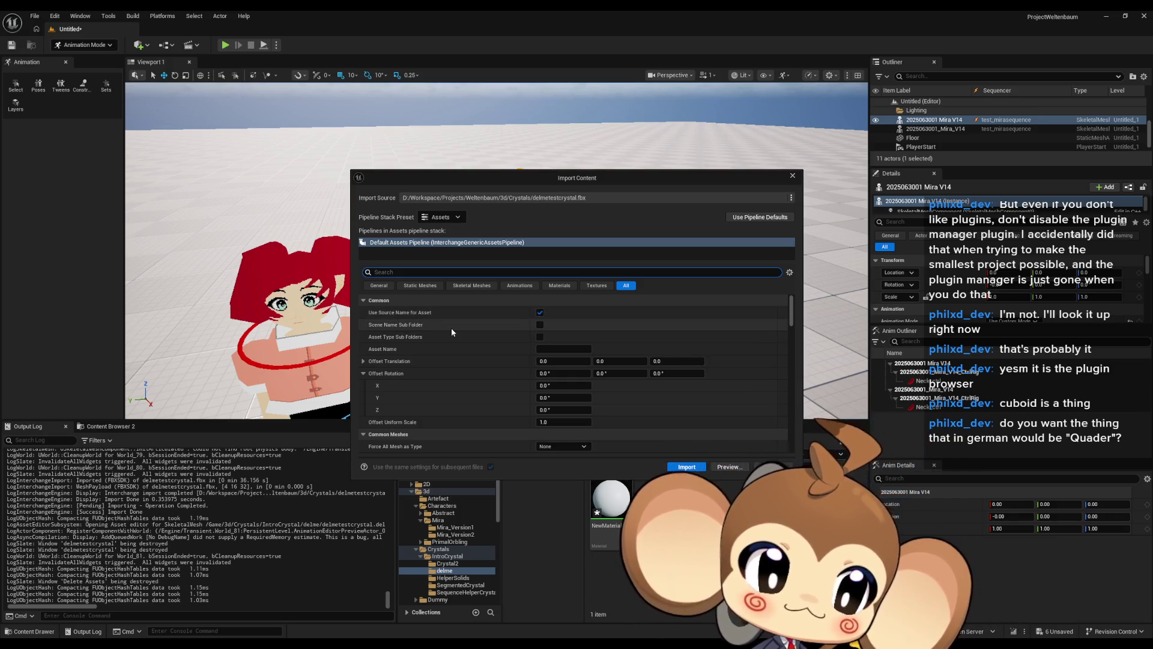
{"action": "scroll", "coordinate": [452, 331], "scroll_direction": "down", "scroll_amount": 2}
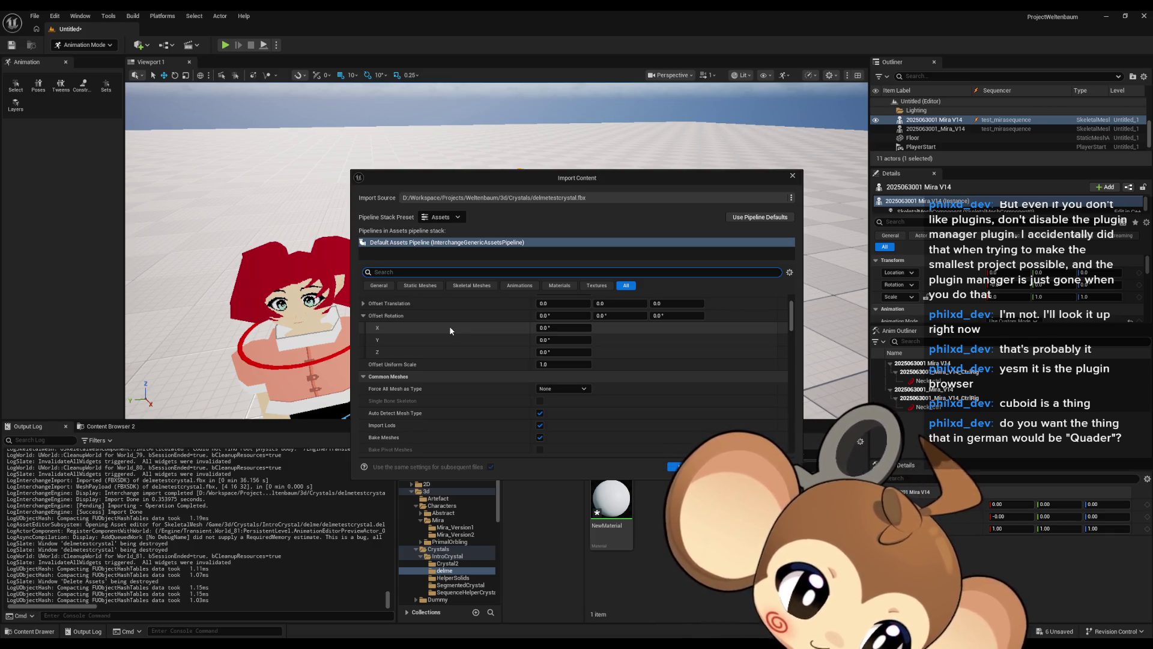
{"action": "scroll", "coordinate": [449, 326], "scroll_direction": "up", "scroll_amount": 2}
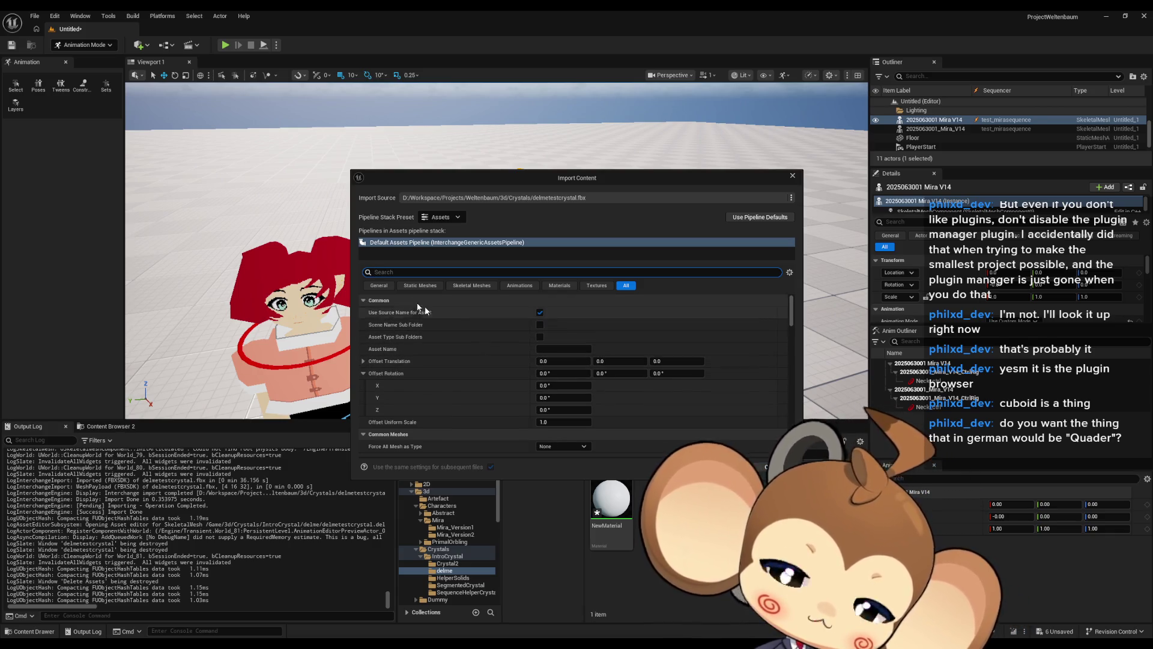
{"action": "left_click", "coordinate": [399, 276]}
{"action": "type", "text": "import"}
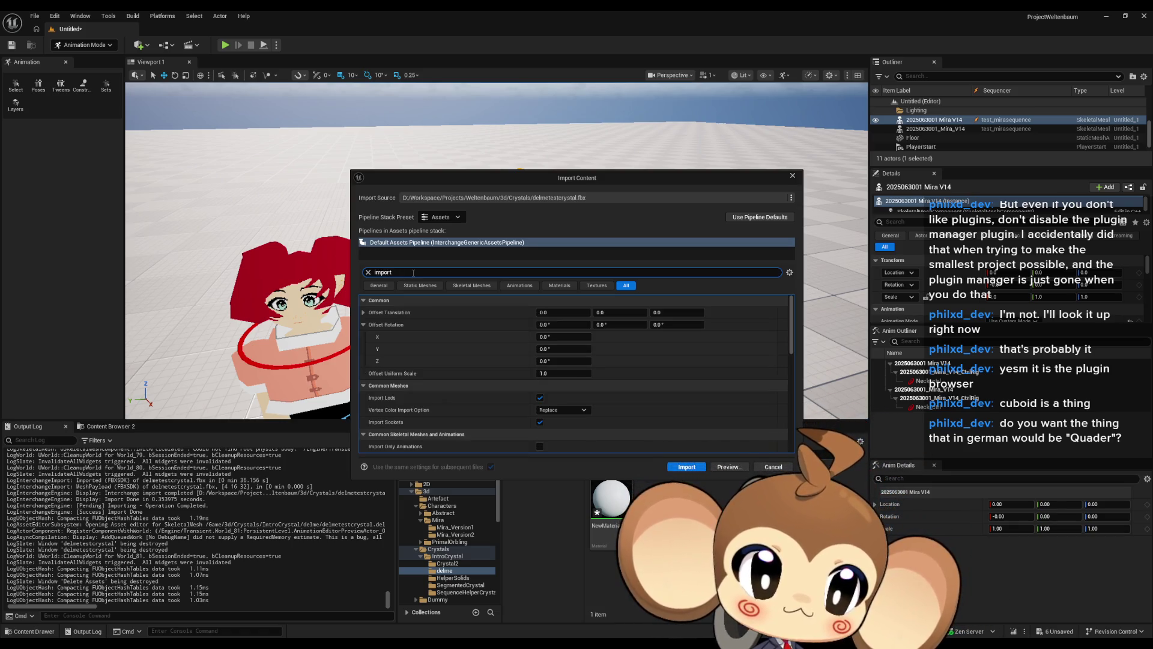
{"action": "type", "text": " met"}
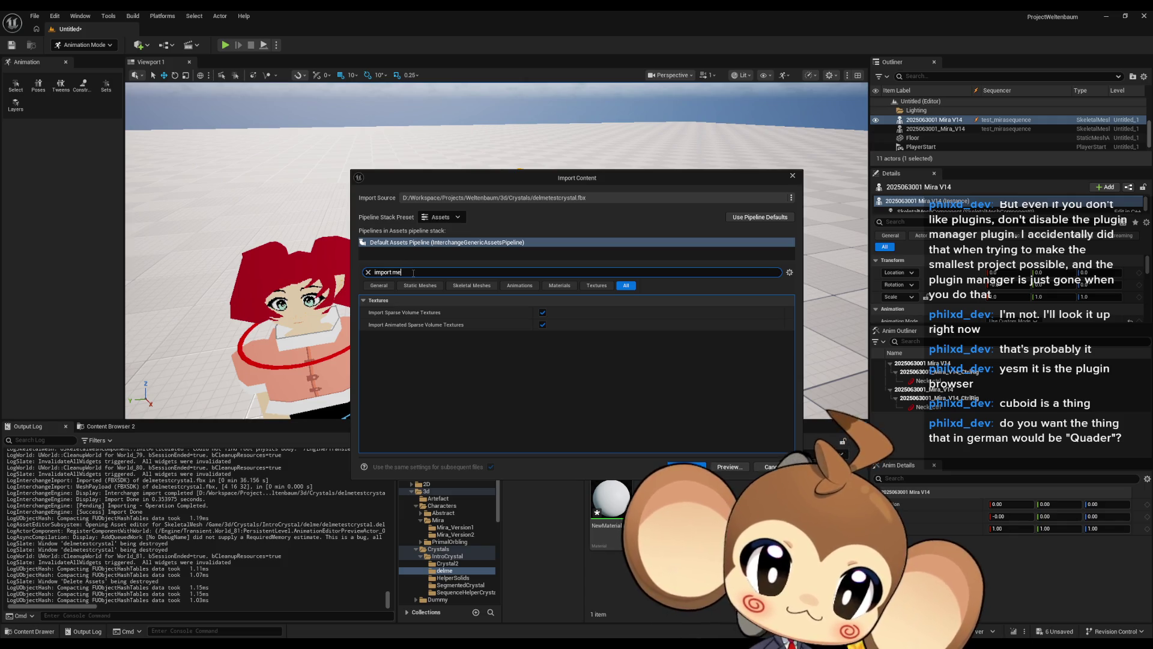
{"action": "key", "text": "BackSpace"}
{"action": "key", "text": "BackSpace"}
{"action": "key", "text": "BackSpace"}
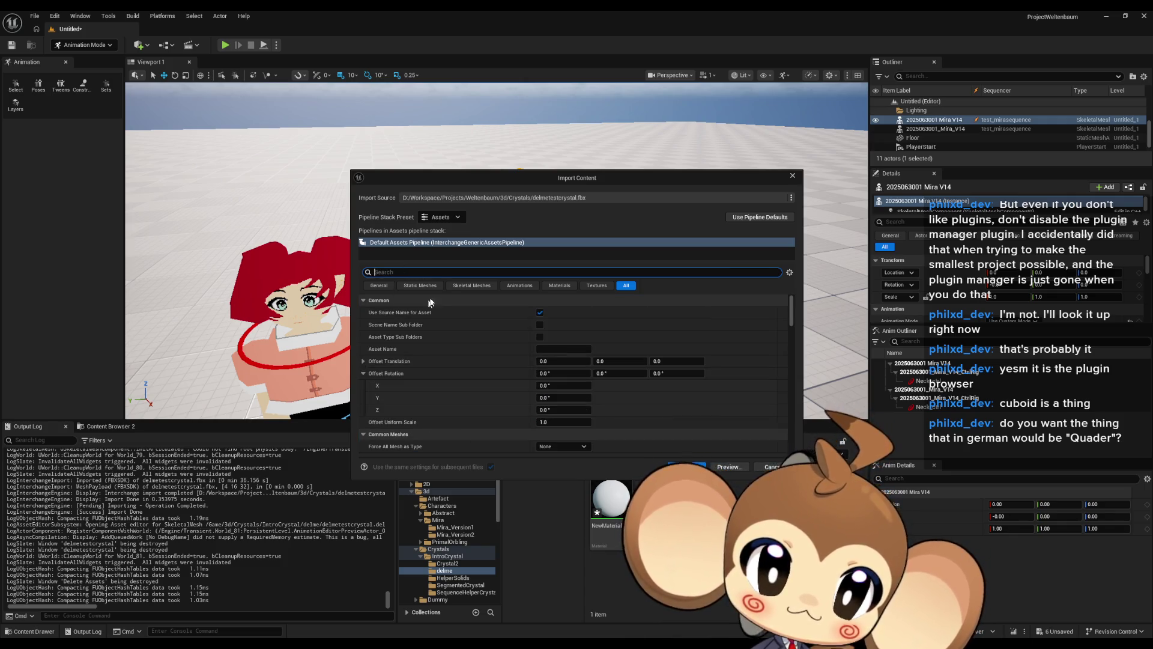
{"action": "left_click", "coordinate": [430, 289]}
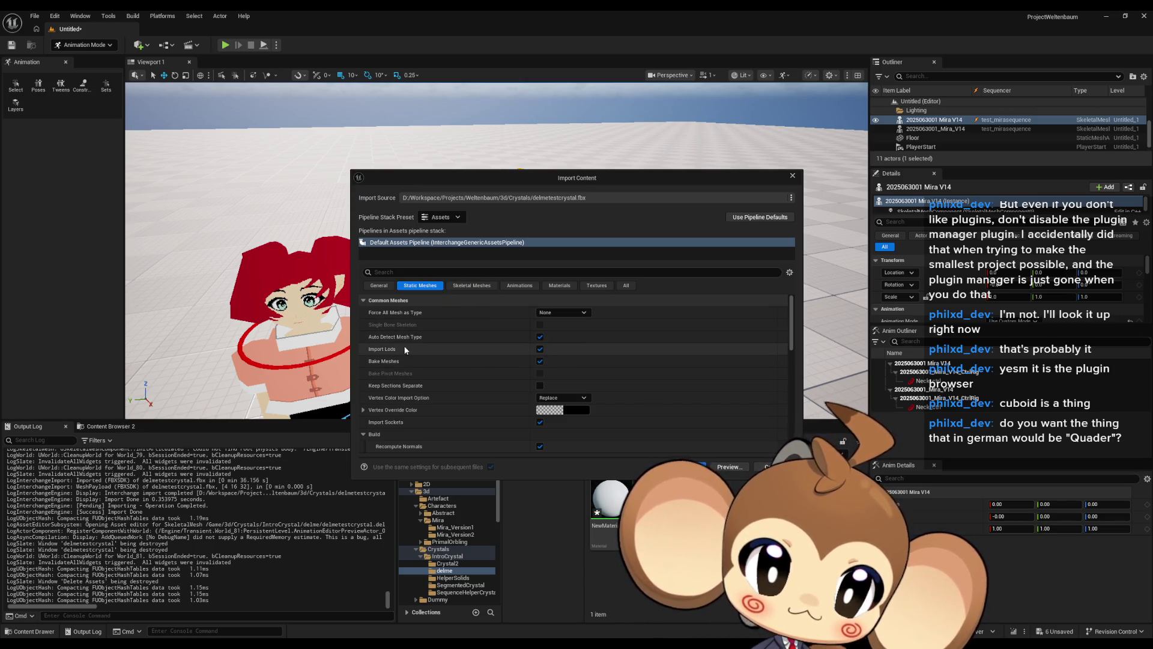
{"action": "scroll", "coordinate": [402, 337], "scroll_direction": "down", "scroll_amount": 1}
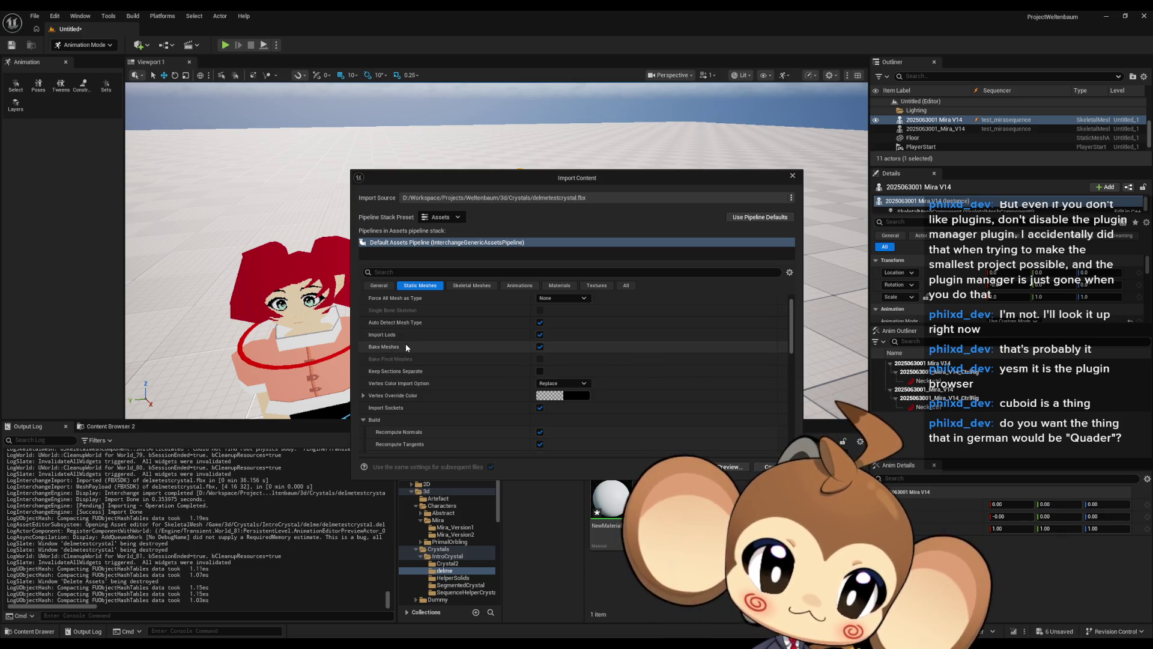
{"action": "scroll", "coordinate": [415, 353], "scroll_direction": "down", "scroll_amount": 1}
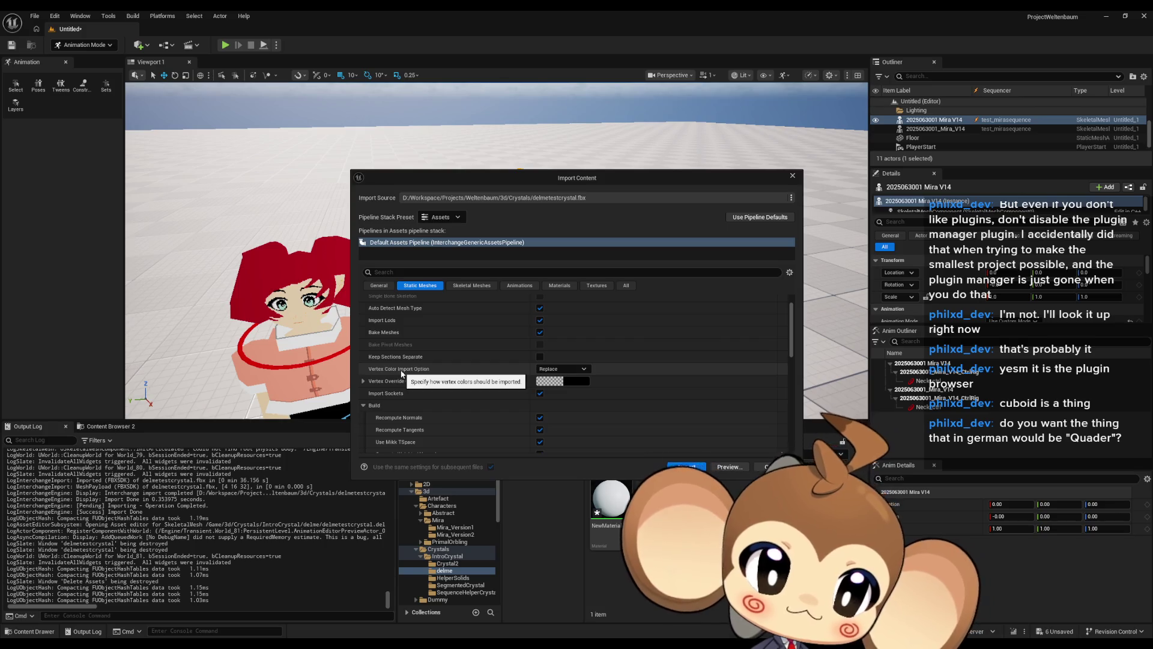
{"action": "scroll", "coordinate": [401, 373], "scroll_direction": "down", "scroll_amount": 1}
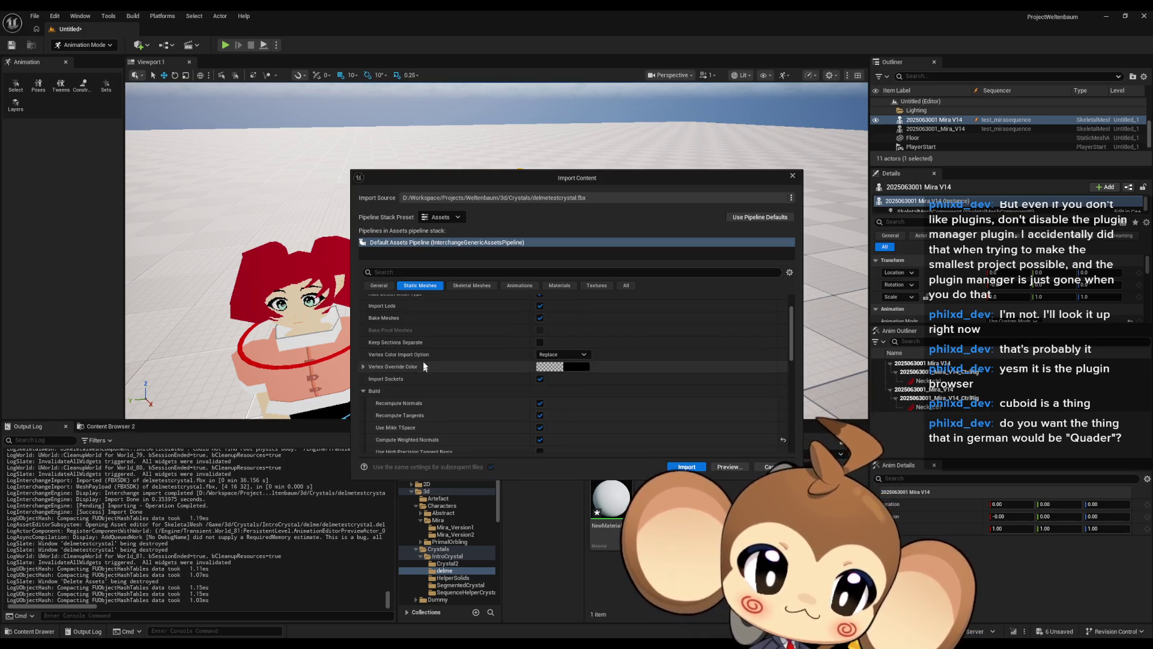
{"action": "scroll", "coordinate": [414, 358], "scroll_direction": "down", "scroll_amount": 2}
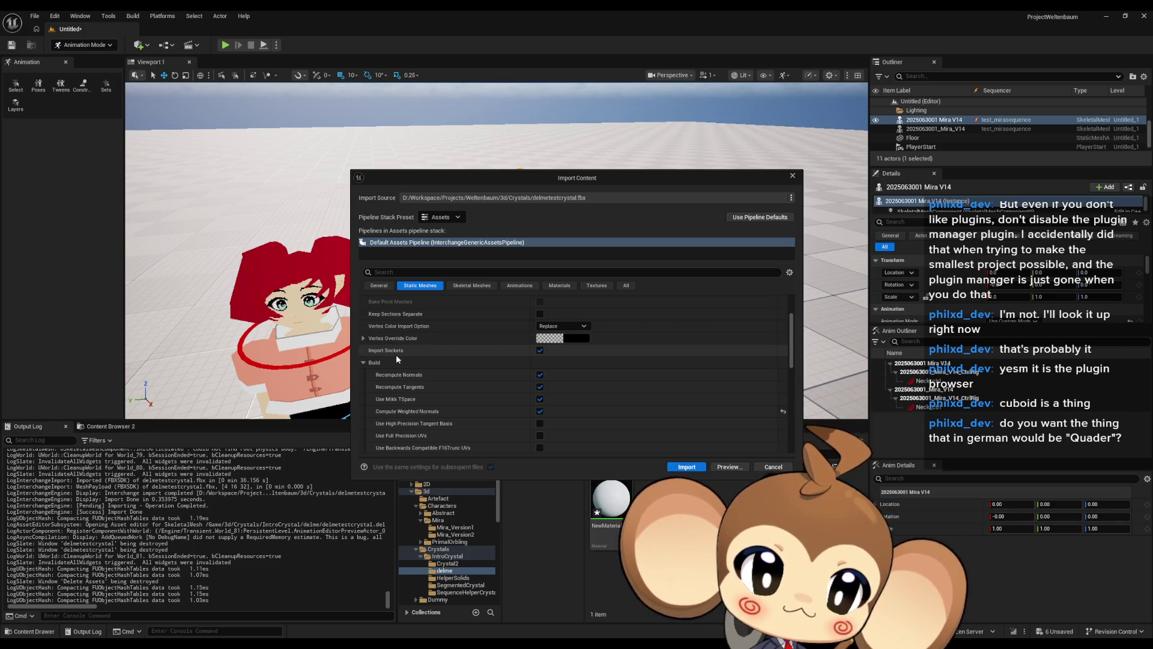
{"action": "scroll", "coordinate": [397, 353], "scroll_direction": "down", "scroll_amount": 2}
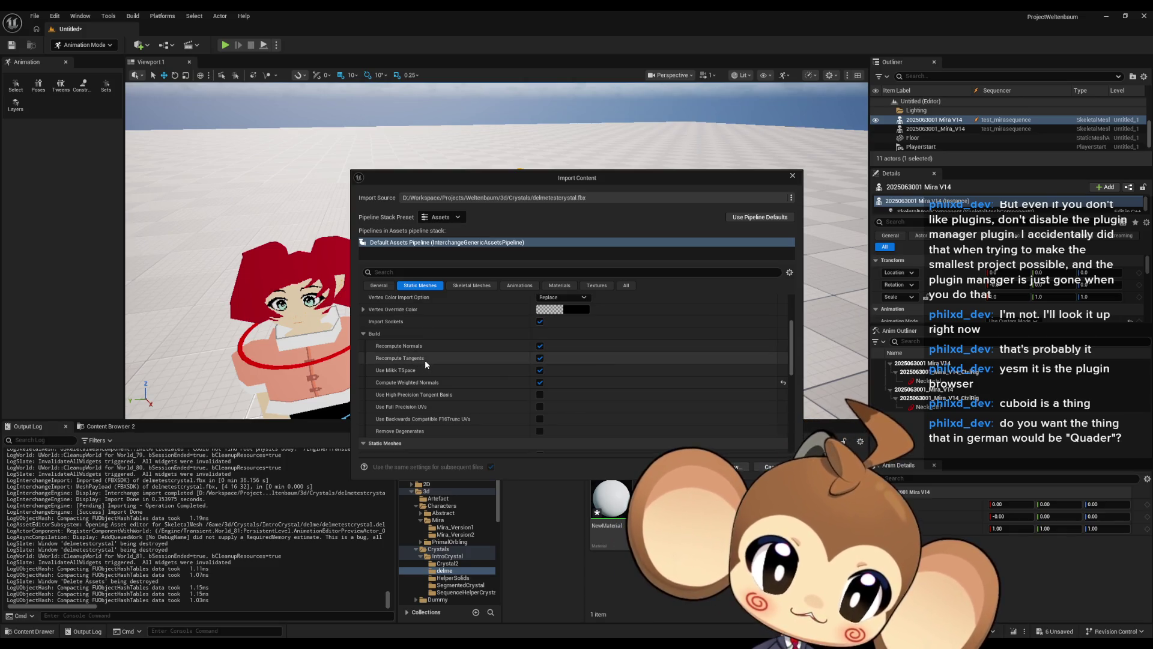
{"action": "scroll", "coordinate": [424, 359], "scroll_direction": "down", "scroll_amount": 1}
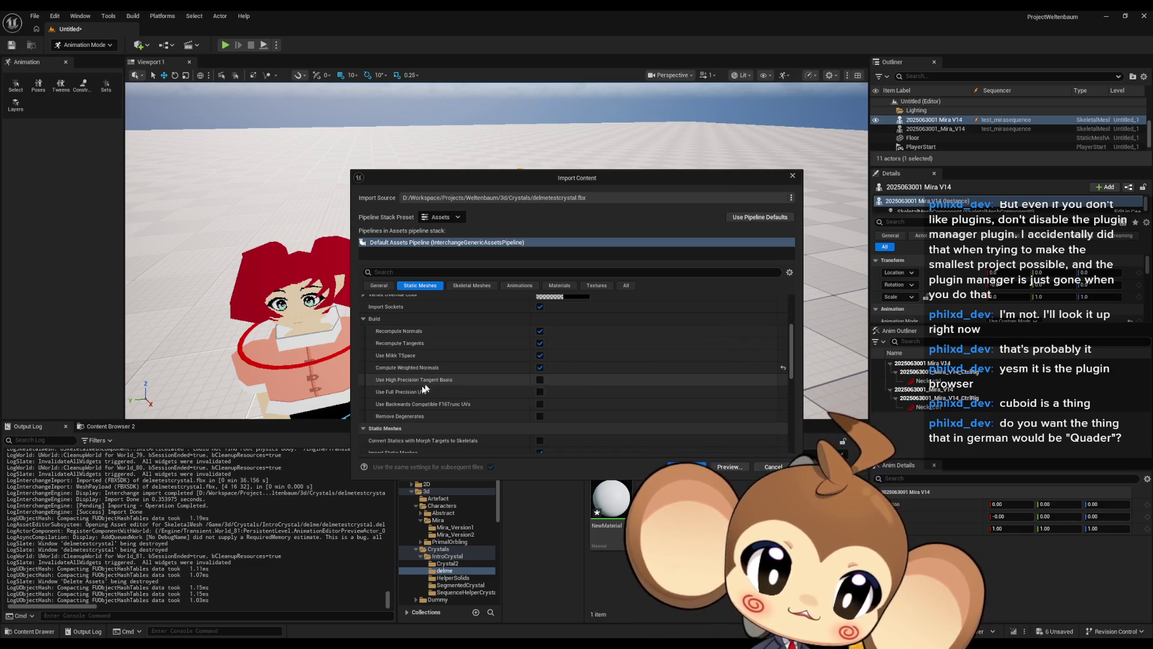
{"action": "scroll", "coordinate": [407, 420], "scroll_direction": "down", "scroll_amount": 1}
{"action": "scroll", "coordinate": [405, 391], "scroll_direction": "up", "scroll_amount": 2}
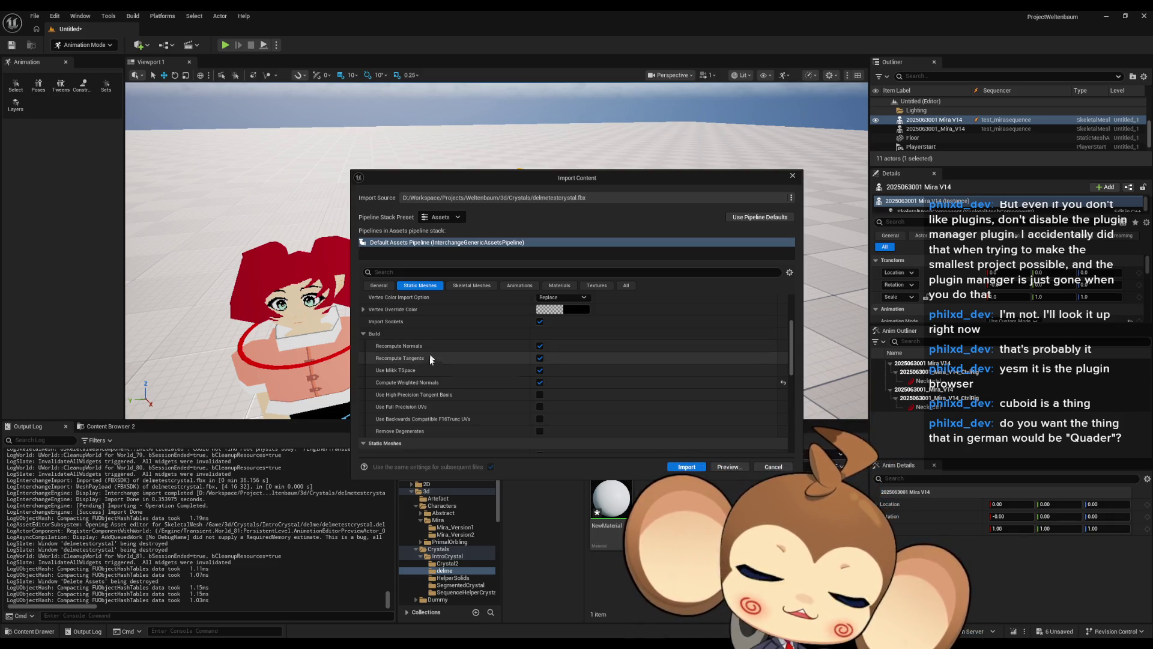
{"action": "scroll", "coordinate": [430, 363], "scroll_direction": "down", "scroll_amount": 1}
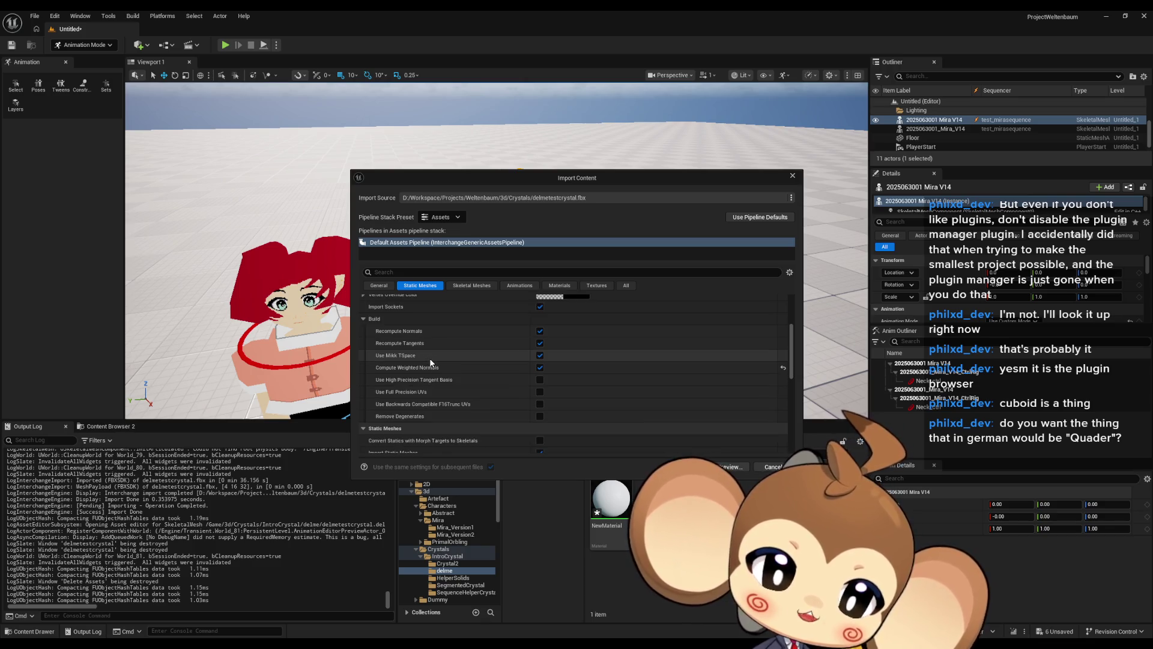
{"action": "scroll", "coordinate": [448, 355], "scroll_direction": "down", "scroll_amount": 2}
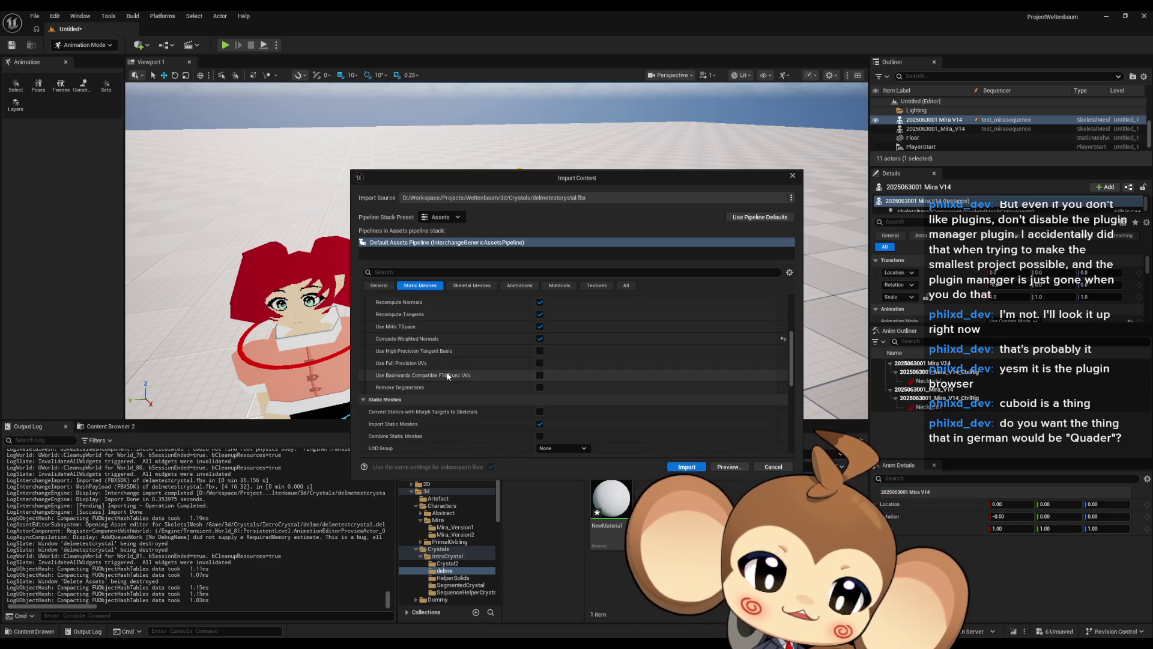
{"action": "scroll", "coordinate": [446, 356], "scroll_direction": "down", "scroll_amount": 1}
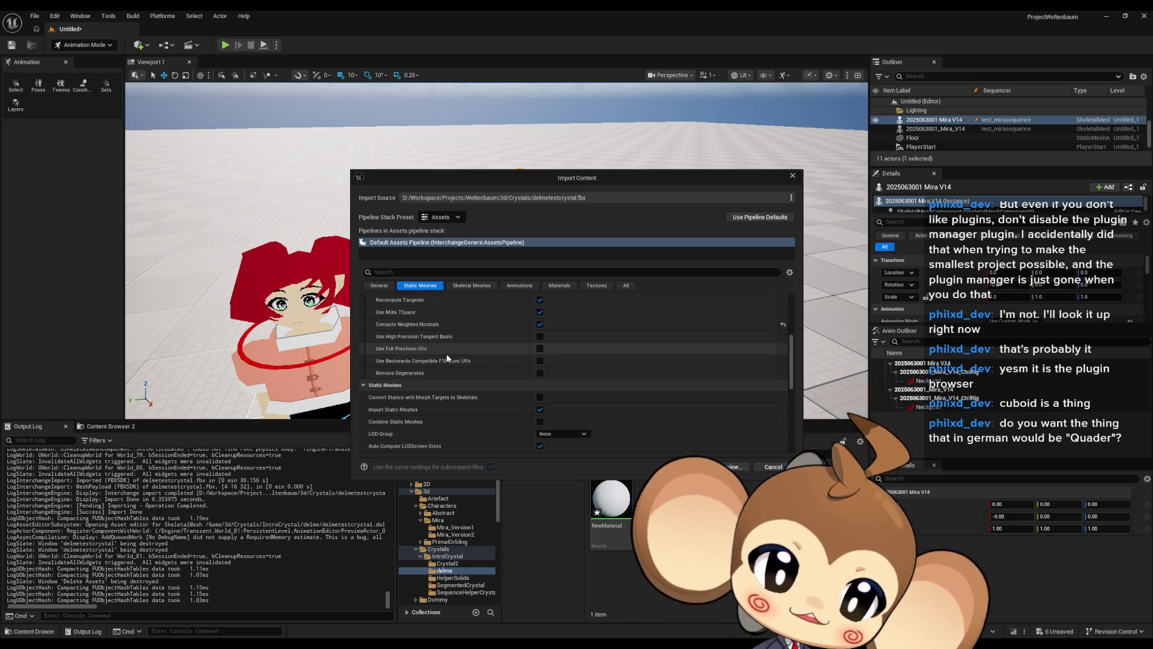
{"action": "scroll", "coordinate": [448, 351], "scroll_direction": "down", "scroll_amount": 2}
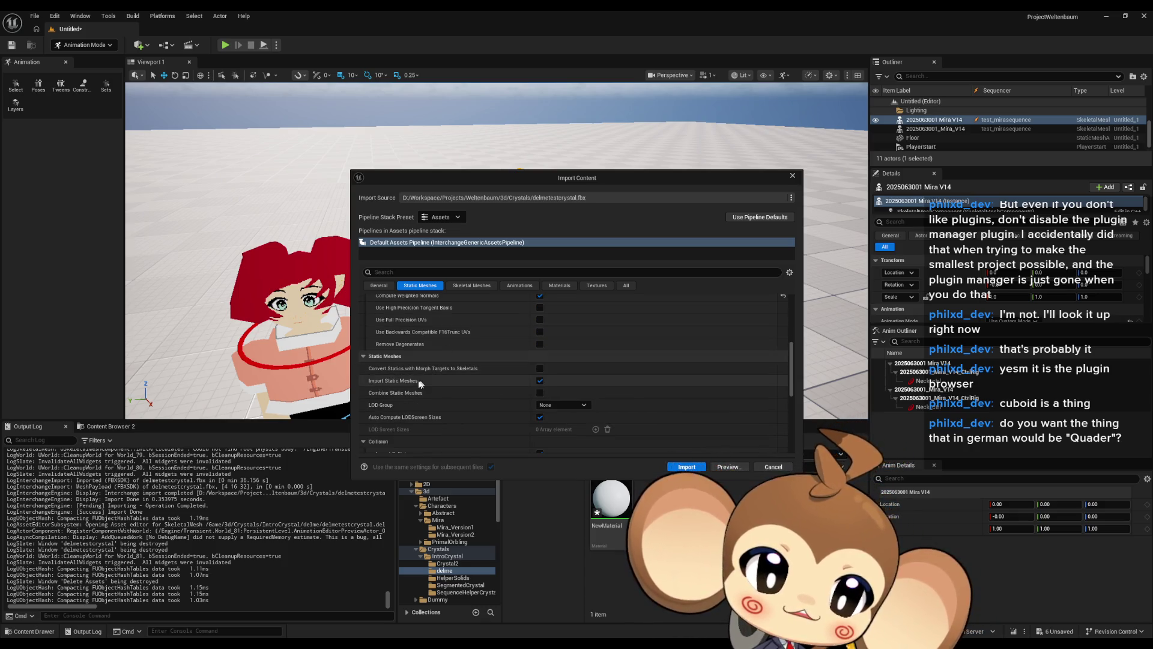
{"action": "scroll", "coordinate": [418, 385], "scroll_direction": "down", "scroll_amount": 1}
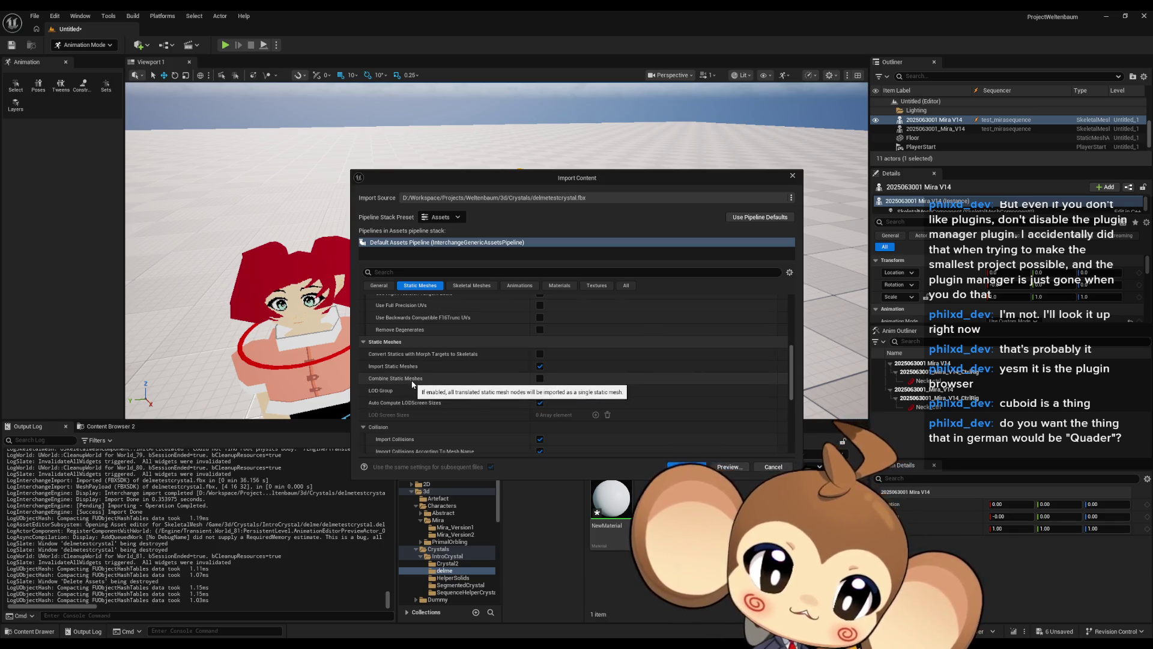
{"action": "scroll", "coordinate": [413, 384], "scroll_direction": "down", "scroll_amount": 2}
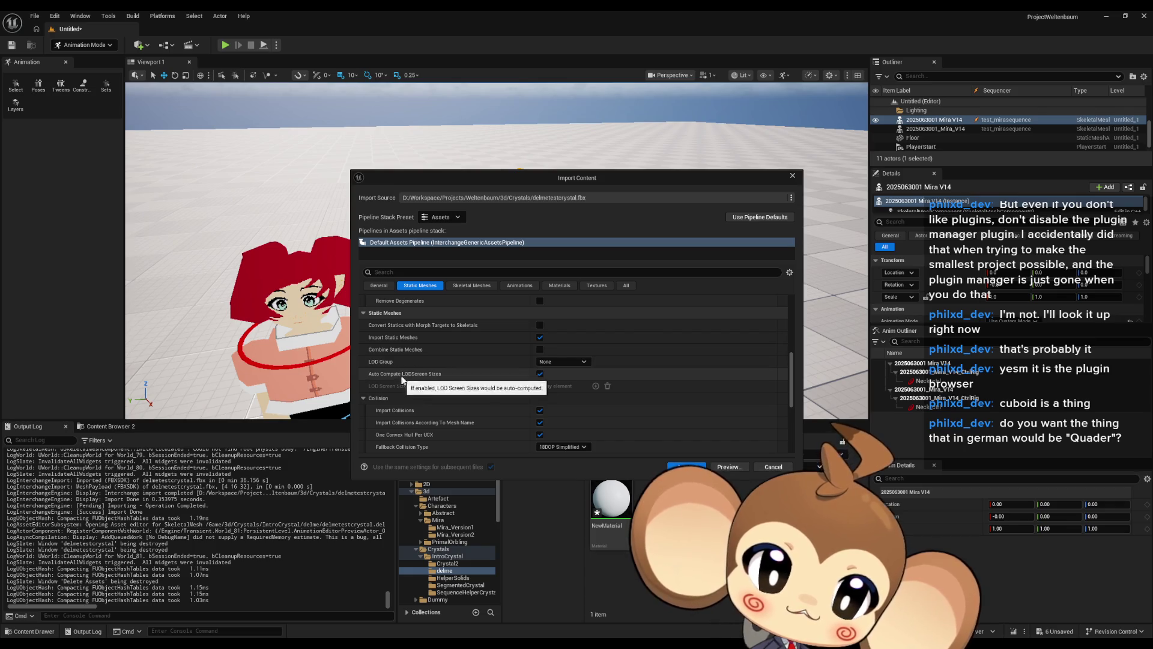
{"action": "scroll", "coordinate": [413, 380], "scroll_direction": "down", "scroll_amount": 3}
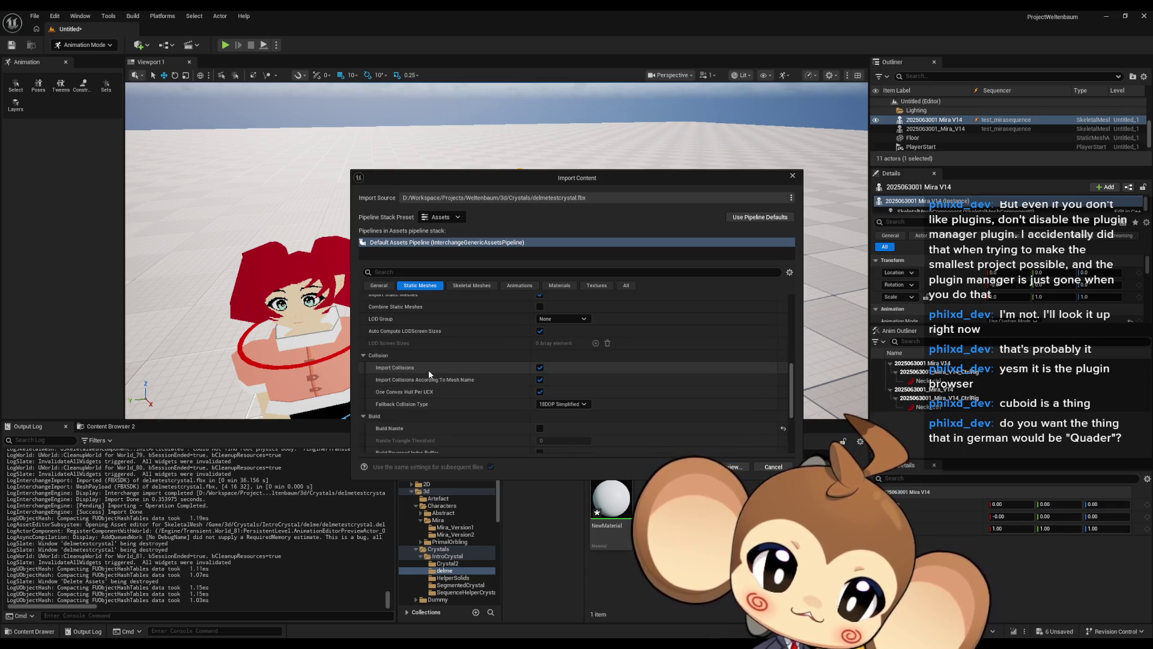
{"action": "scroll", "coordinate": [427, 372], "scroll_direction": "down", "scroll_amount": 1}
{"action": "scroll", "coordinate": [455, 373], "scroll_direction": "down", "scroll_amount": 1}
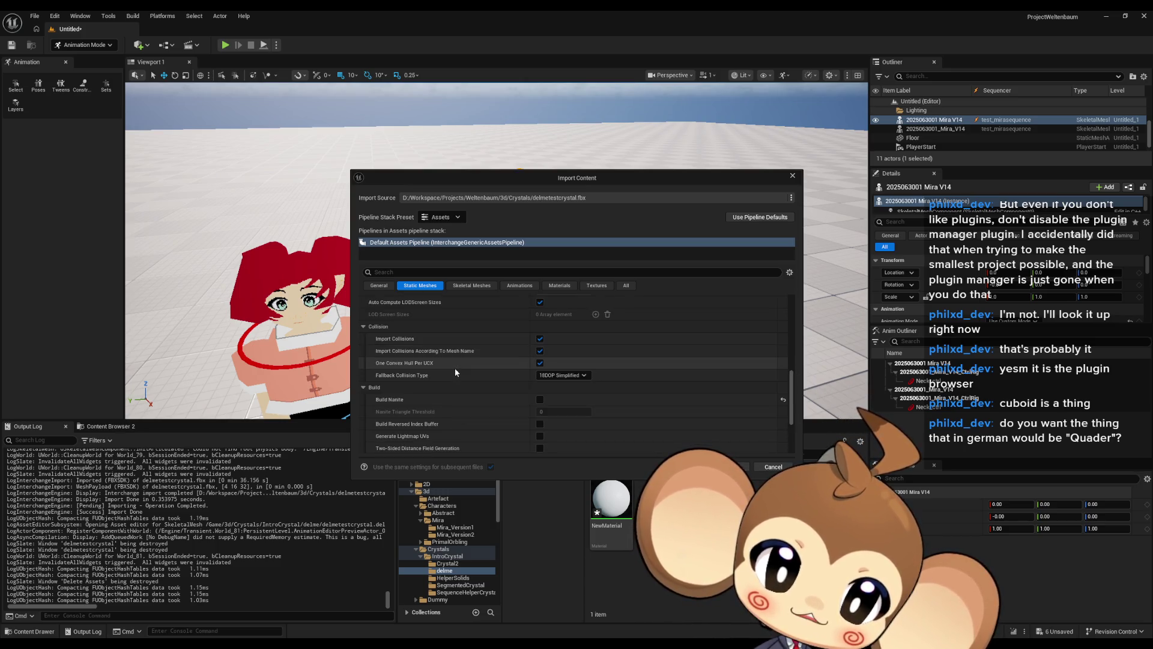
{"action": "scroll", "coordinate": [451, 369], "scroll_direction": "down", "scroll_amount": 9}
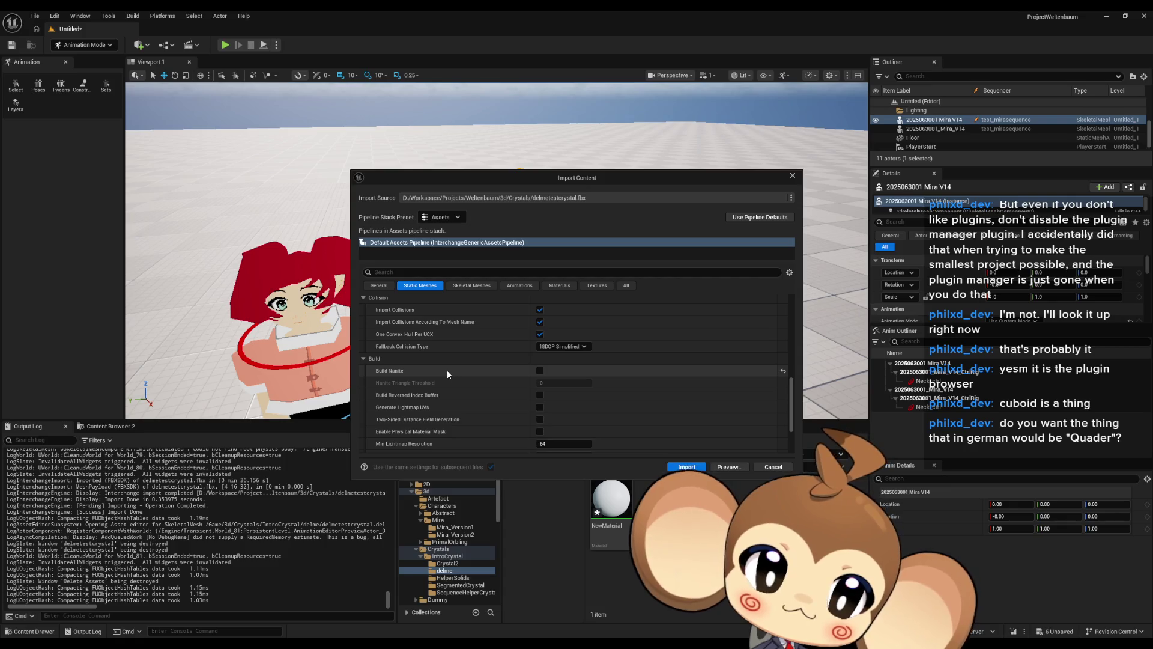
{"action": "scroll", "coordinate": [448, 368], "scroll_direction": "up", "scroll_amount": 4}
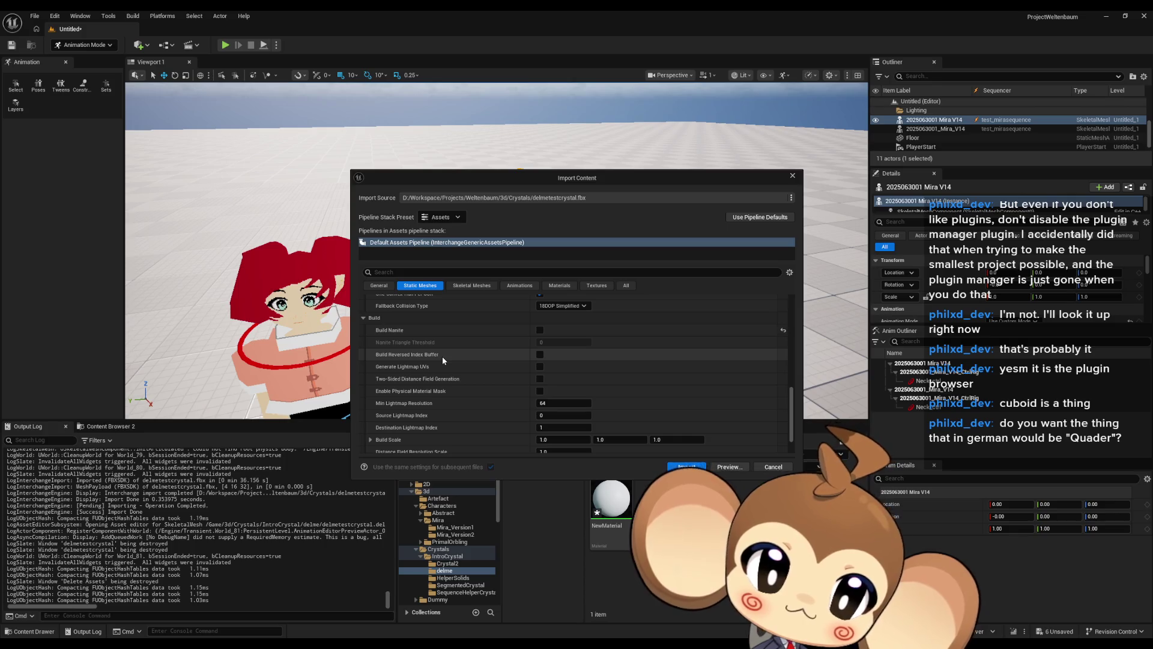
{"action": "scroll", "coordinate": [442, 356], "scroll_direction": "down", "scroll_amount": 2}
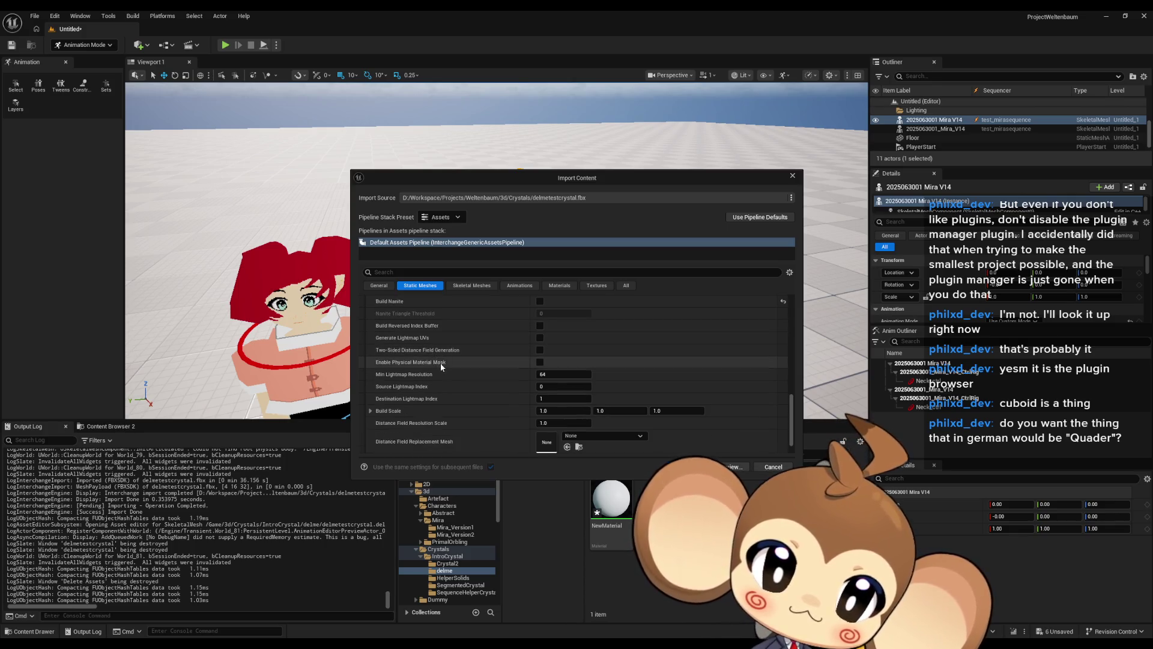
{"action": "mouse_move", "coordinate": [441, 364]}
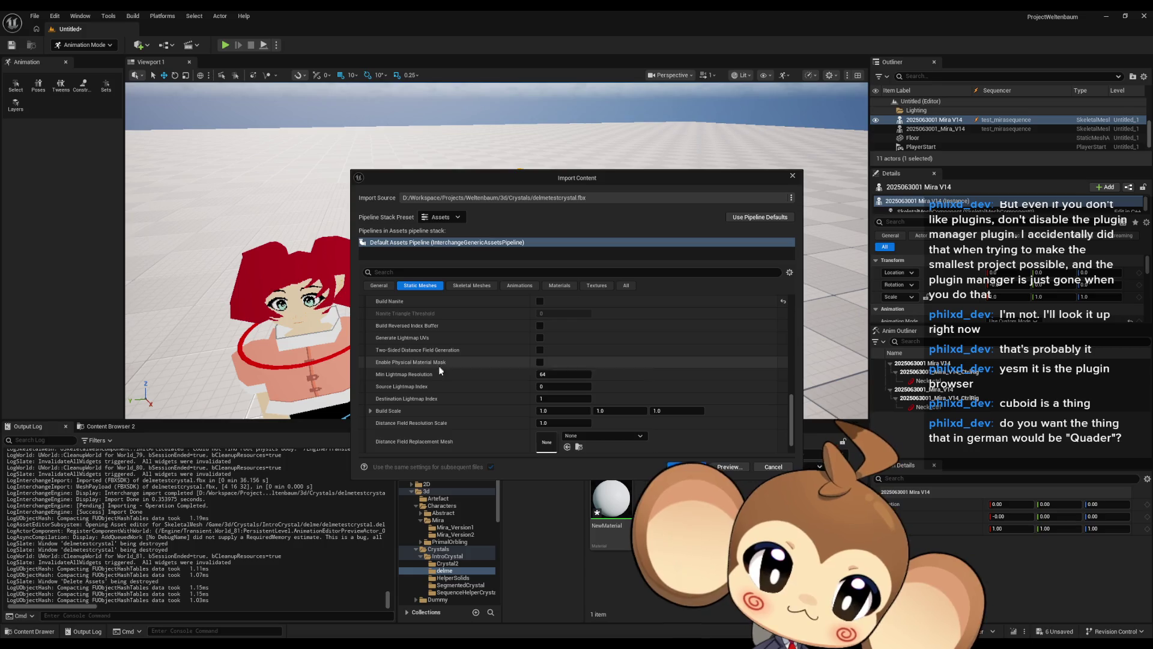
{"action": "scroll", "coordinate": [439, 368], "scroll_direction": "down", "scroll_amount": 1}
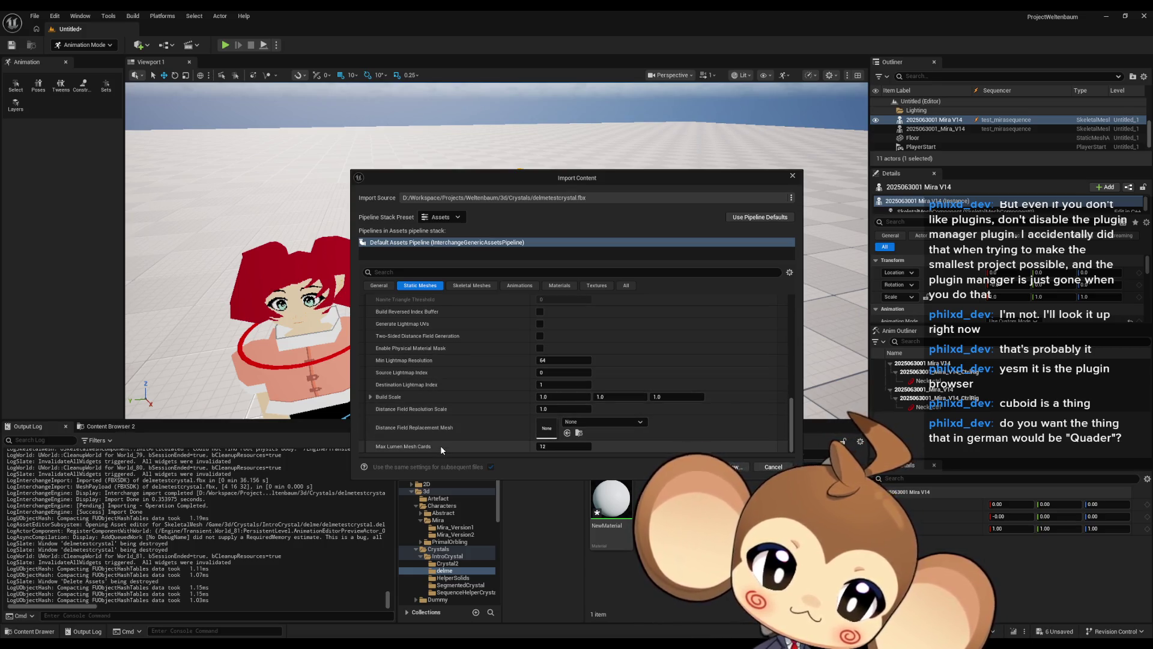
- Show the Skeletal Meshes import settings, then bring the Reddit FBX vertices thread full screen
{"action": "left_click", "coordinate": [465, 286]}
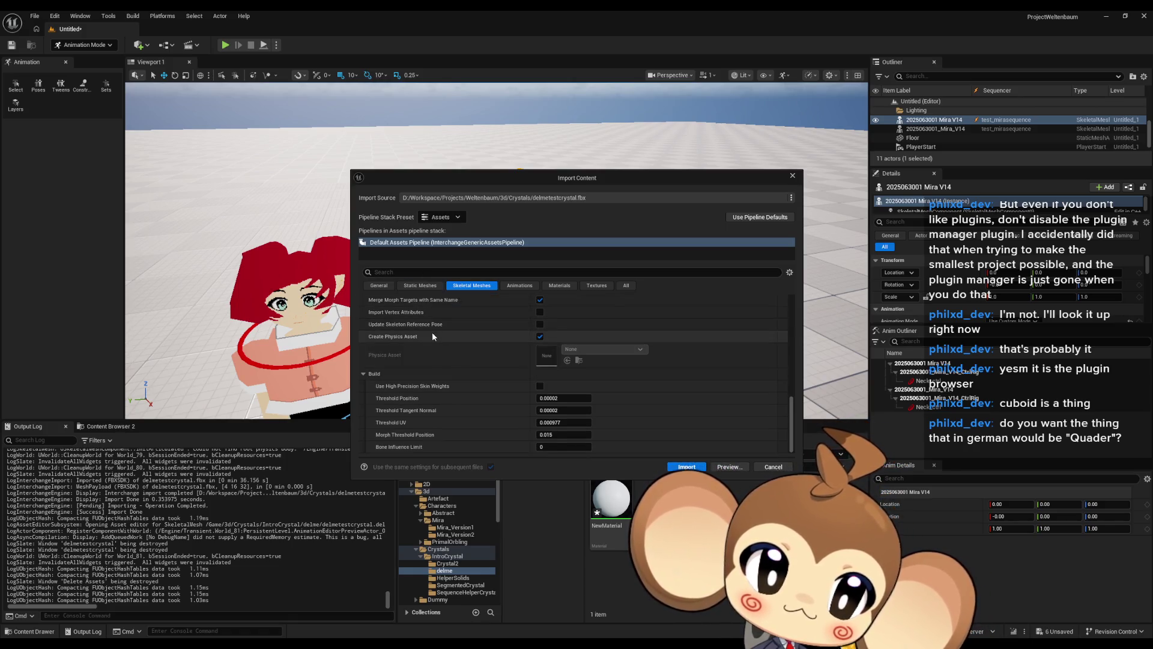
{"action": "scroll", "coordinate": [433, 334], "scroll_direction": "up", "scroll_amount": 3}
{"action": "scroll", "coordinate": [436, 342], "scroll_direction": "up", "scroll_amount": 3}
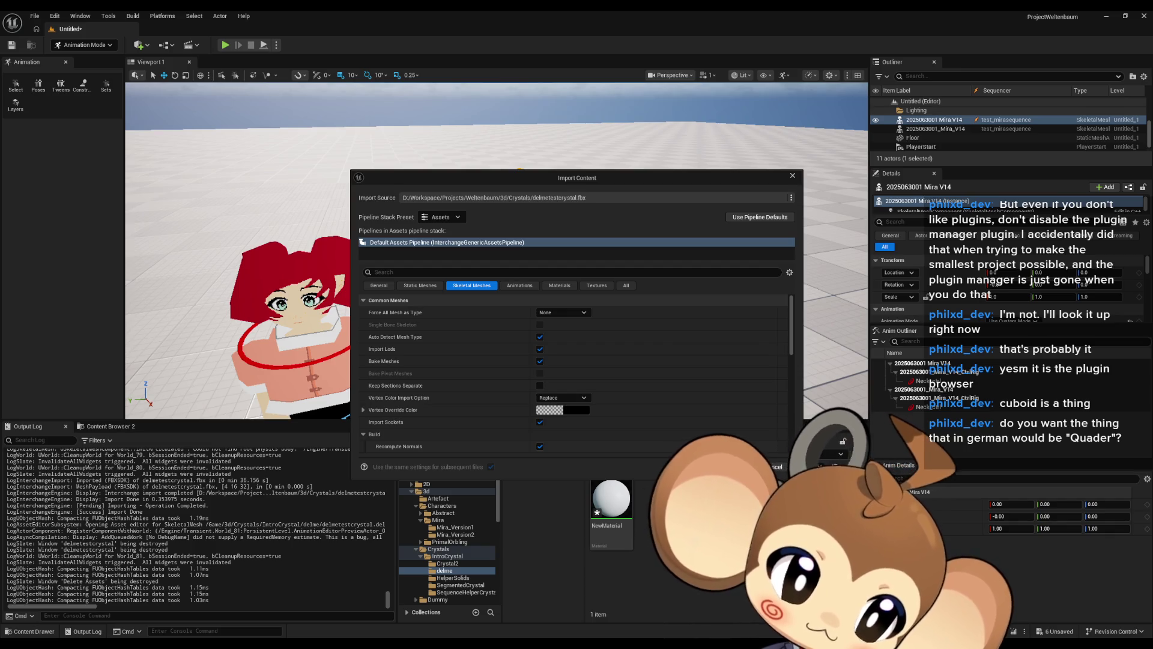
{"action": "left_click_drag", "start_coordinate": [538, 268], "coordinate": [372, 271]}
{"action": "double_click", "coordinate": [371, 271]}
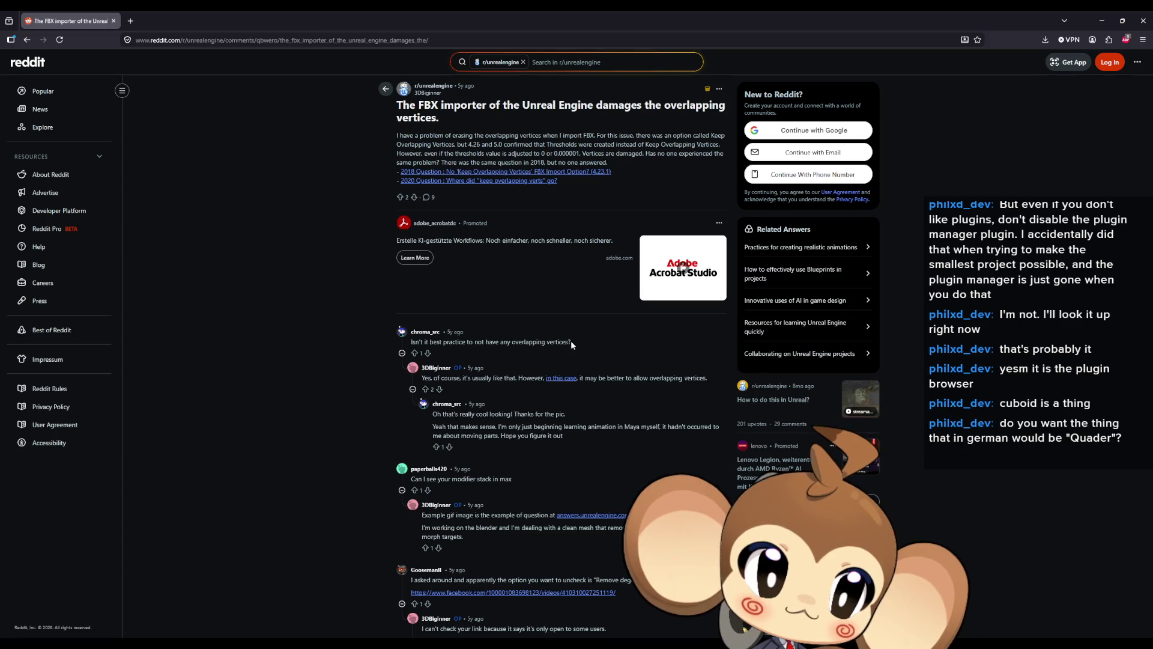
{"action": "left_click", "coordinate": [560, 375]}
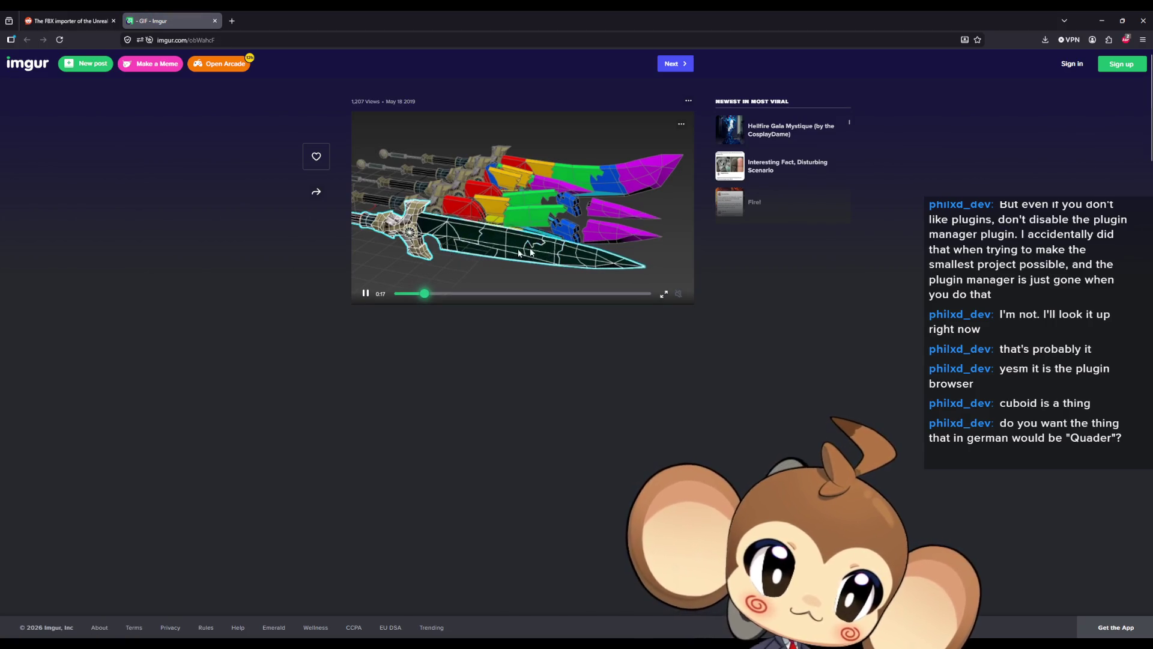
{"action": "left_click", "coordinate": [214, 21]}
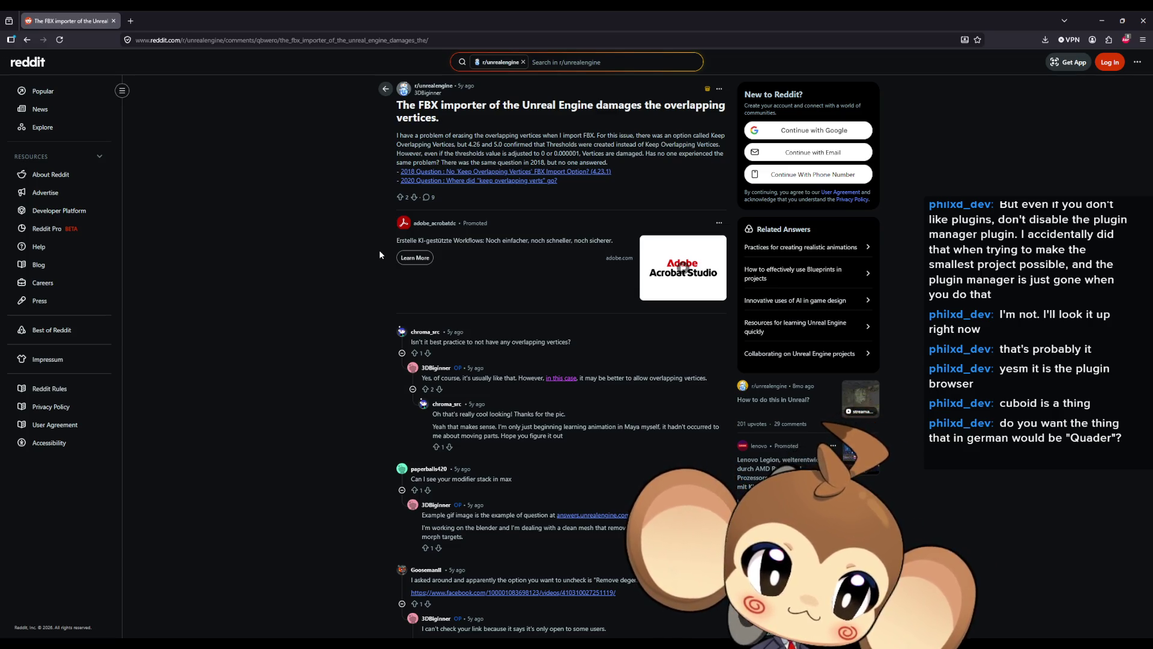
{"action": "scroll", "coordinate": [380, 252], "scroll_direction": "down", "scroll_amount": 1}
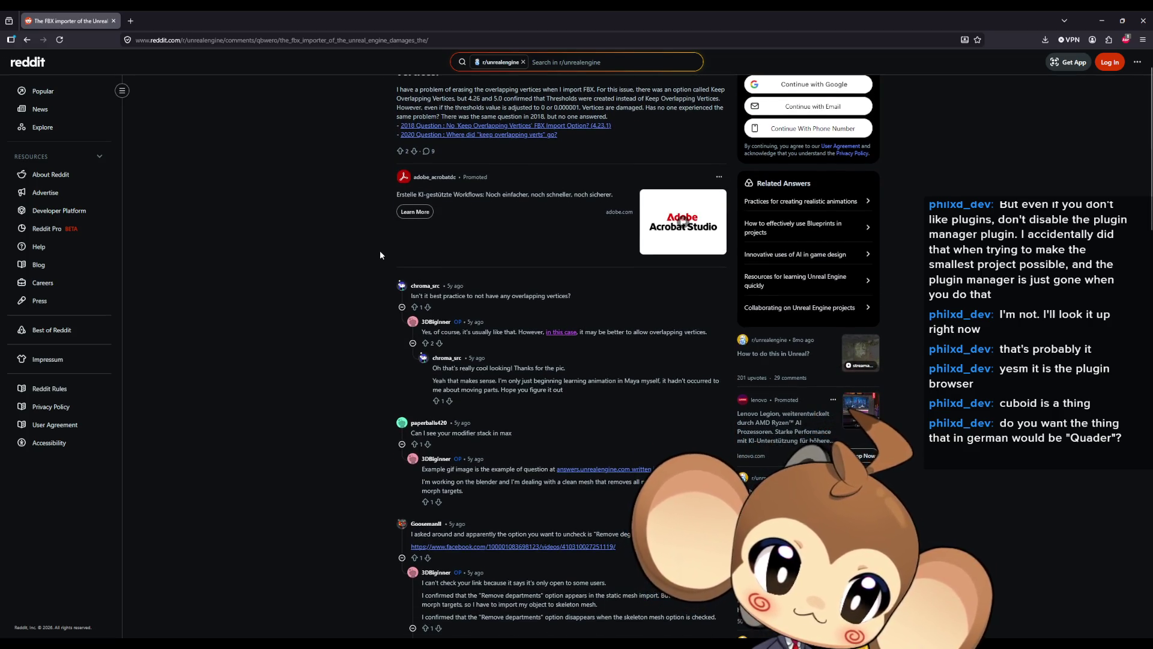
{"action": "scroll", "coordinate": [380, 255], "scroll_direction": "down", "scroll_amount": 1}
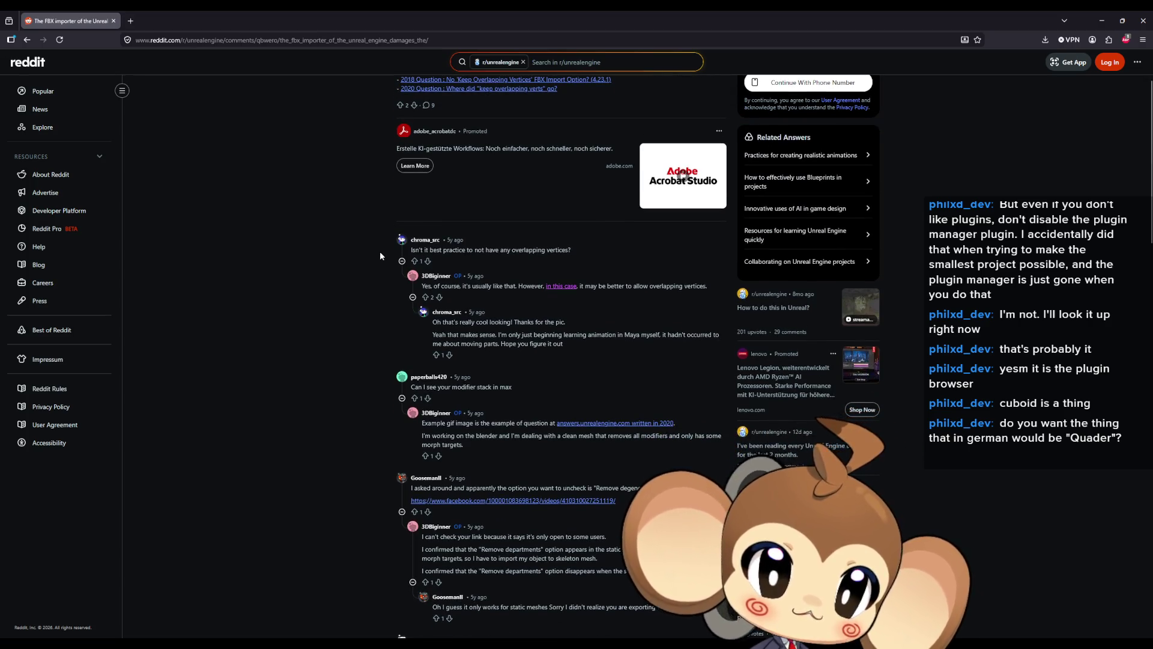
{"action": "scroll", "coordinate": [379, 256], "scroll_direction": "down", "scroll_amount": 2}
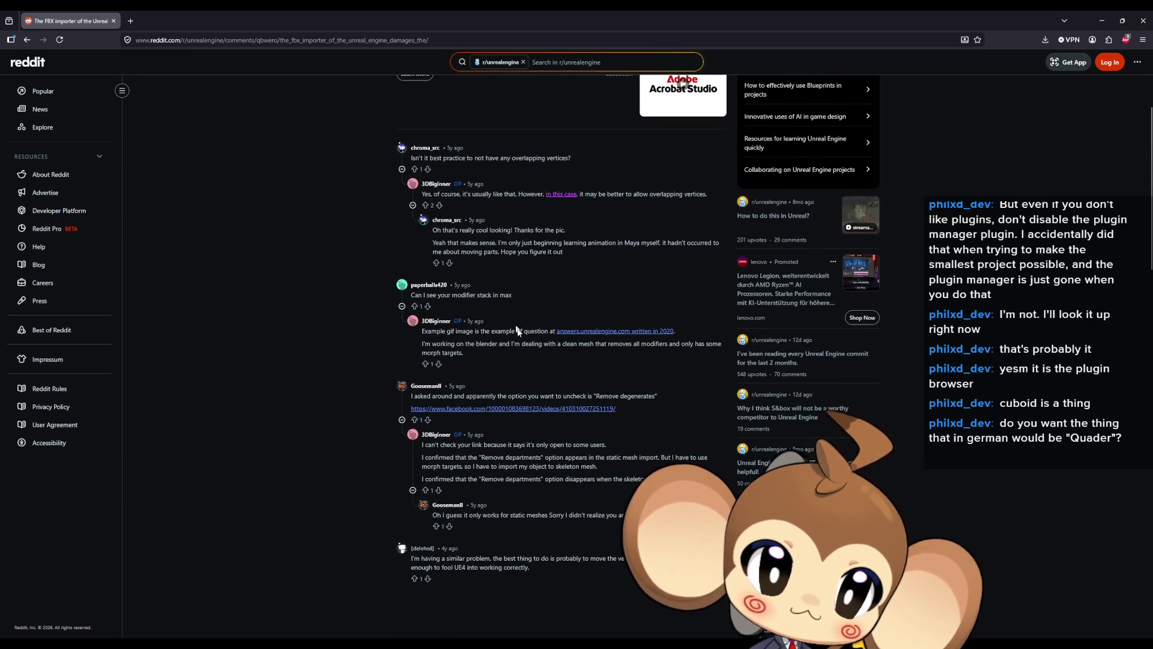
{"action": "left_click_drag", "start_coordinate": [504, 396], "coordinate": [644, 398]}
- Check the linked Facebook video and highlight the replies about skeletal and static mesh imports
{"action": "left_click", "coordinate": [582, 412]}
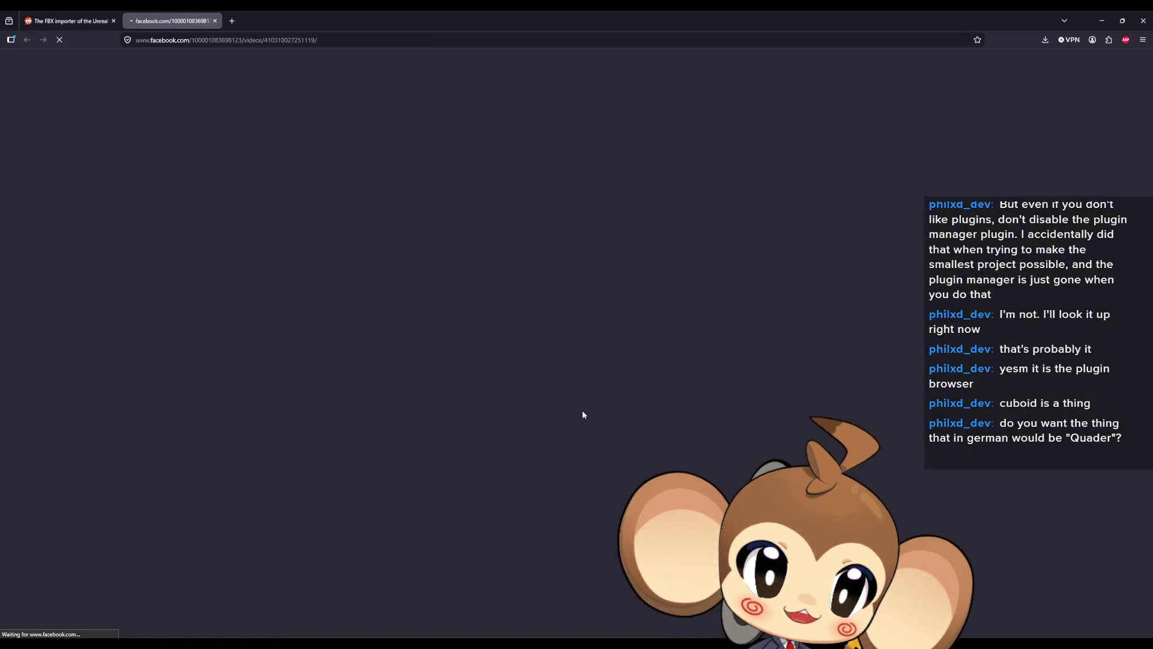
{"action": "key", "text": "ctrl+w"}
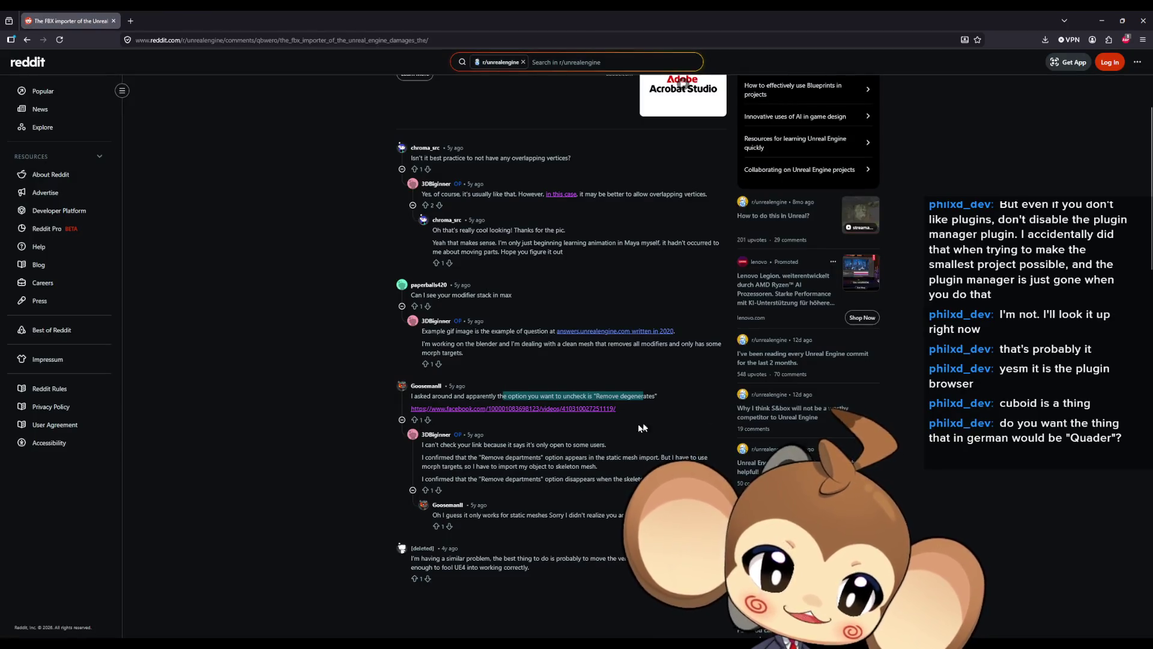
{"action": "scroll", "coordinate": [457, 420], "scroll_direction": "down", "scroll_amount": 1}
{"action": "mouse_move", "coordinate": [433, 412]}
{"action": "left_mouse_down"}
{"action": "mouse_move", "coordinate": [676, 413]}
{"action": "mouse_move", "coordinate": [632, 413]}
{"action": "left_mouse_up"}
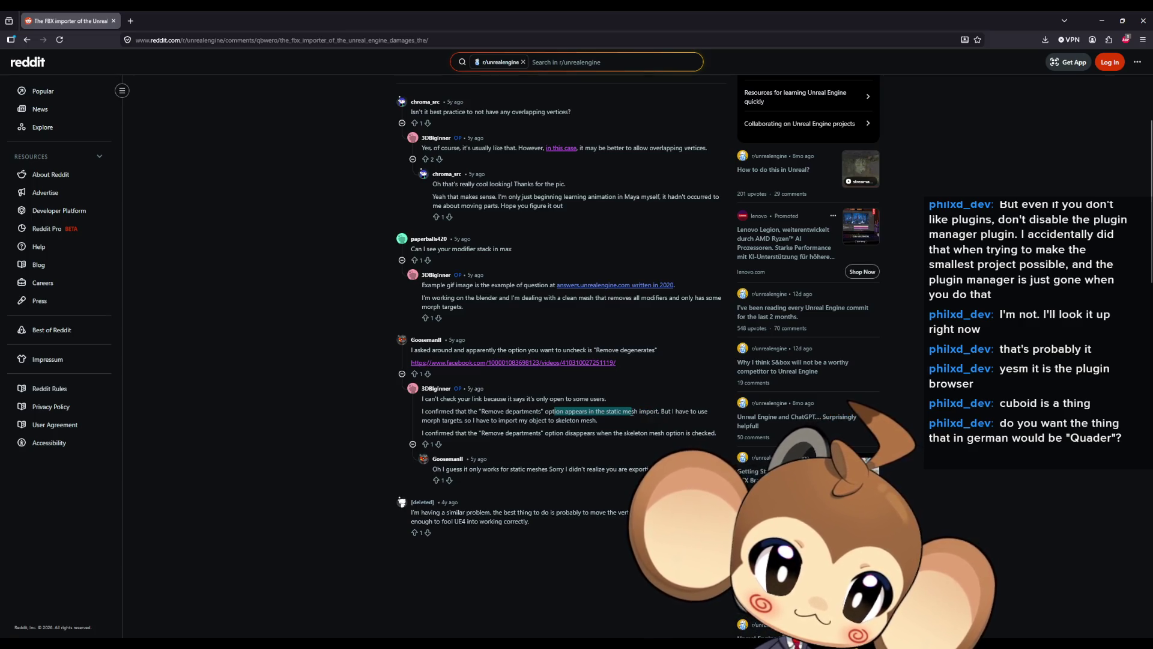
{"action": "left_click_drag", "start_coordinate": [483, 421], "coordinate": [589, 422]}
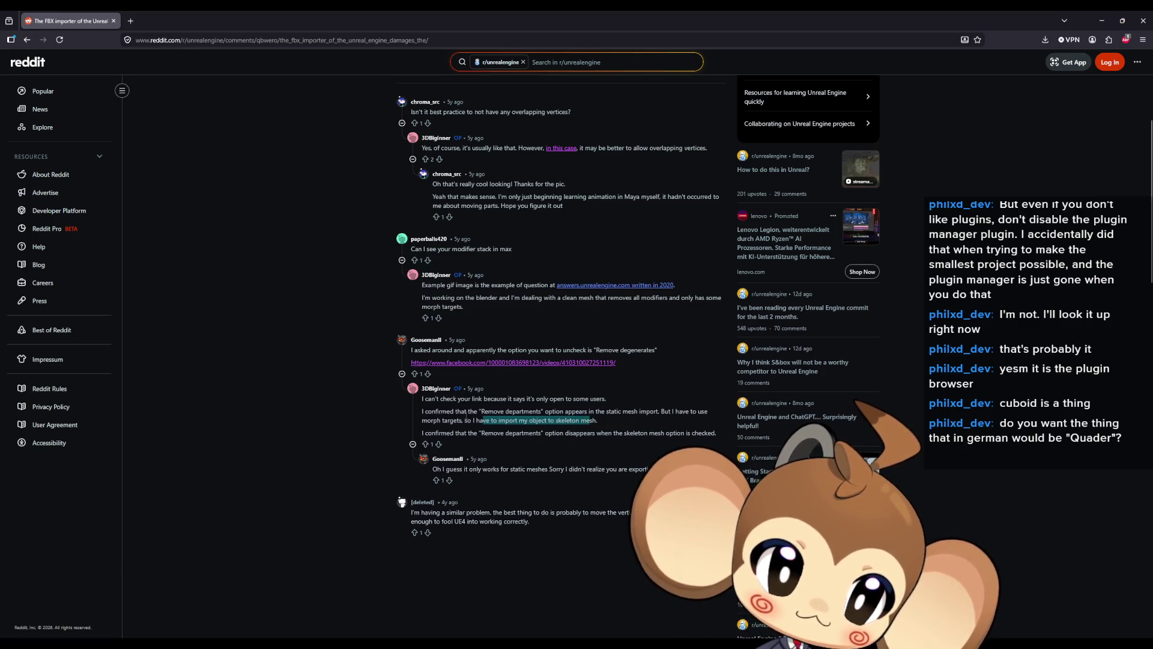
{"action": "scroll", "coordinate": [467, 414], "scroll_direction": "down", "scroll_amount": 1}
{"action": "left_click_drag", "start_coordinate": [441, 387], "coordinate": [600, 388]}
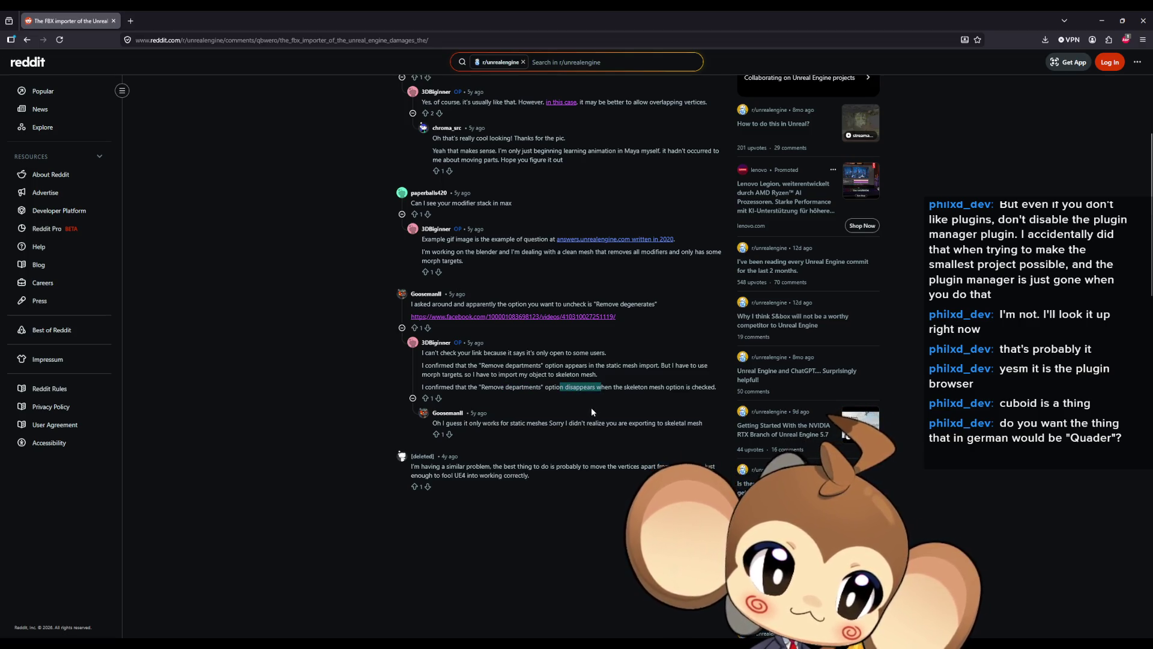
{"action": "left_click_drag", "start_coordinate": [457, 423], "coordinate": [578, 424]}
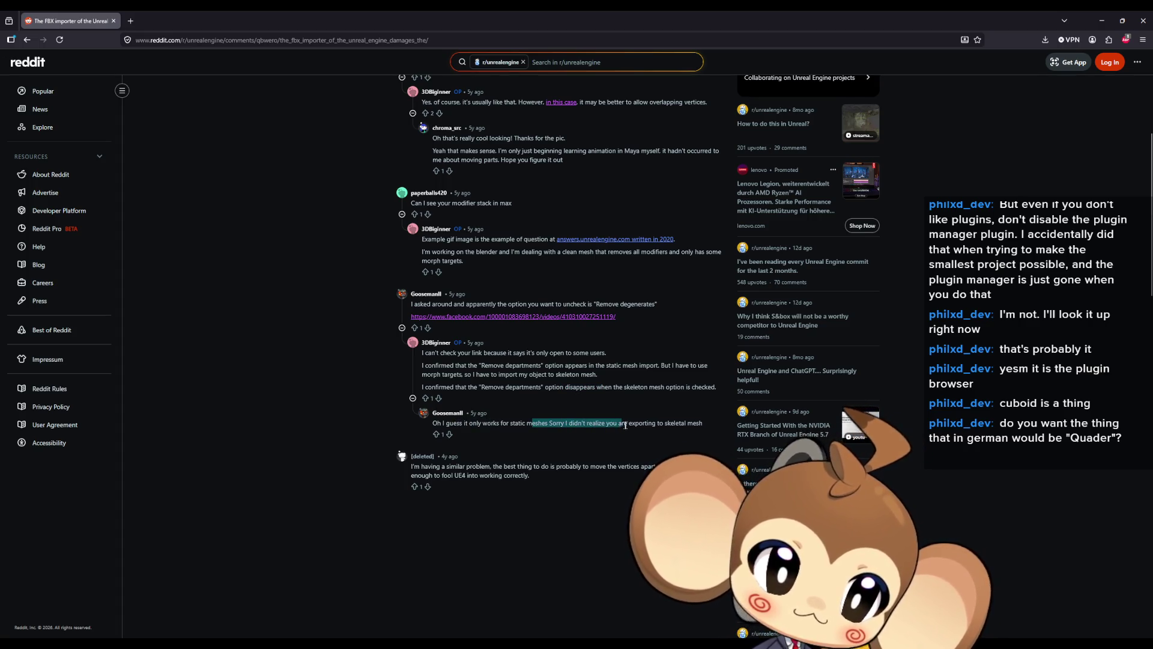
{"action": "left_click_drag", "start_coordinate": [433, 467], "coordinate": [464, 464]}
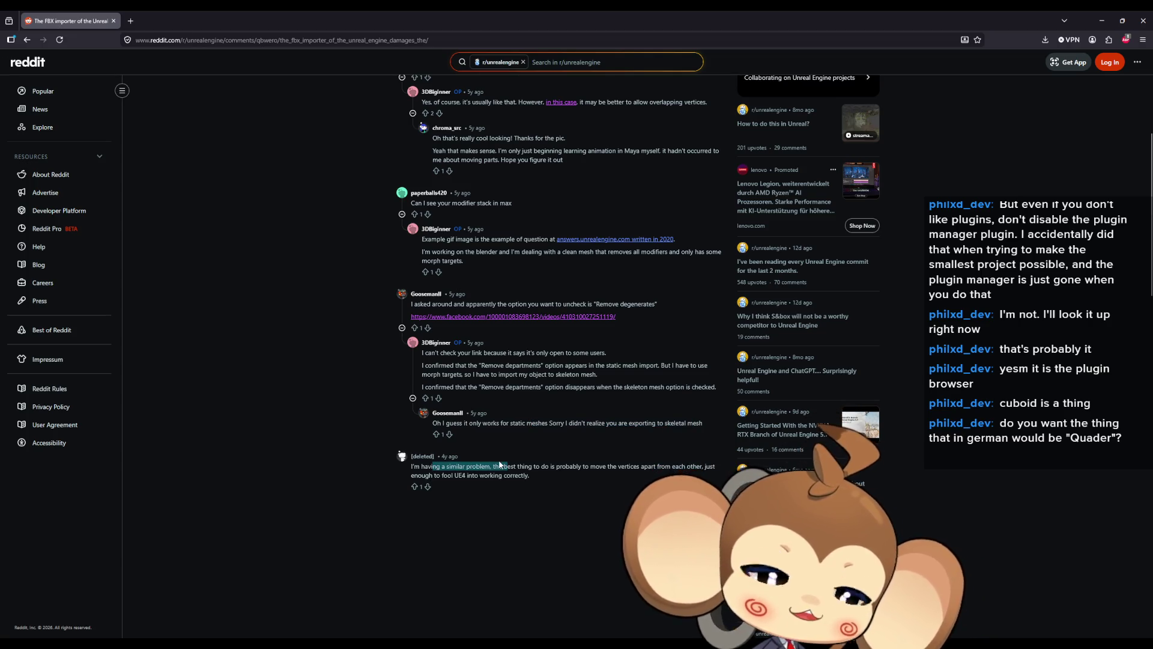
{"action": "scroll", "coordinate": [507, 431], "scroll_direction": "up", "scroll_amount": 5}
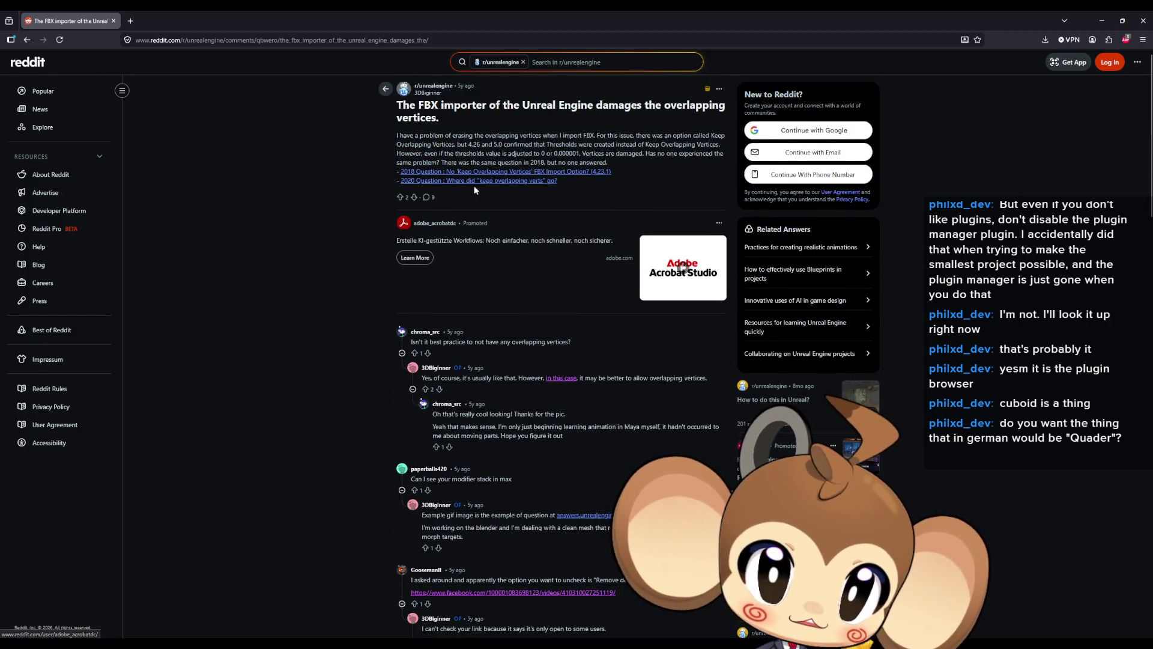
- Check the linked 2020 question, return to Google, and bring the forum thread full screen
{"action": "left_click", "coordinate": [505, 181]}
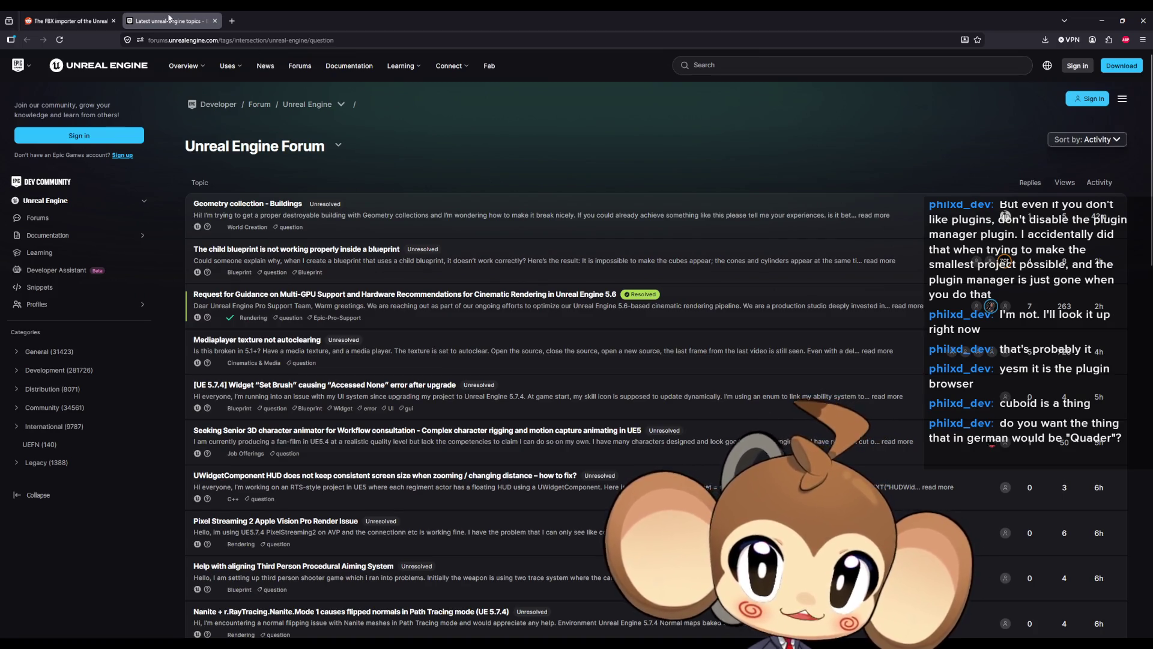
{"action": "middle_click", "coordinate": [170, 20]}
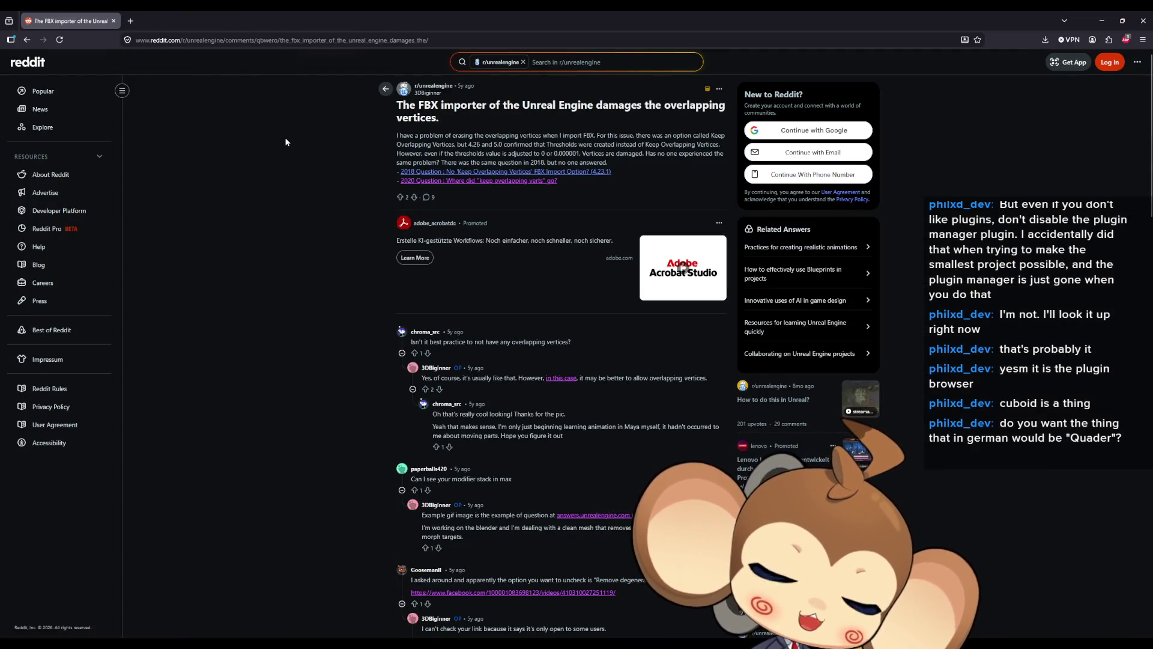
{"action": "left_click", "coordinate": [27, 40]}
{"action": "key", "text": "super+Down"}
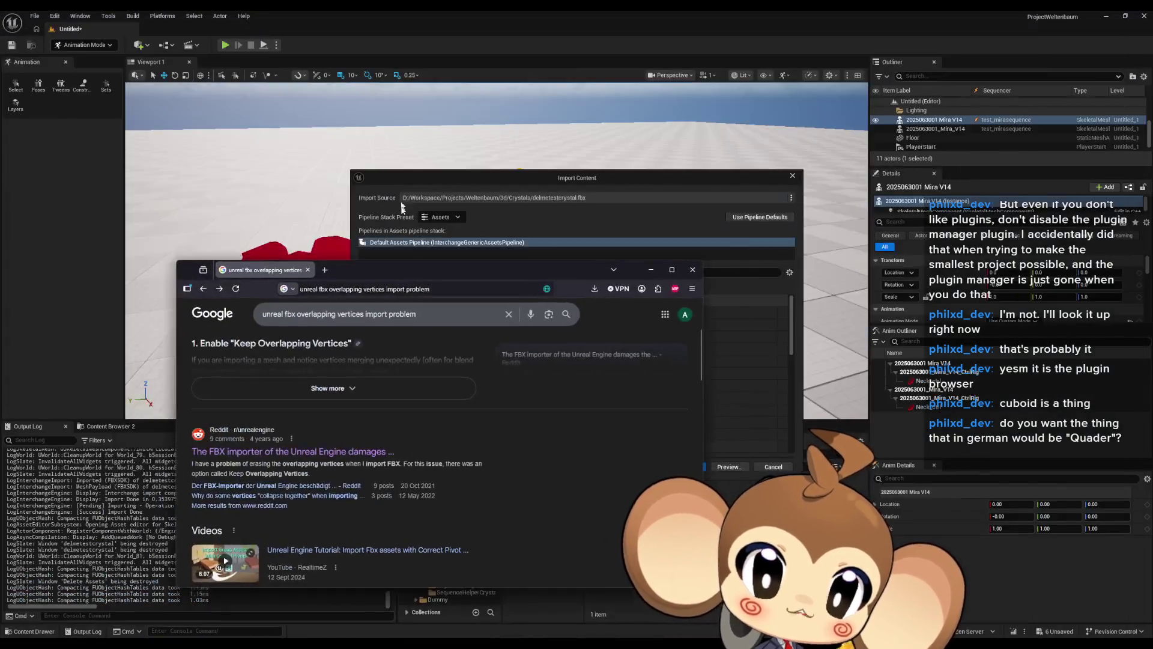
{"action": "key", "text": "super+Down"}
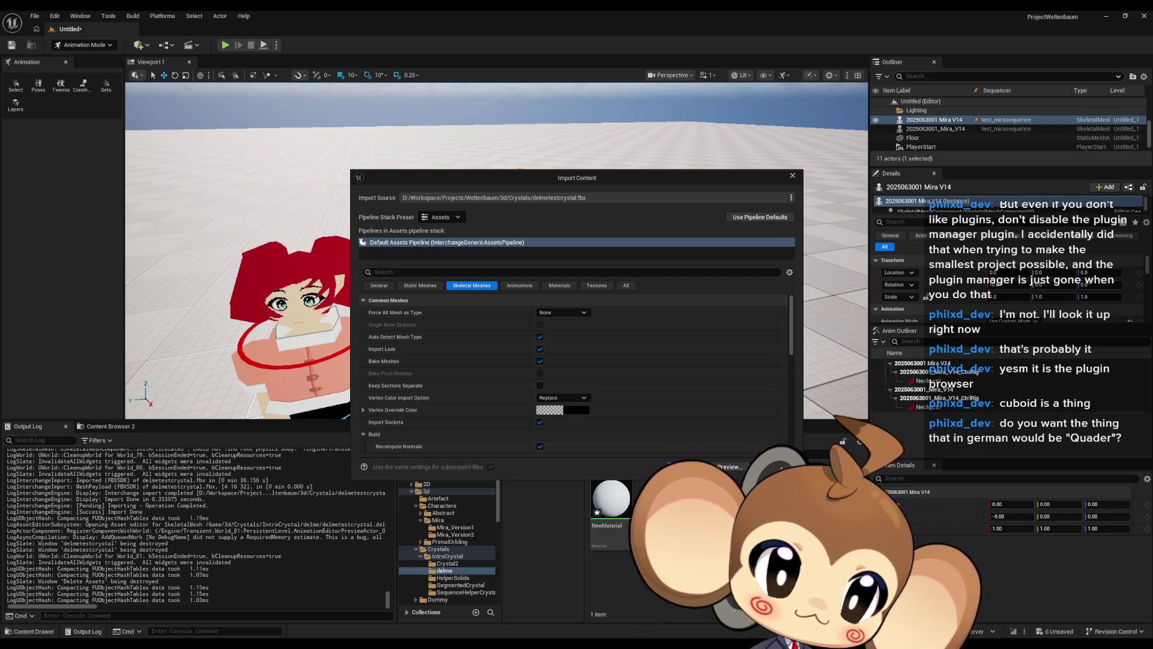
{"action": "key", "text": "alt+Tab"}
{"action": "double_click", "coordinate": [536, 165]}
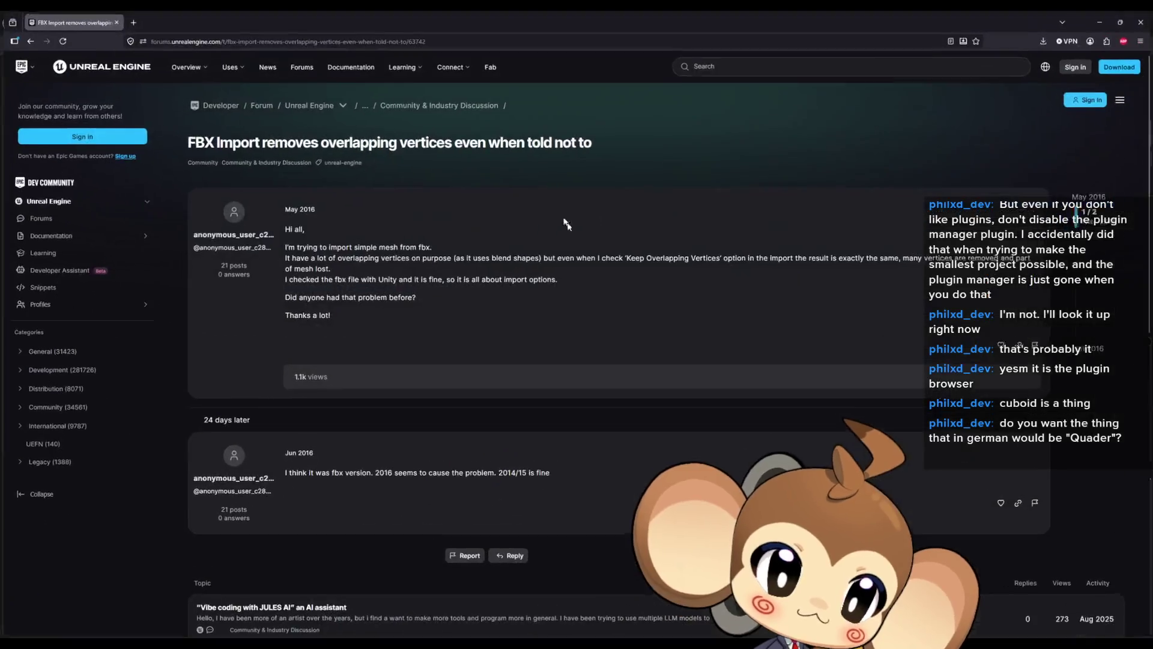
- Highlight the replies blaming FBX 2016 and praising 2014/15, then bring up the FBX Import Errors docs
{"action": "left_click_drag", "start_coordinate": [369, 473], "coordinate": [488, 473]}
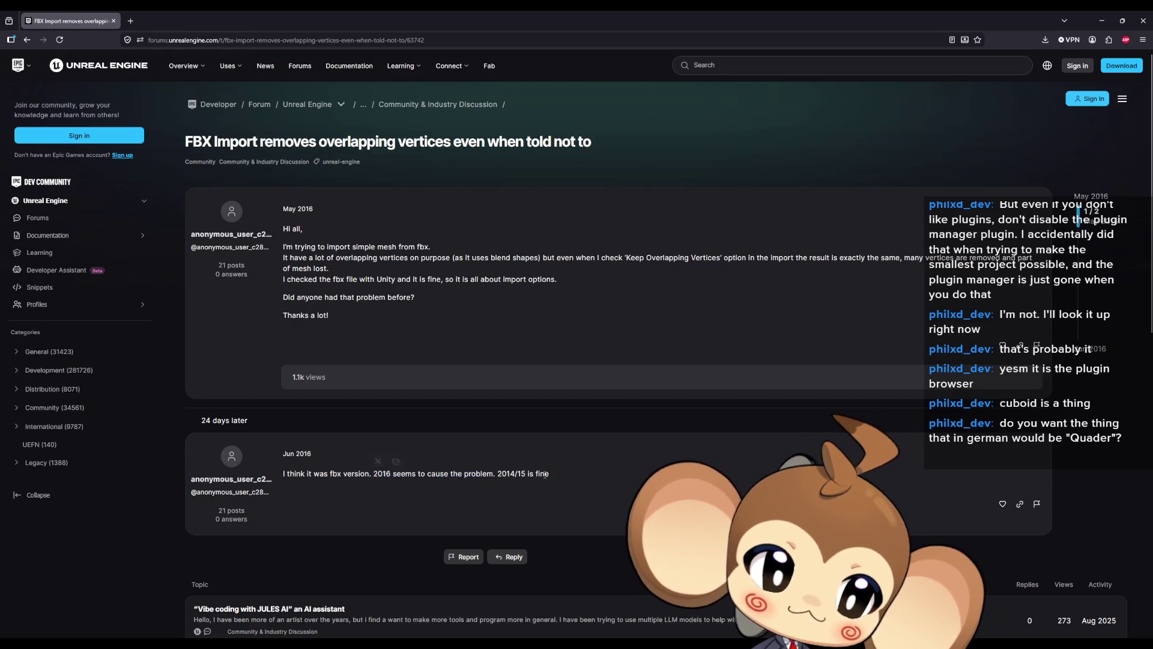
{"action": "left_click_drag", "start_coordinate": [549, 474], "coordinate": [498, 473]}
{"action": "mouse_move", "coordinate": [405, 15]}
{"action": "left_mouse_down"}
{"action": "mouse_move", "coordinate": [492, 168]}
{"action": "mouse_move", "coordinate": [518, 158]}
{"action": "mouse_move", "coordinate": [1152, 158]}
{"action": "left_mouse_up"}
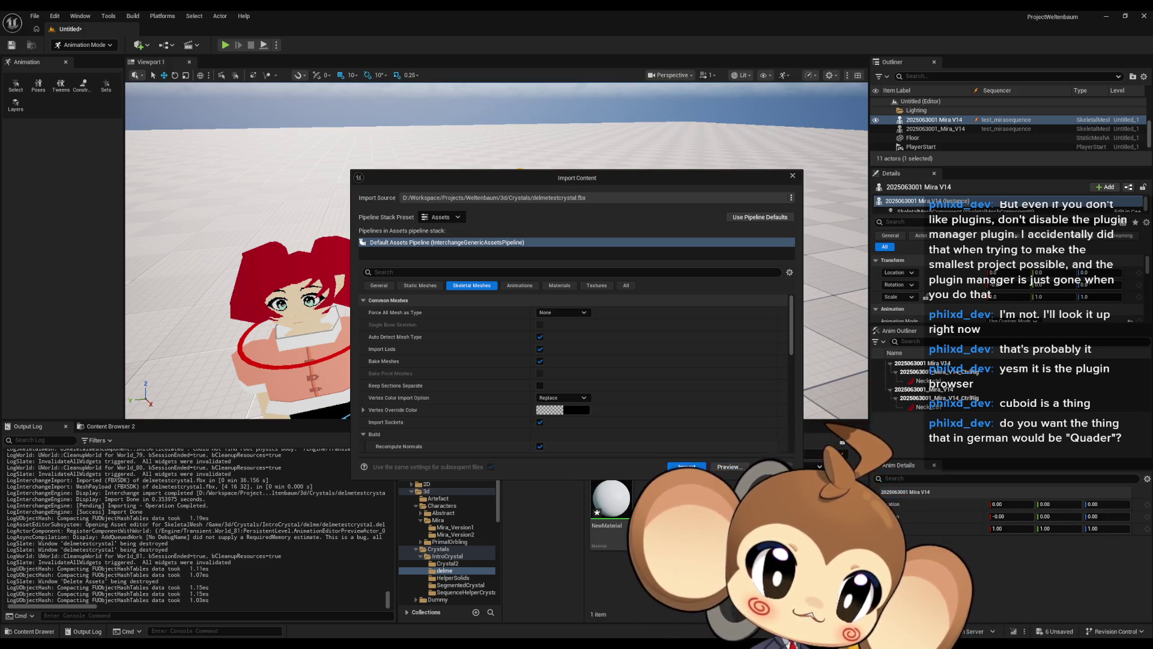
{"action": "key", "text": "alt+Tab"}
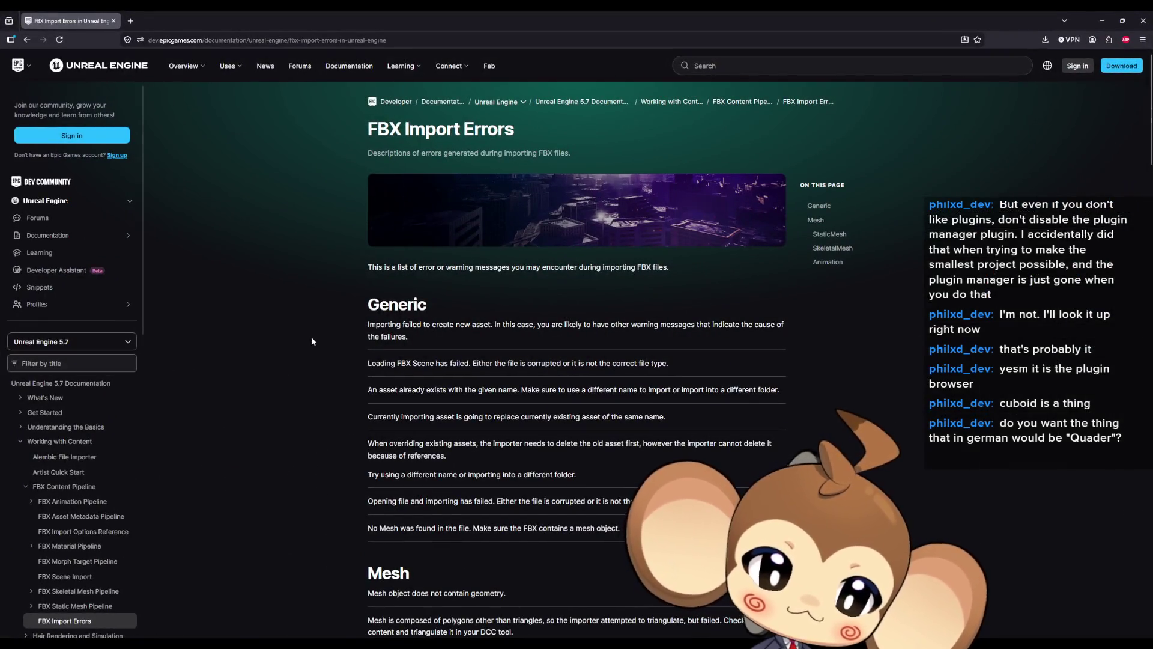
- Search the FBX Import Errors page for 'overla', then switch via Unreal to the Unity thread
{"action": "key", "text": "ctrl+f"}
{"action": "type", "text": "over"}
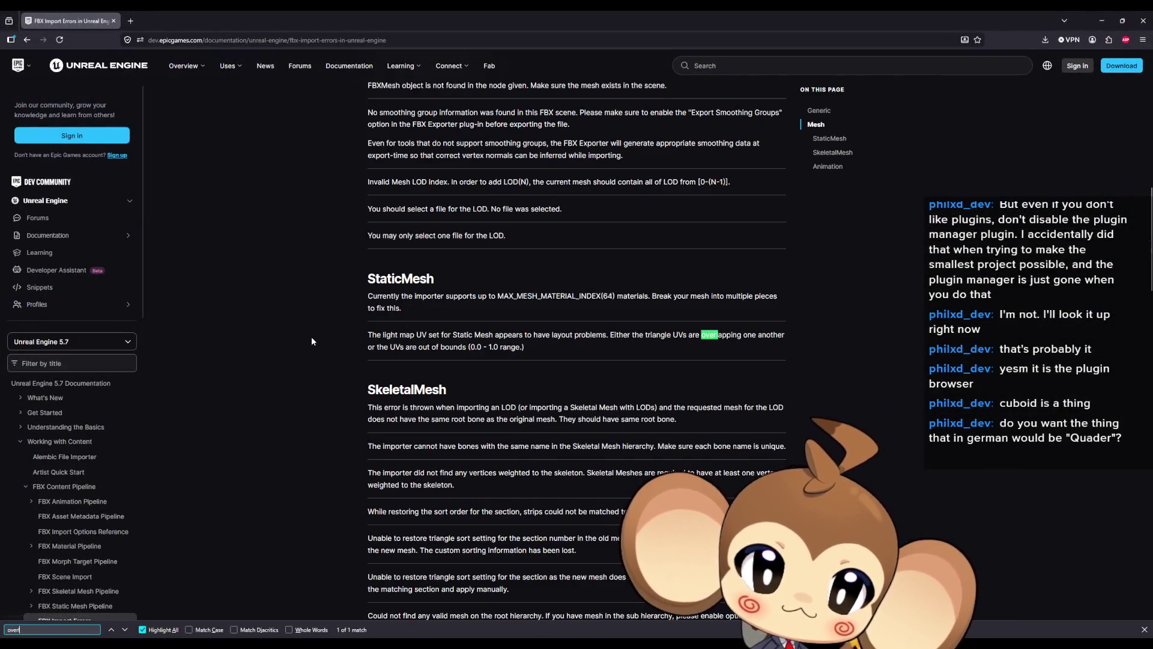
{"action": "type", "text": "la"}
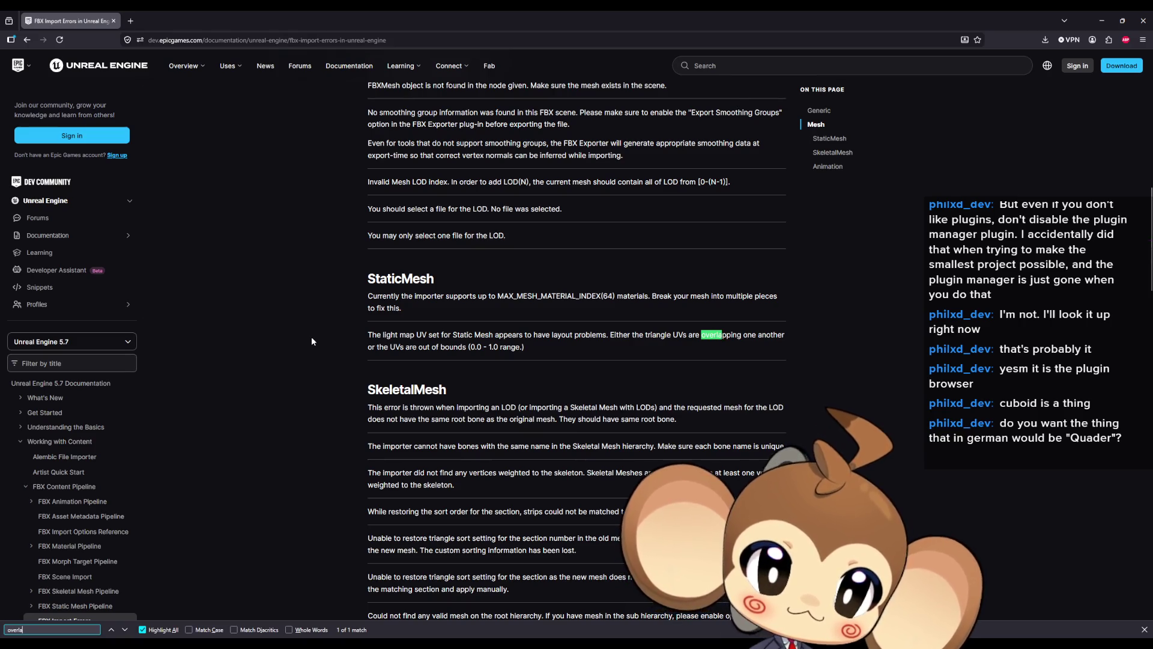
{"action": "type", "text": "#"}
{"action": "key", "text": "BackSpace"}
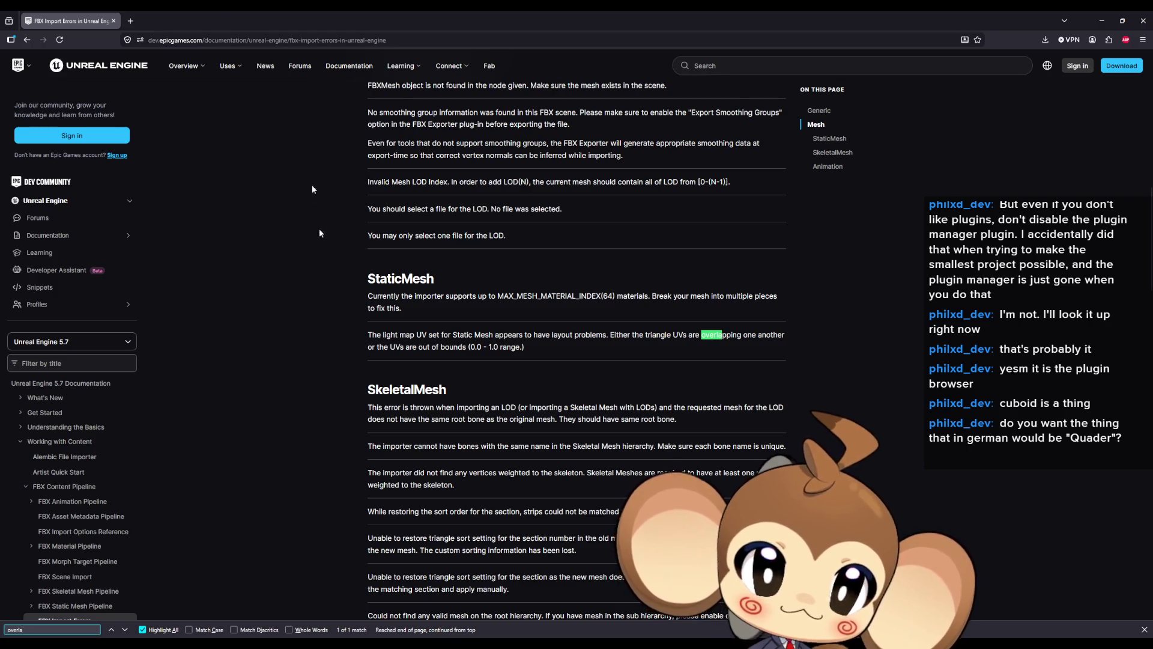
{"action": "key", "text": "alt+Tab"}
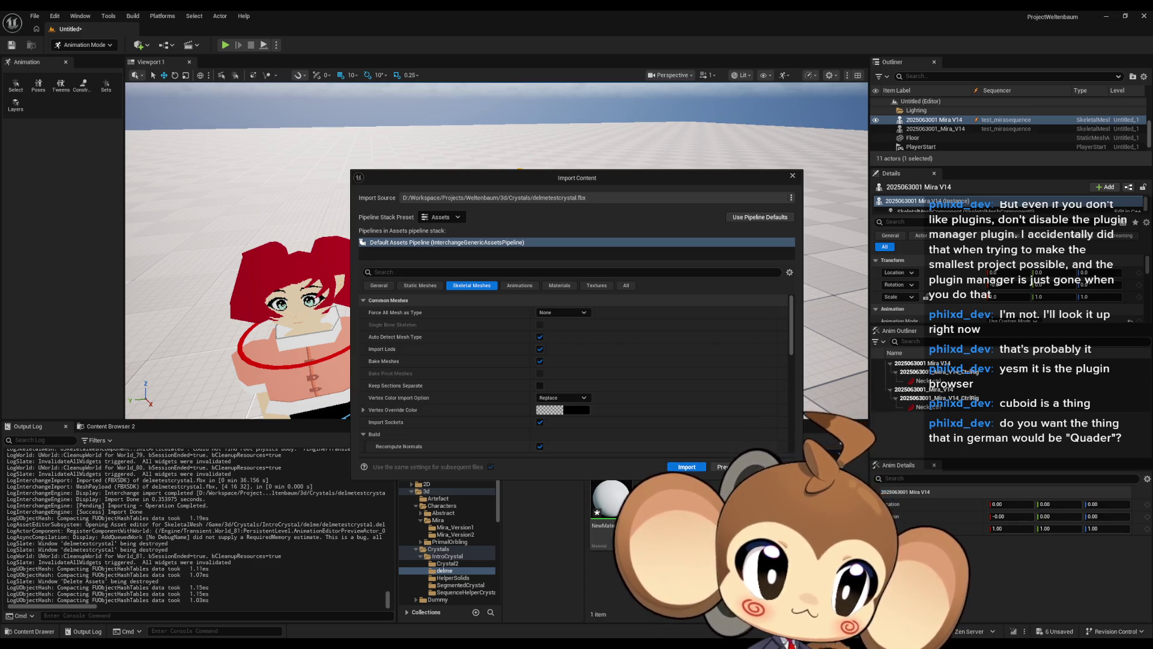
{"action": "key", "text": "alt+Tab"}
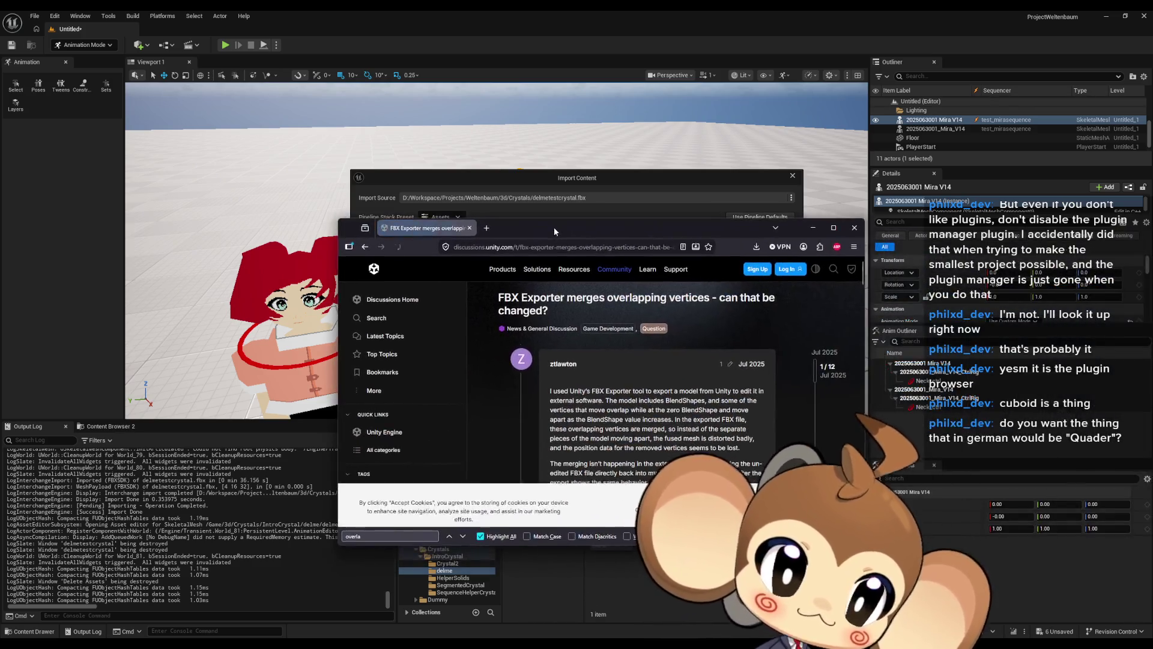
- Maximise the Unity thread, dismiss cookies, and mark the weld vertices, Blend Shape Normals and Smoothness Source suggestions
{"action": "double_click", "coordinate": [554, 227]}
{"action": "left_click", "coordinate": [1014, 599]}
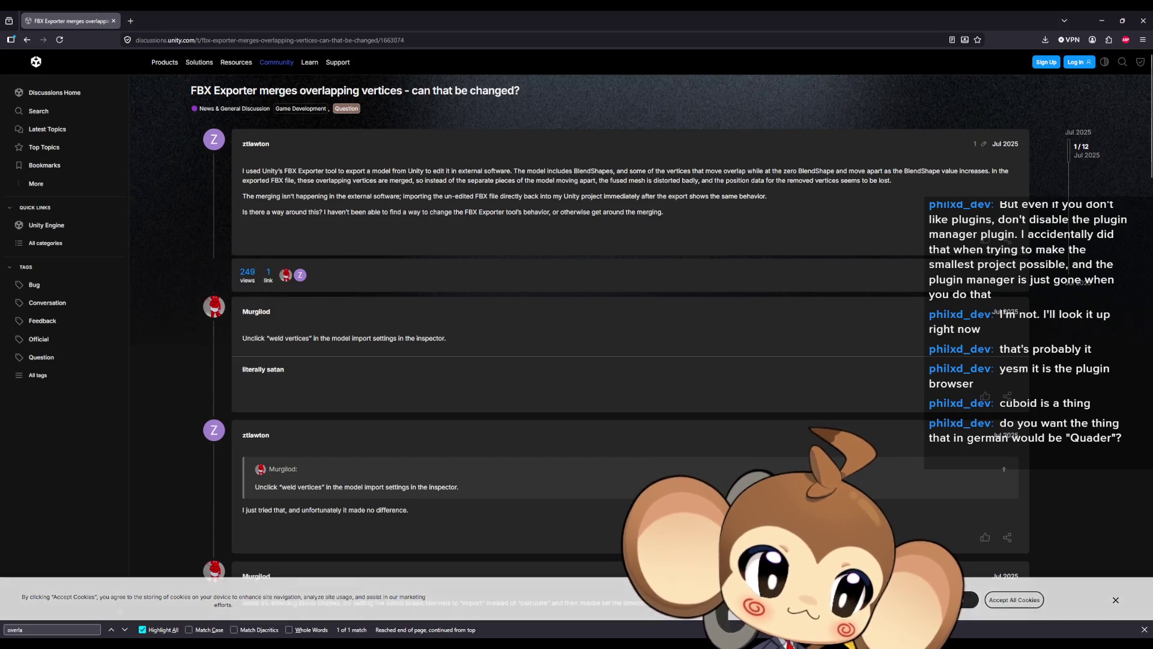
{"action": "left_click_drag", "start_coordinate": [266, 338], "coordinate": [331, 339]}
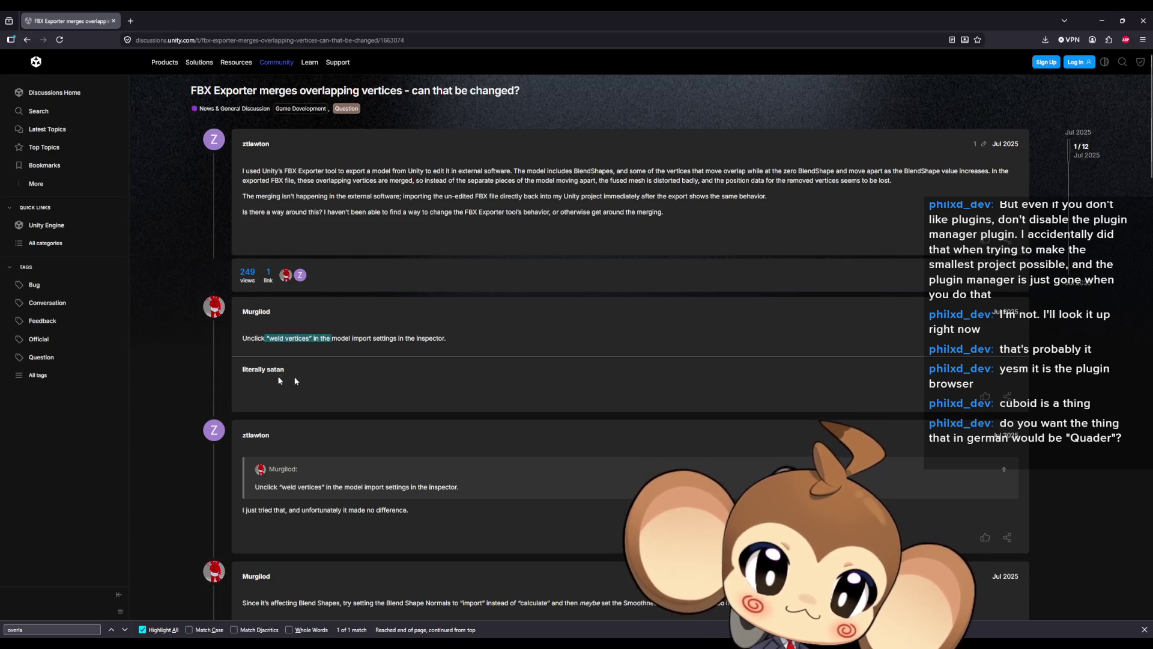
{"action": "double_click", "coordinate": [1005, 311]}
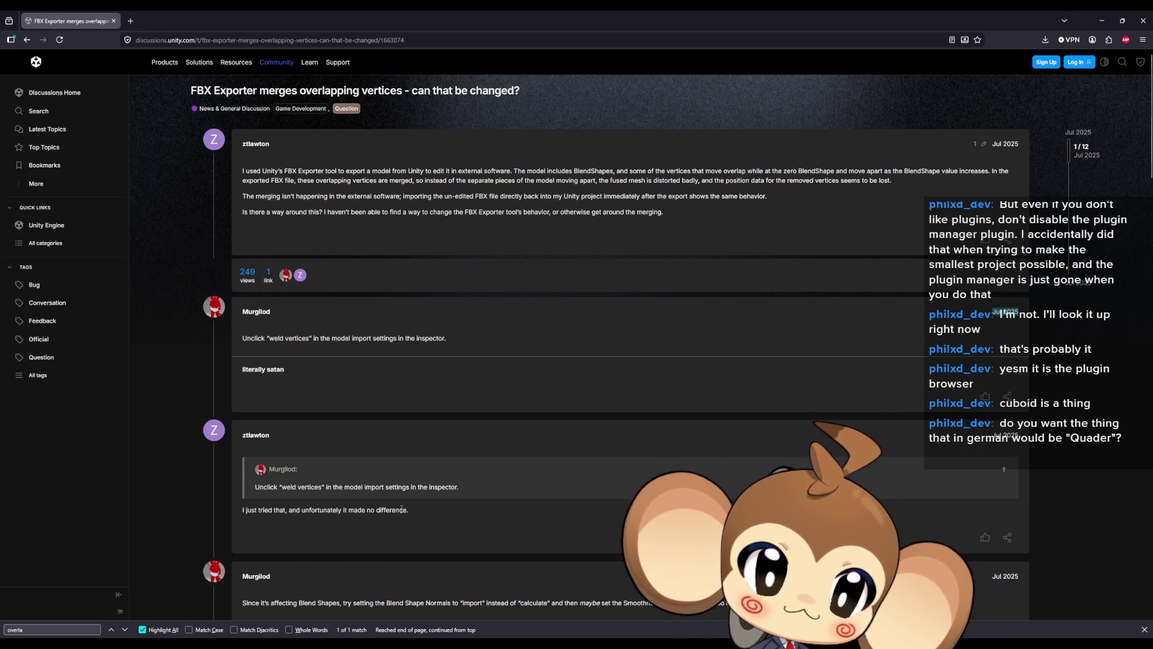
{"action": "scroll", "coordinate": [385, 518], "scroll_direction": "down", "scroll_amount": 2}
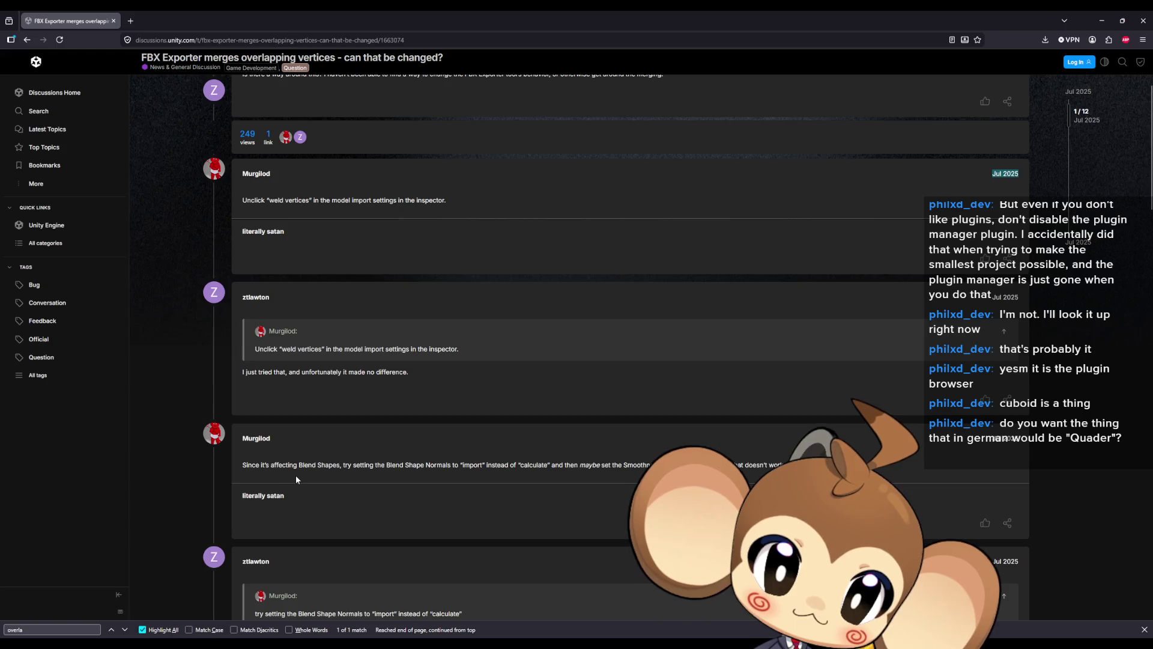
{"action": "left_click_drag", "start_coordinate": [347, 466], "coordinate": [559, 466]}
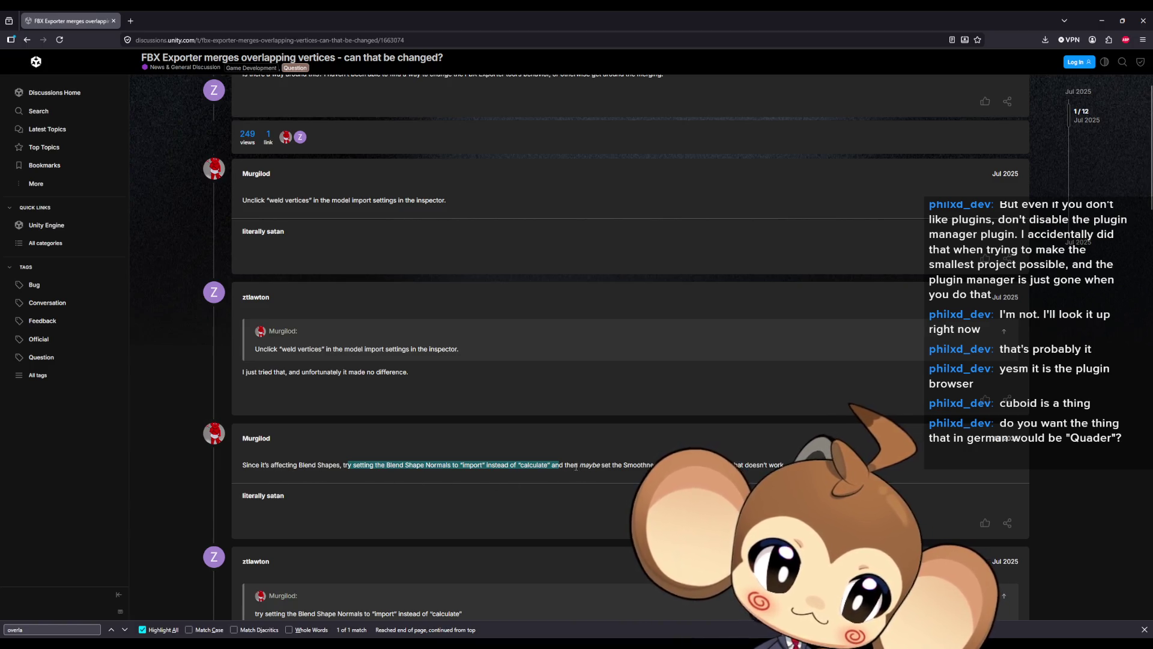
{"action": "left_click_drag", "start_coordinate": [575, 465], "coordinate": [661, 465]}
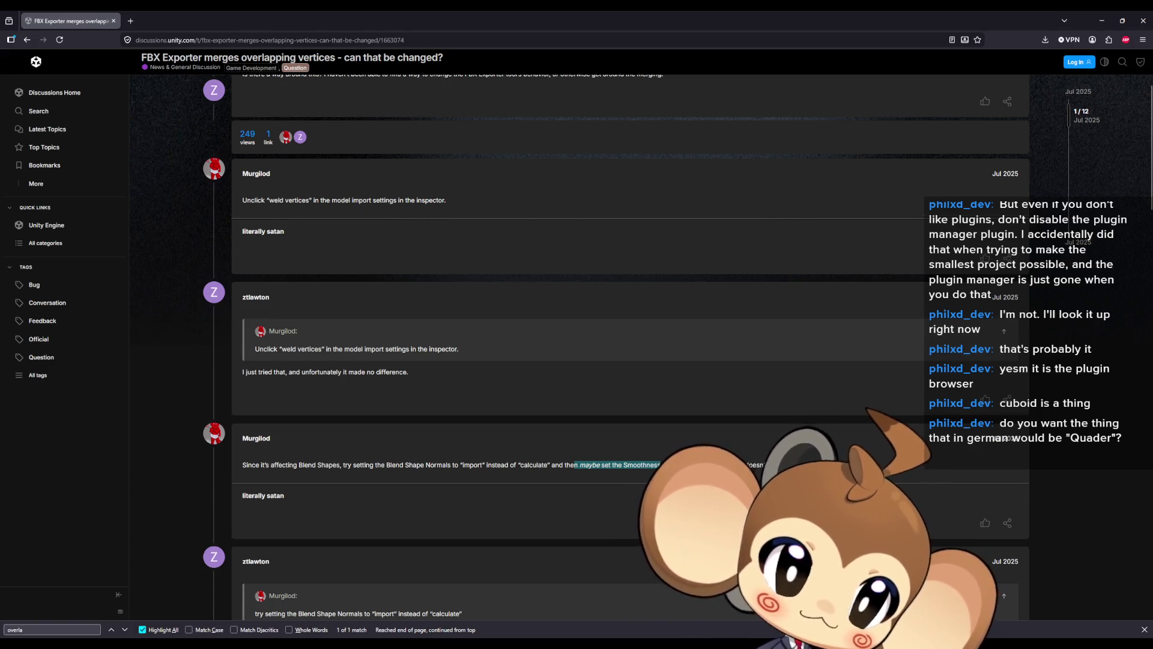
- Mark the later replies on shading, misreading and the FBX export workflow, then restore the window
{"action": "scroll", "coordinate": [743, 476], "scroll_direction": "down", "scroll_amount": 3}
{"action": "scroll", "coordinate": [739, 474], "scroll_direction": "down", "scroll_amount": 2}
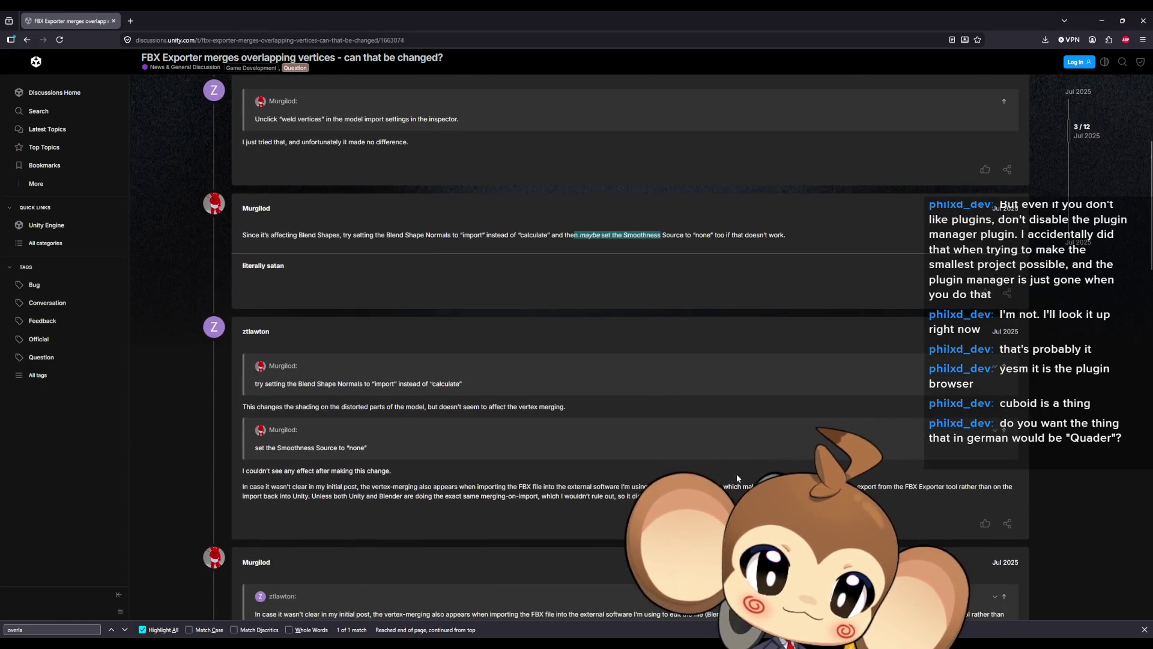
{"action": "left_click_drag", "start_coordinate": [319, 408], "coordinate": [563, 411]}
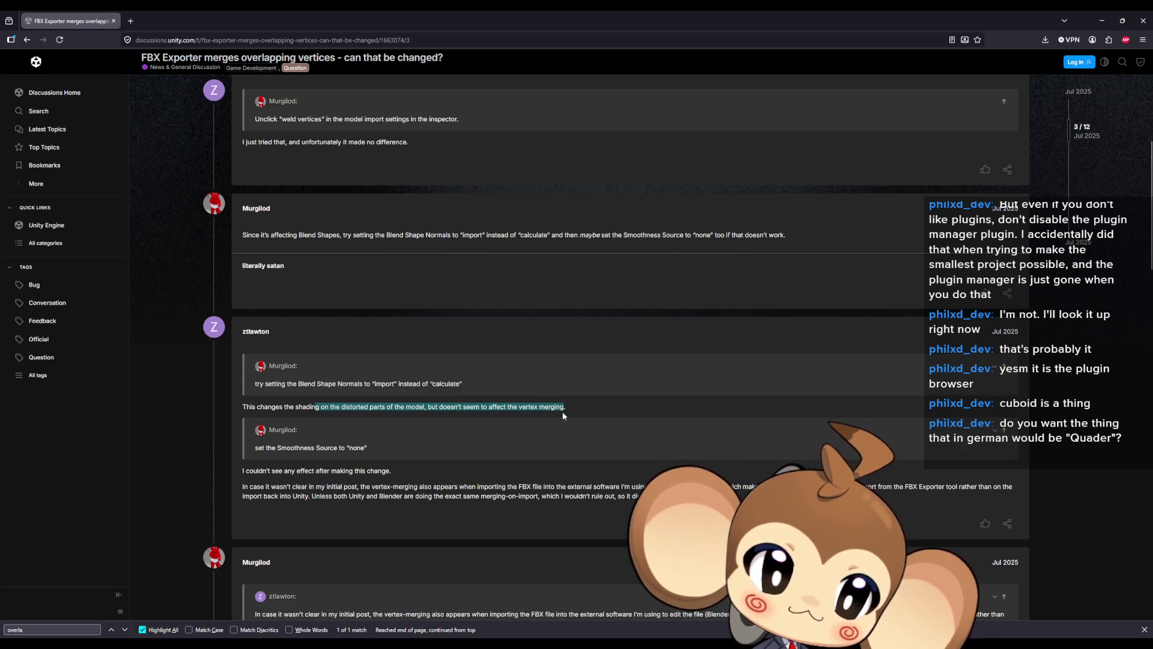
{"action": "left_click_drag", "start_coordinate": [249, 471], "coordinate": [362, 471]}
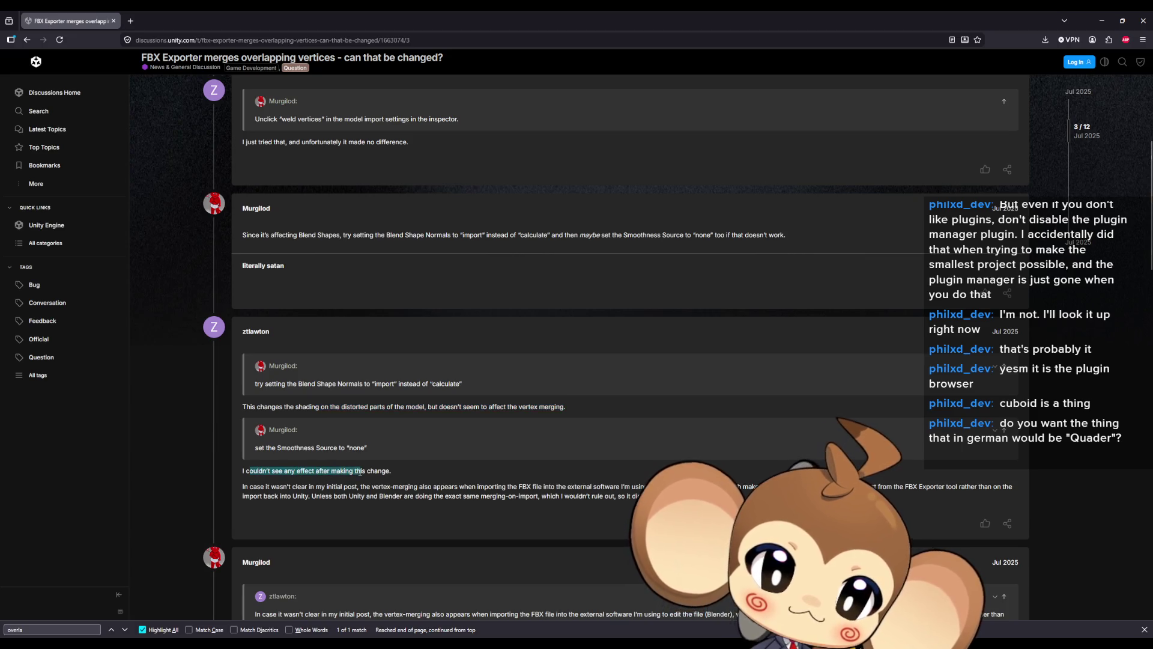
{"action": "scroll", "coordinate": [477, 479], "scroll_direction": "down", "scroll_amount": 4}
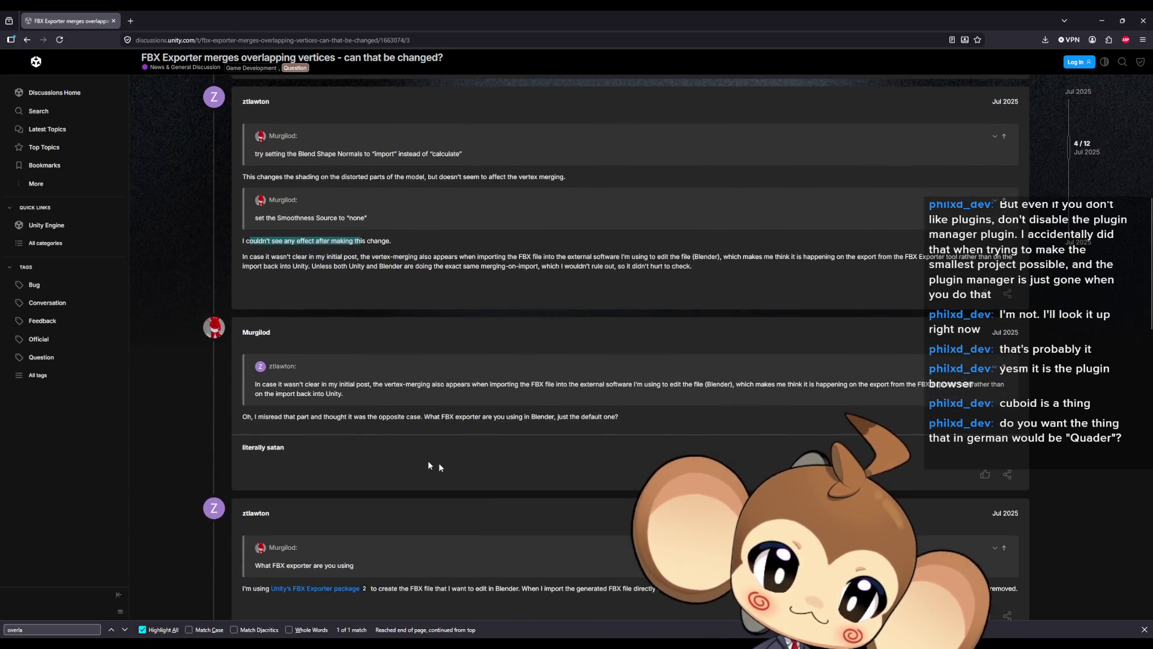
{"action": "left_click_drag", "start_coordinate": [269, 417], "coordinate": [333, 433]}
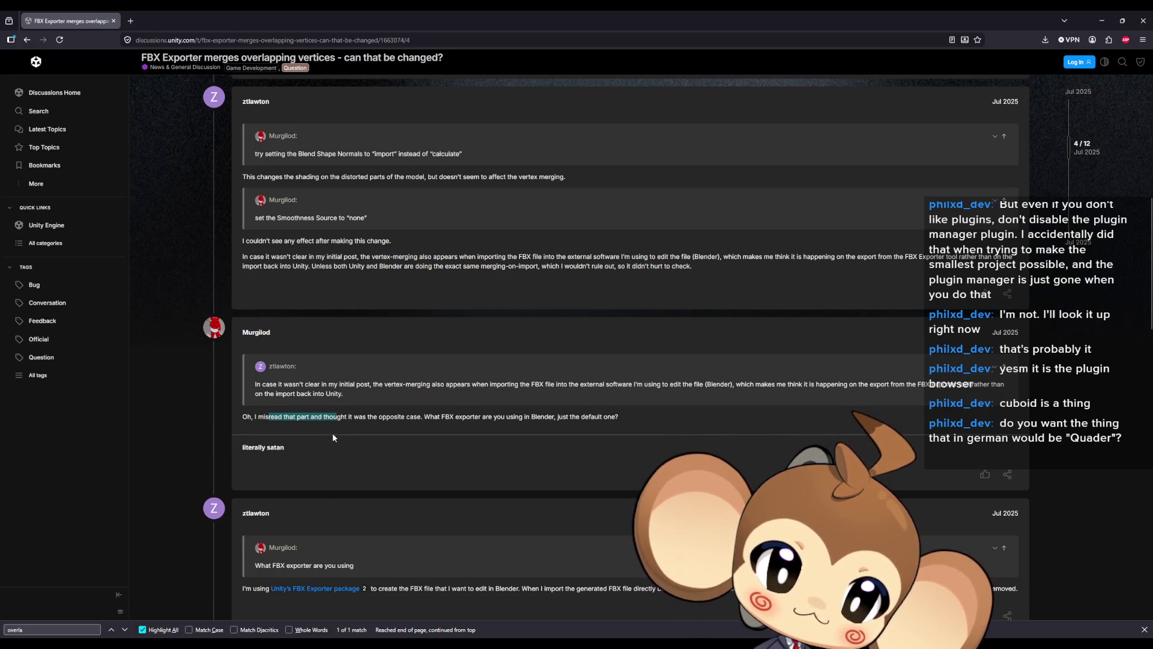
{"action": "left_click_drag", "start_coordinate": [442, 417], "coordinate": [487, 417]}
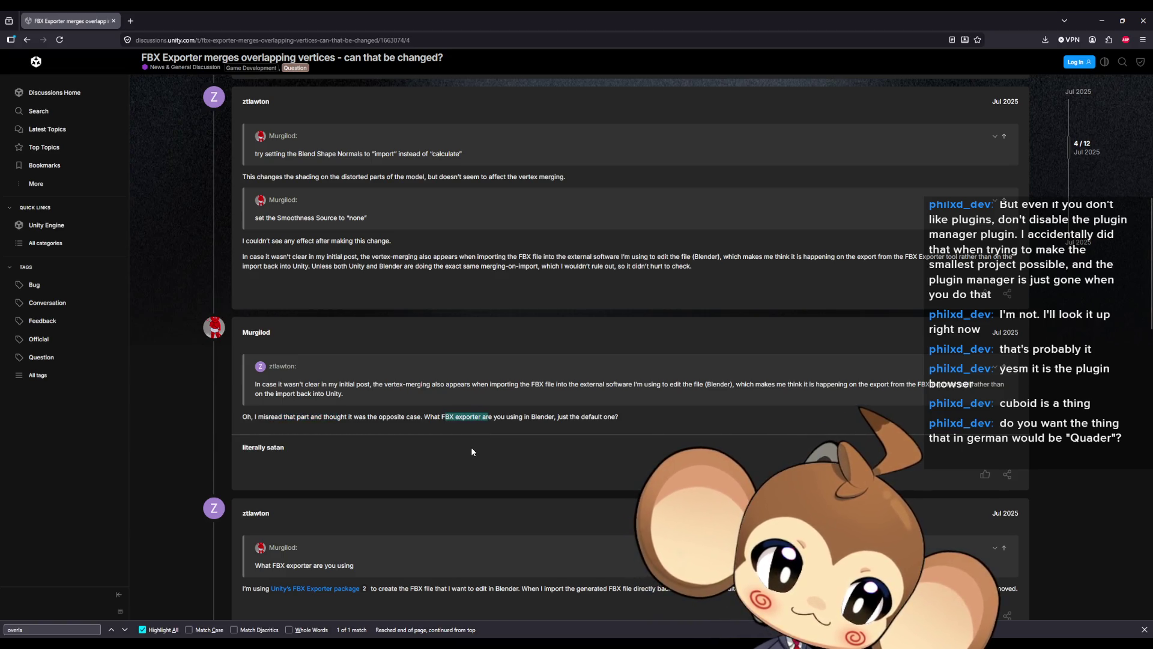
{"action": "scroll", "coordinate": [476, 445], "scroll_direction": "down", "scroll_amount": 1}
{"action": "scroll", "coordinate": [476, 446], "scroll_direction": "down", "scroll_amount": 2}
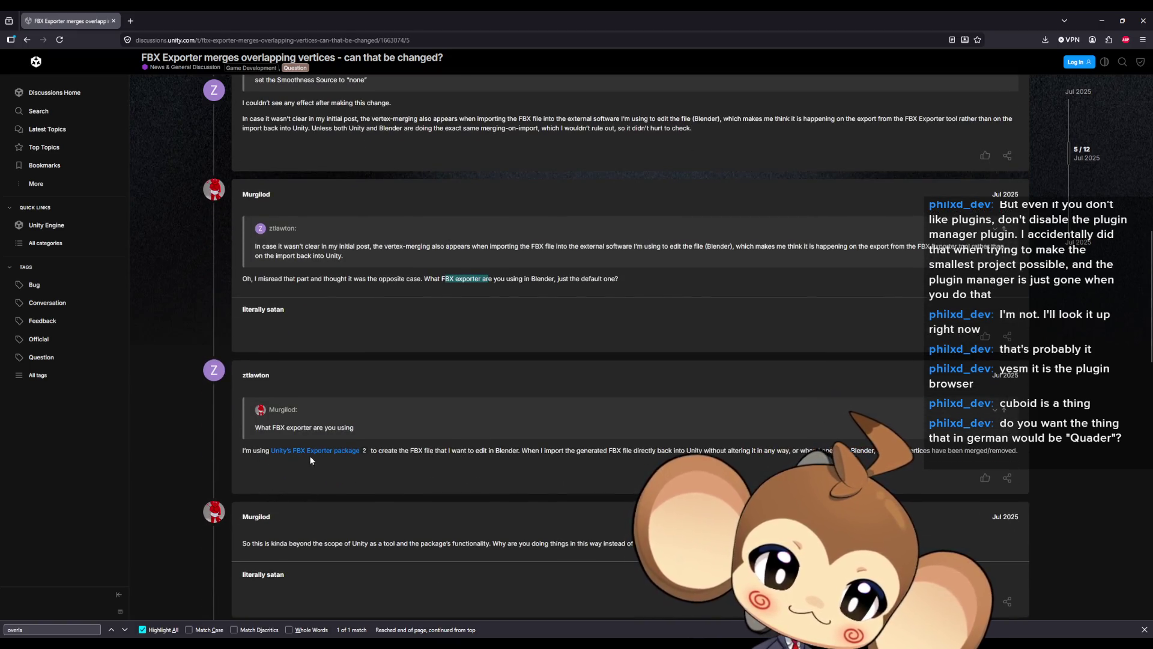
{"action": "left_click_drag", "start_coordinate": [378, 452], "coordinate": [598, 459]}
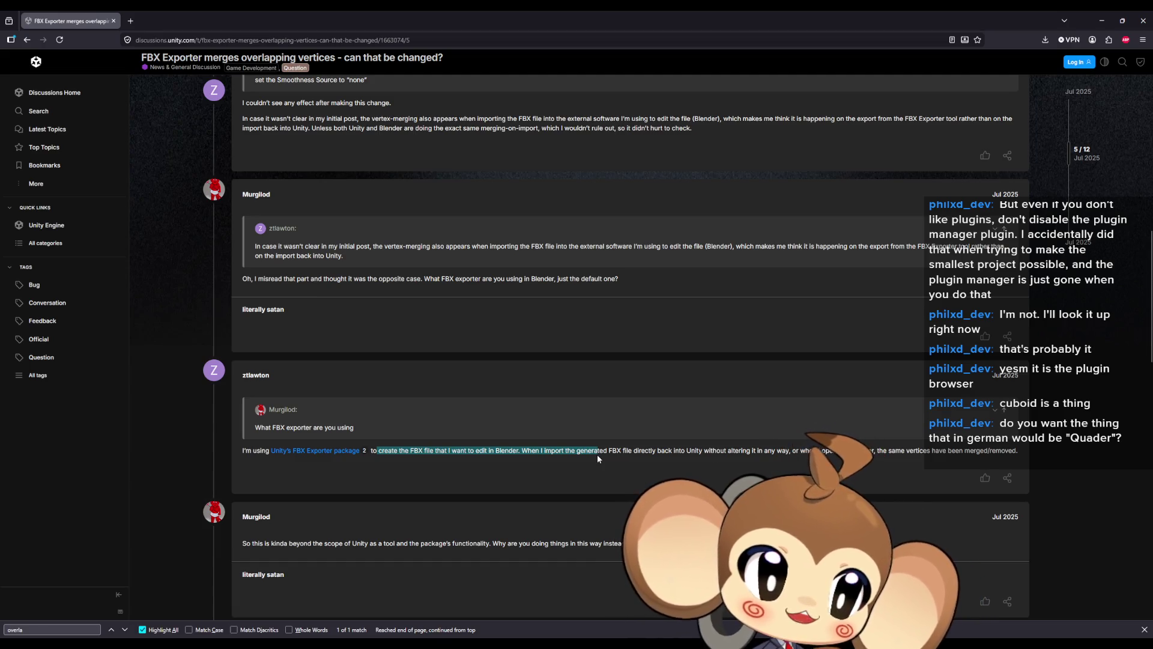
{"action": "double_click", "coordinate": [294, 9]}
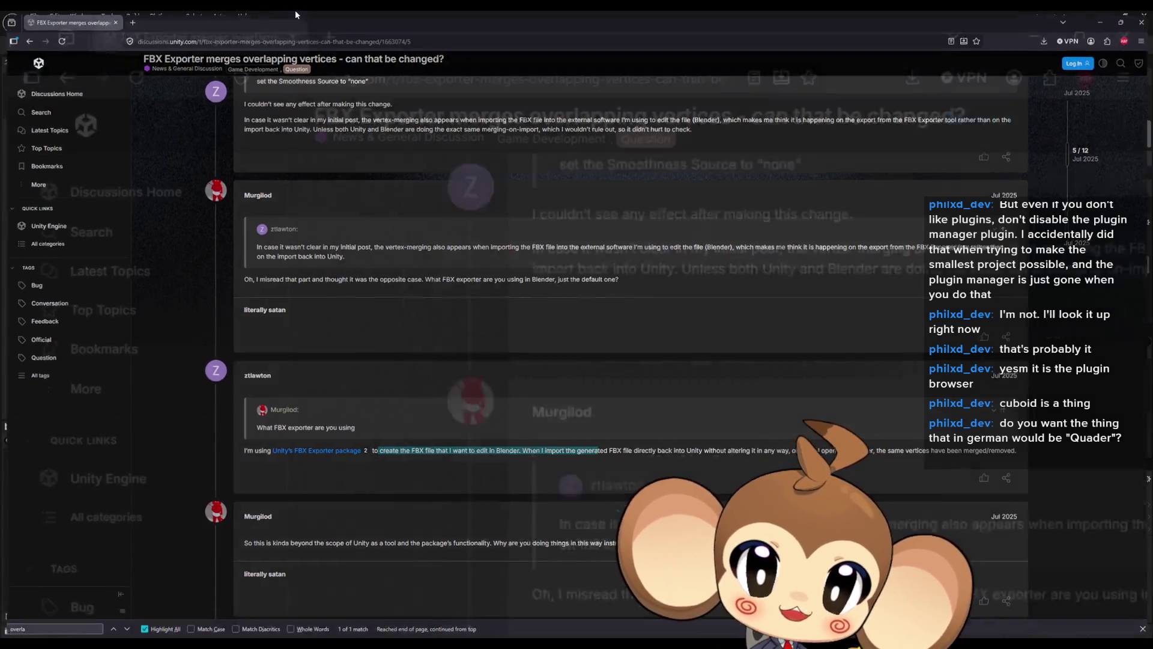
- Collapse the skeletal mesh sections, show All settings, and search 'morp' to find Import Morph Targets
{"action": "key", "text": "alt+Tab"}
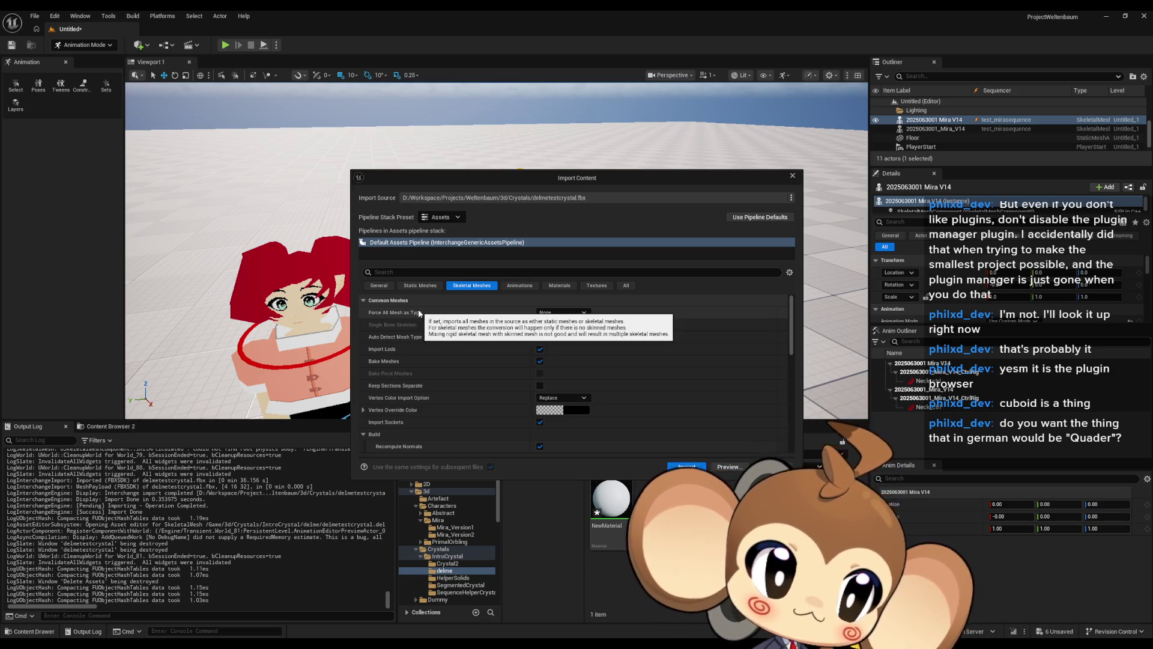
{"action": "left_click", "coordinate": [362, 300]}
{"action": "left_click", "coordinate": [363, 313]}
{"action": "left_click", "coordinate": [363, 325]}
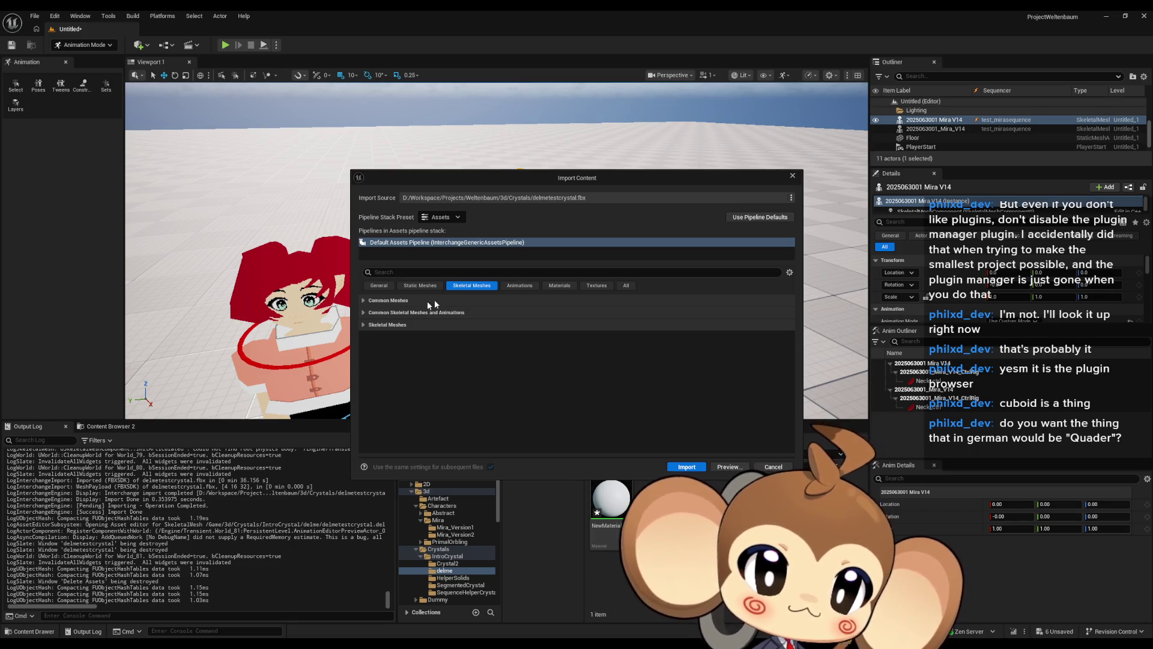
{"action": "left_click", "coordinate": [626, 286]}
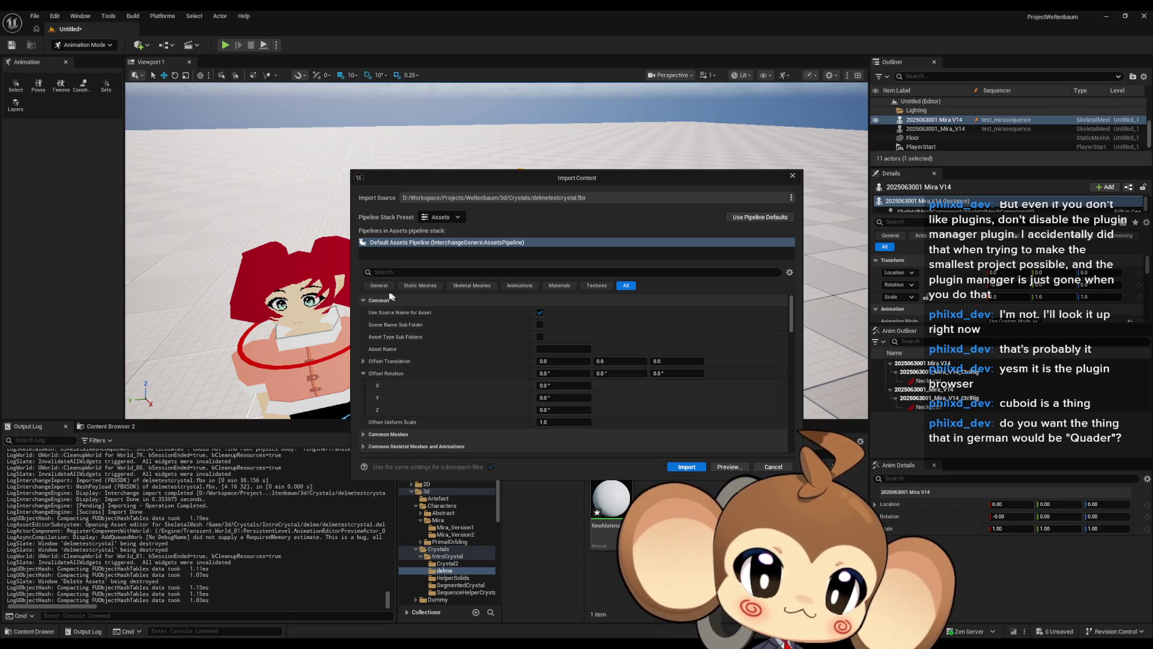
{"action": "left_click", "coordinate": [403, 271]}
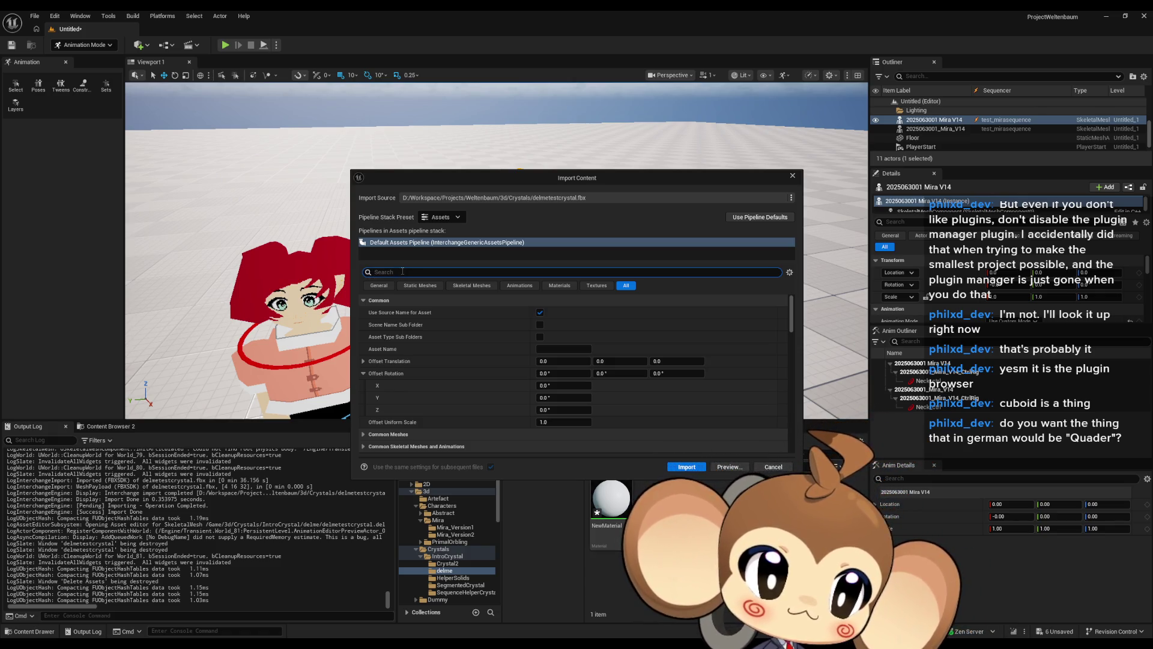
{"action": "type", "text": "morp"}
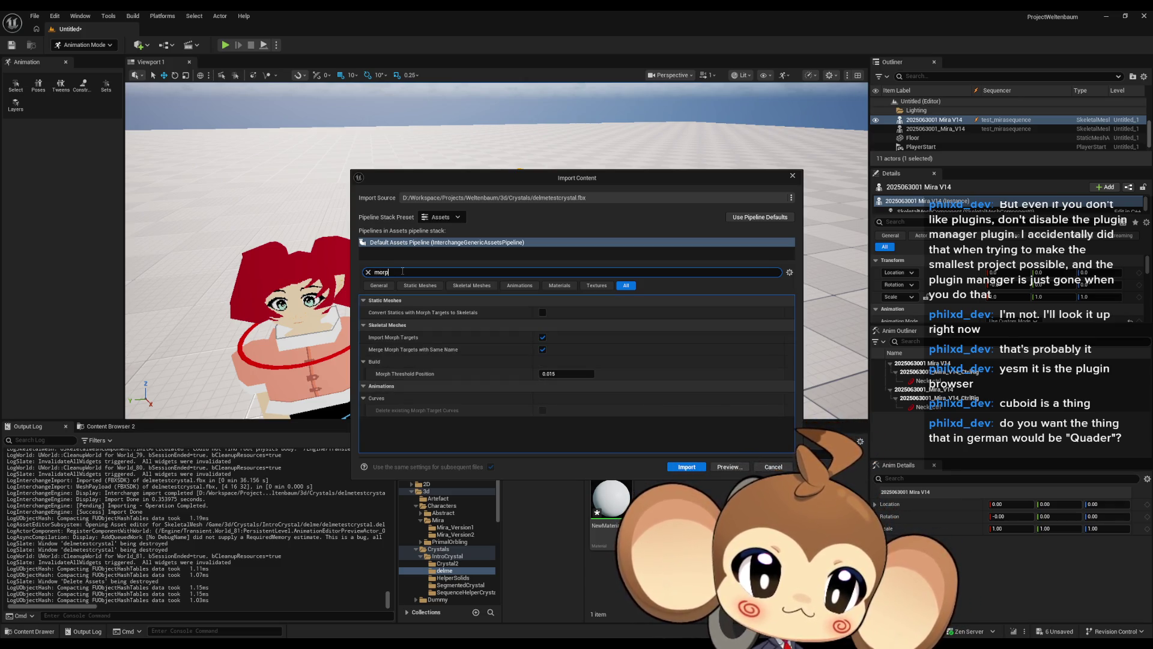
{"action": "mouse_move", "coordinate": [417, 339]}
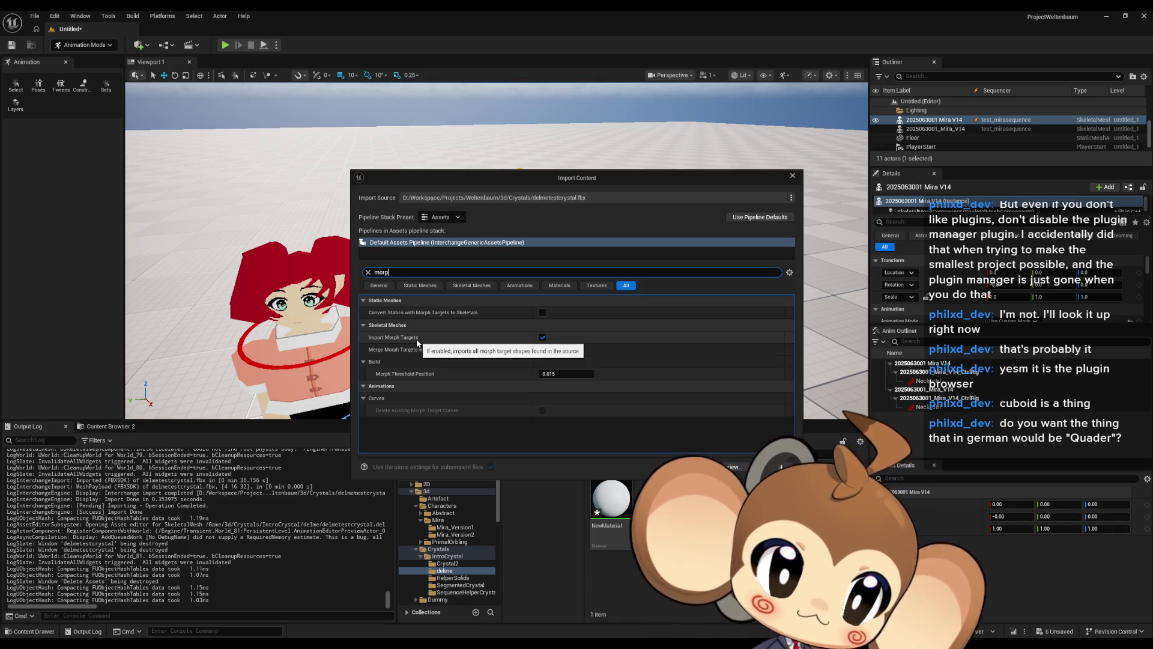
- Search the import settings for 'keep', then 'remove', then 'weld' for a vertex-weld option
{"action": "double_click", "coordinate": [399, 270]}
{"action": "type", "text": "keep"}
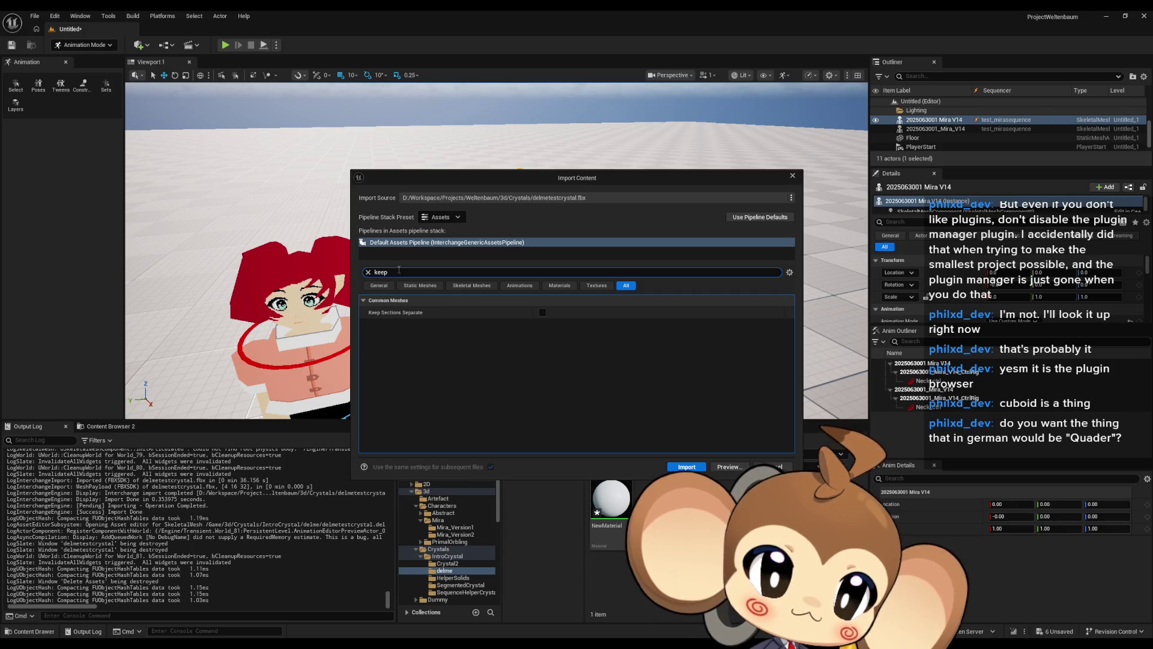
{"action": "double_click", "coordinate": [399, 269]}
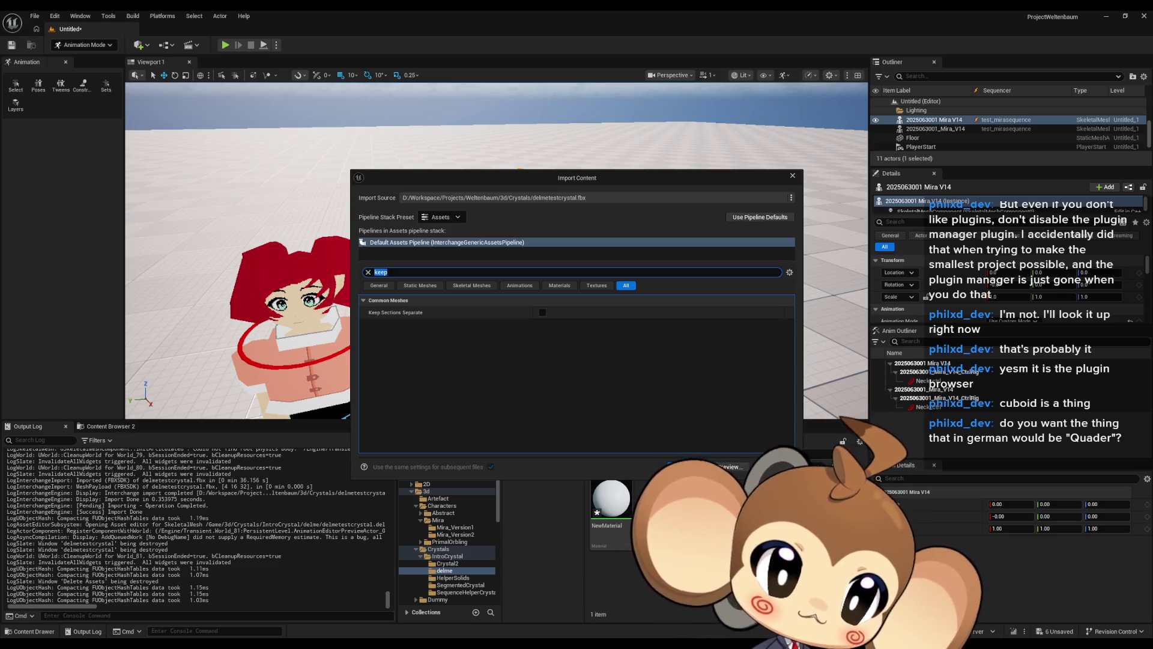
{"action": "type", "text": "remove"}
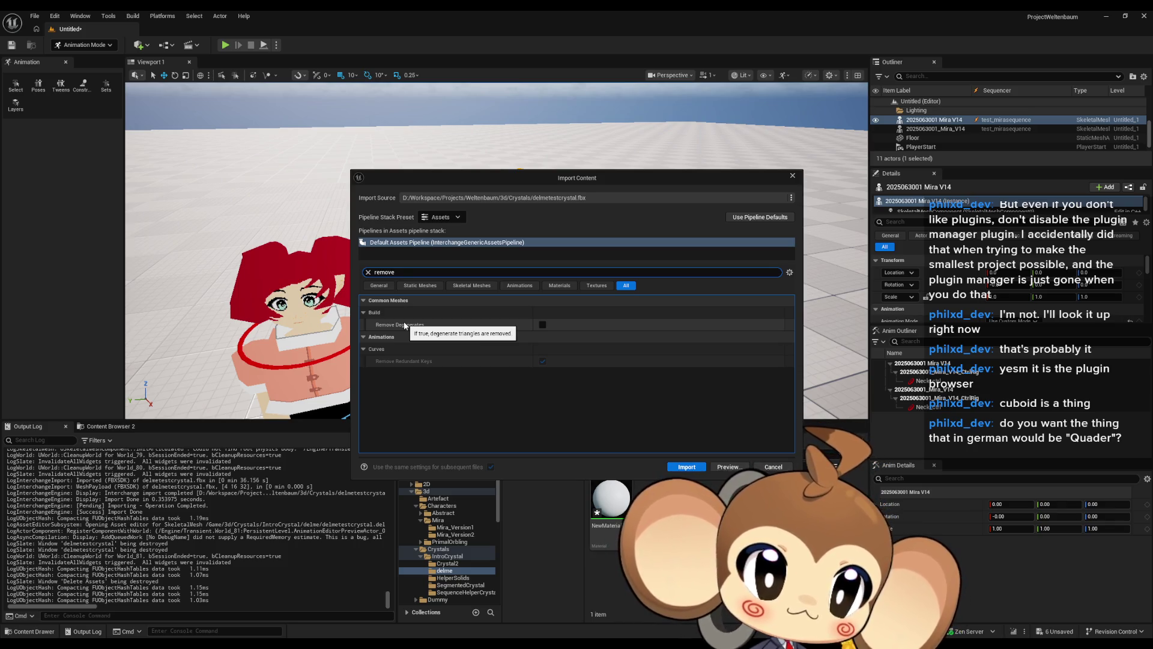
{"action": "key", "text": "BackSpace"}
{"action": "key", "text": "BackSpace"}
{"action": "key", "text": "BackSpace"}
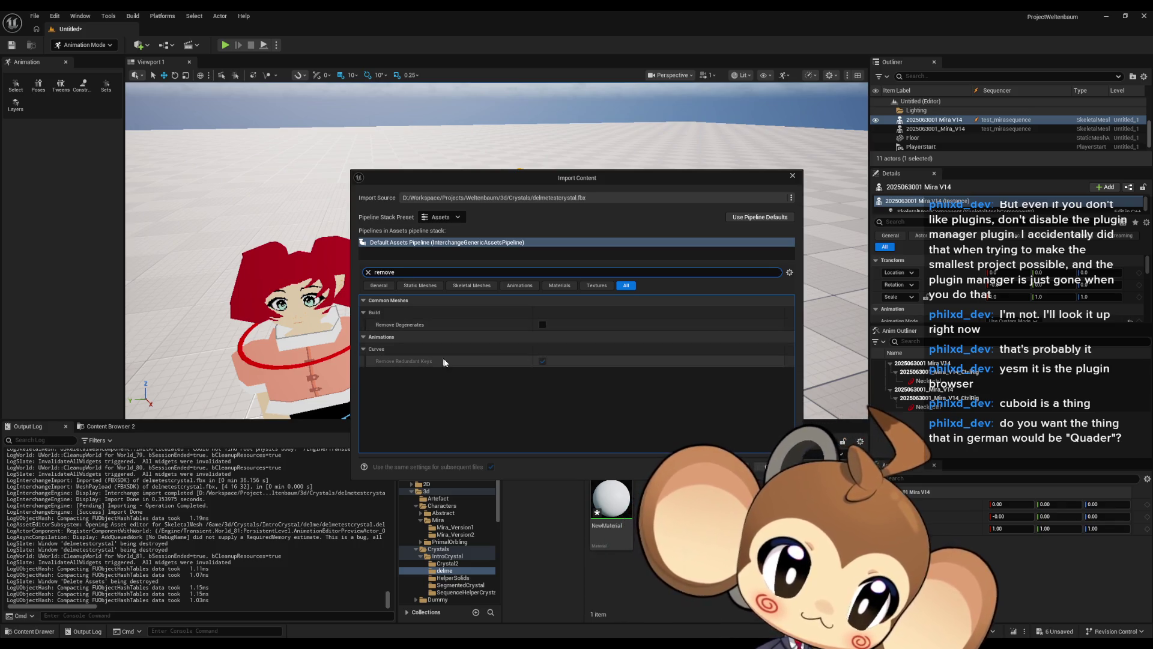
{"action": "type", "text": "weld"}
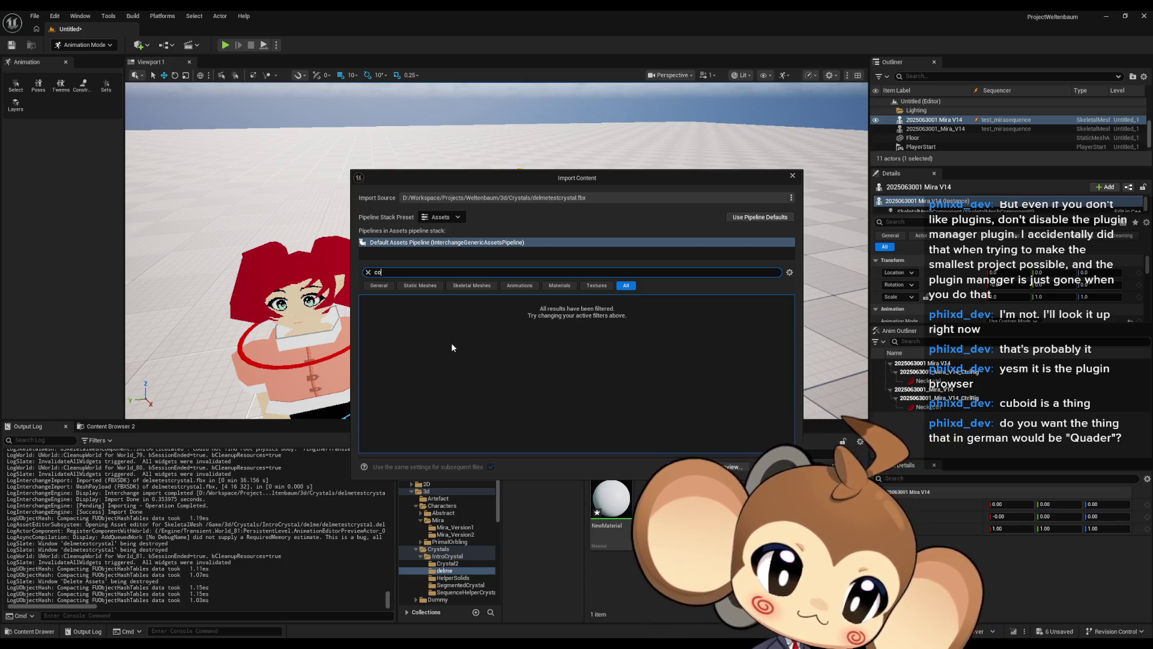
{"action": "type", "text": "t"}
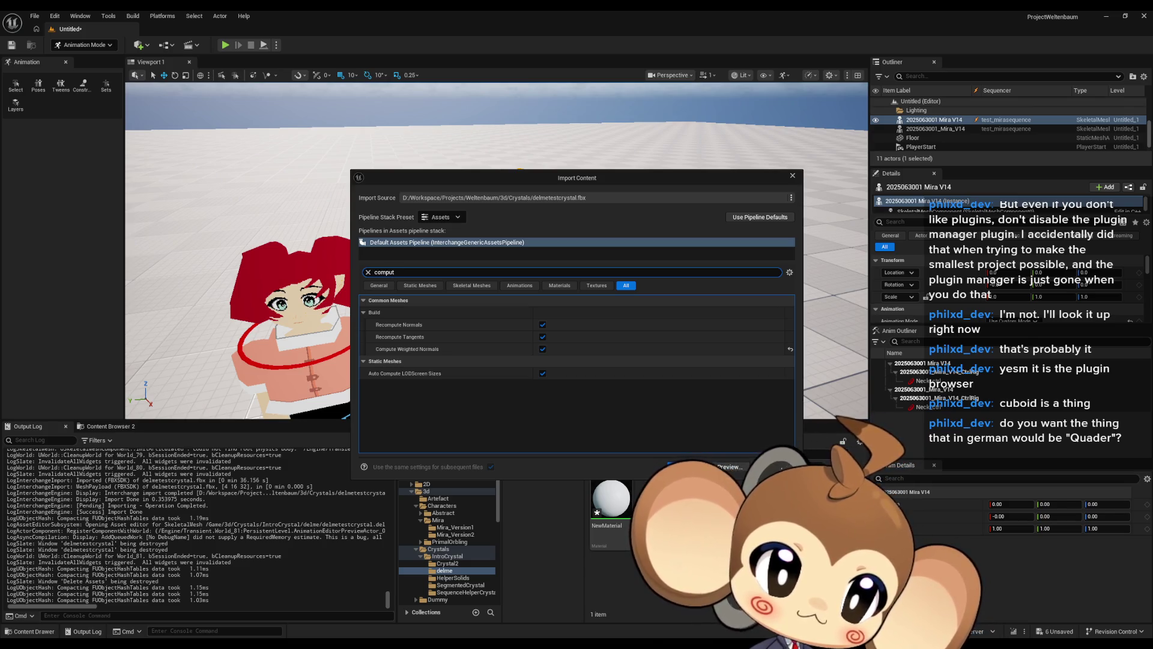
- Switch to Blender and open its File menu
{"action": "key", "text": "alt+Tab"}
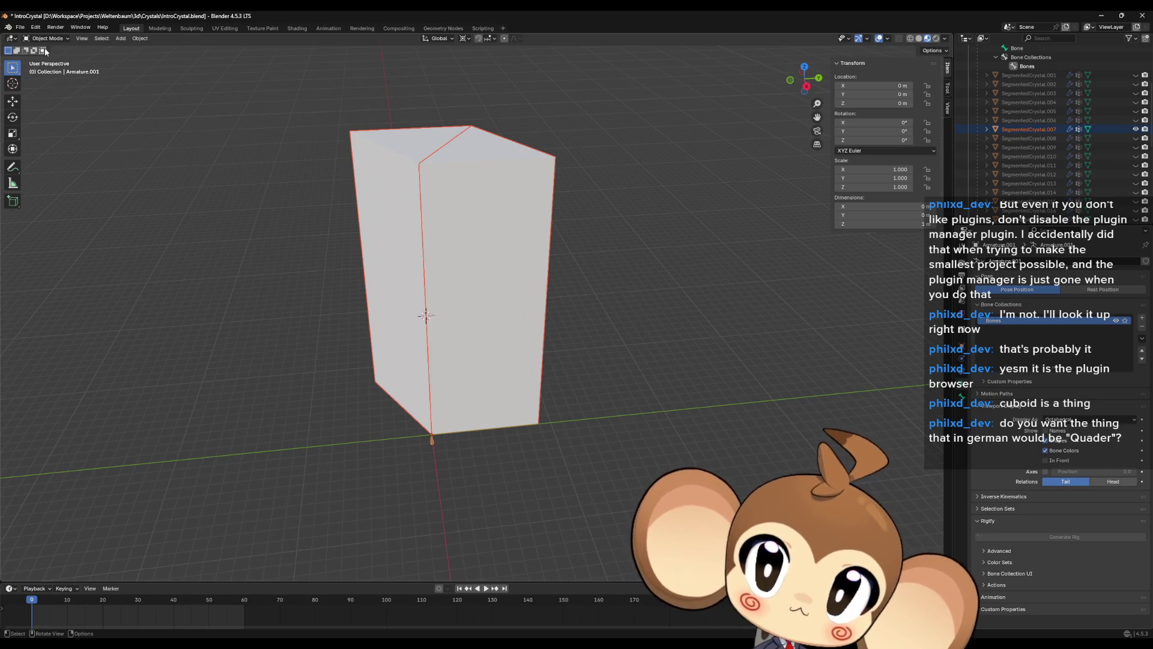
{"action": "left_click", "coordinate": [19, 27]}
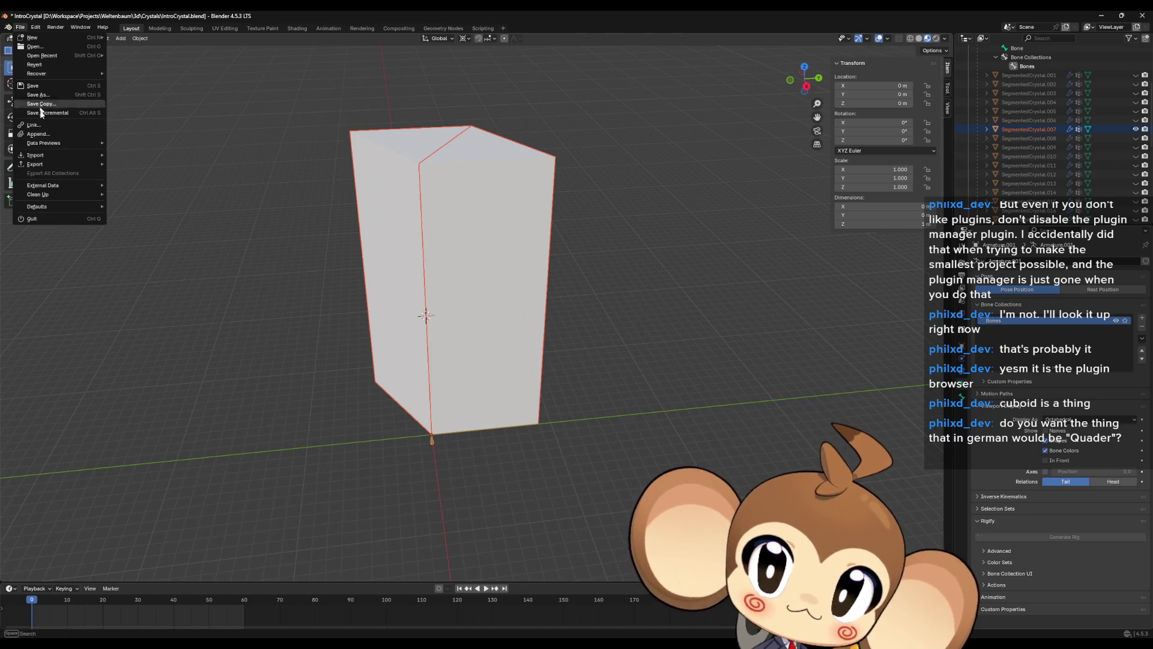
- Start an FBX export of the crystal as delmetestcrystal.fbx and expand the Geometry options
{"action": "mouse_move", "coordinate": [35, 165]}
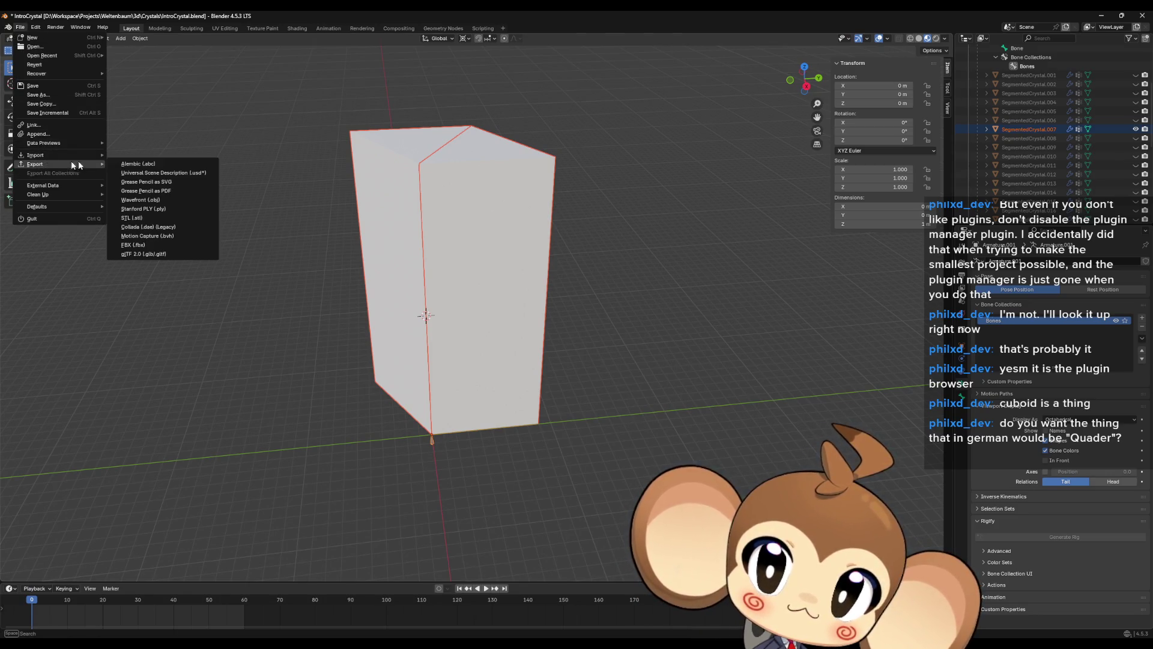
{"action": "left_click", "coordinate": [134, 244]}
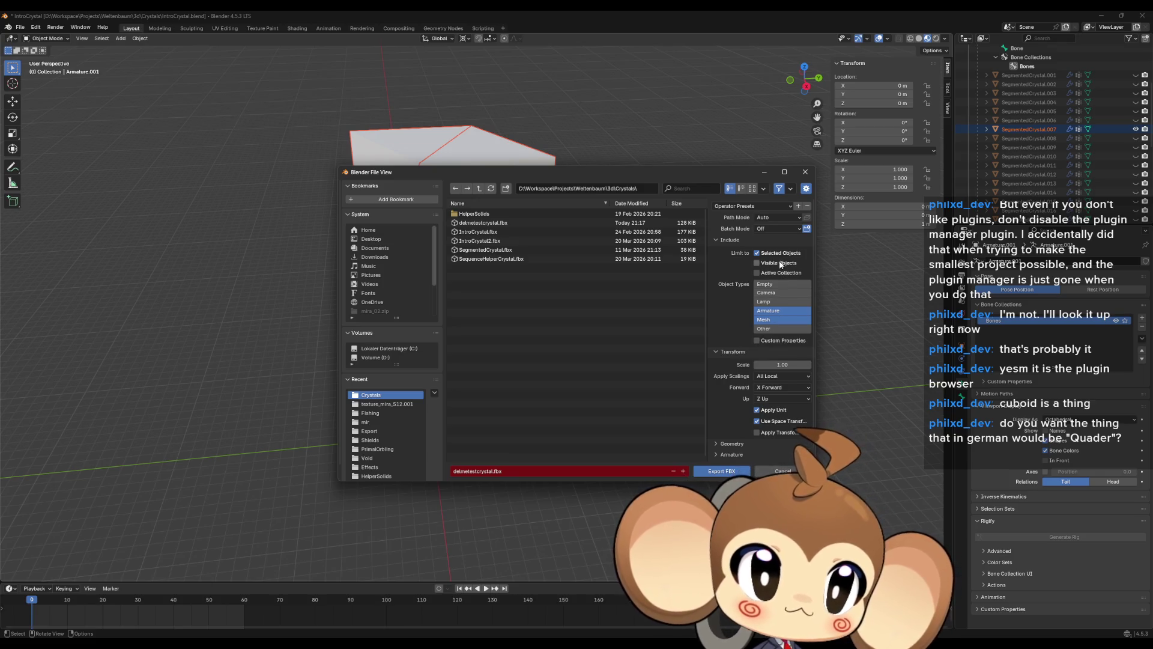
{"action": "scroll", "coordinate": [815, 241], "scroll_direction": "down", "scroll_amount": 1}
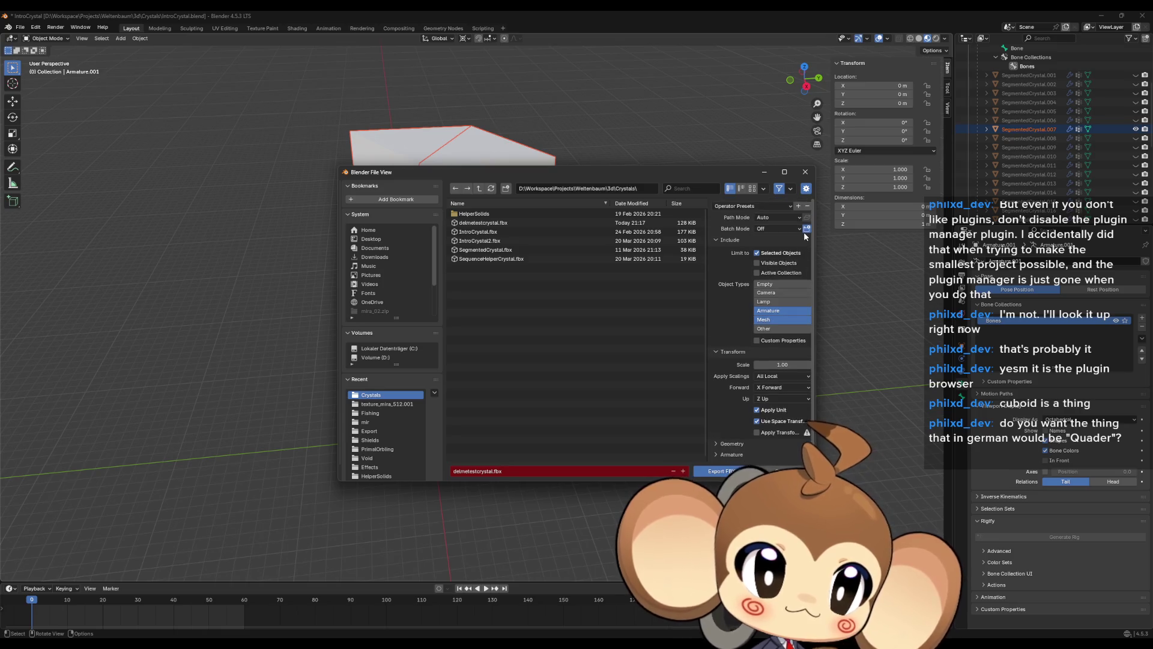
{"action": "left_click", "coordinate": [715, 433]}
{"action": "scroll", "coordinate": [769, 392], "scroll_direction": "down", "scroll_amount": 4}
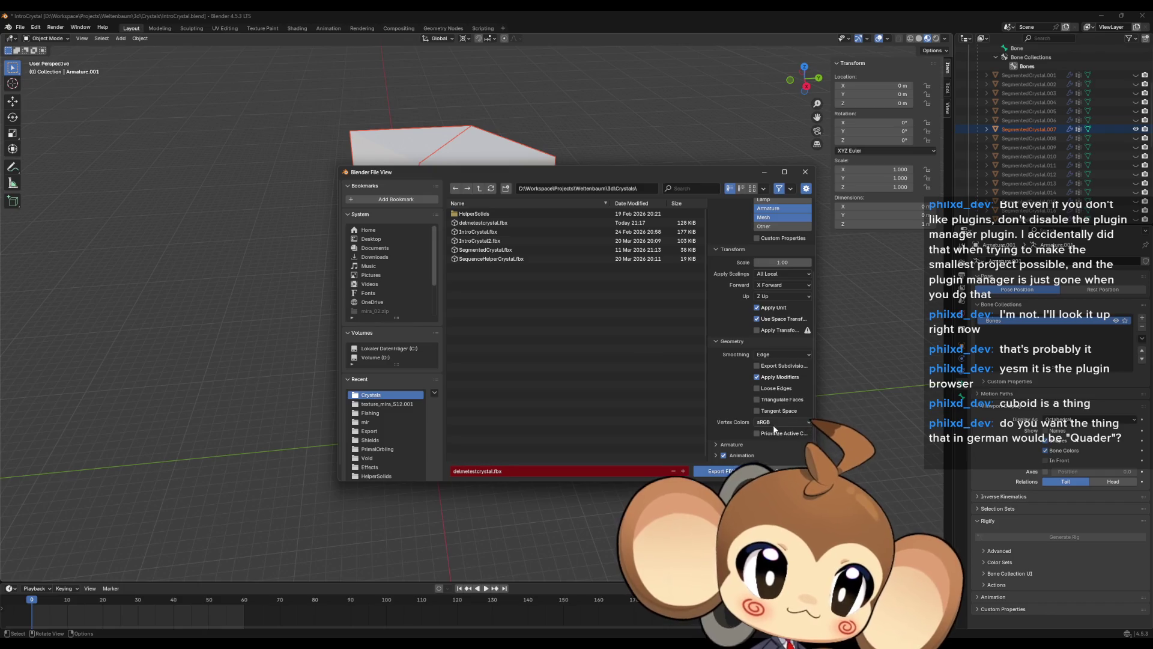
{"action": "scroll", "coordinate": [741, 424], "scroll_direction": "up", "scroll_amount": 5}
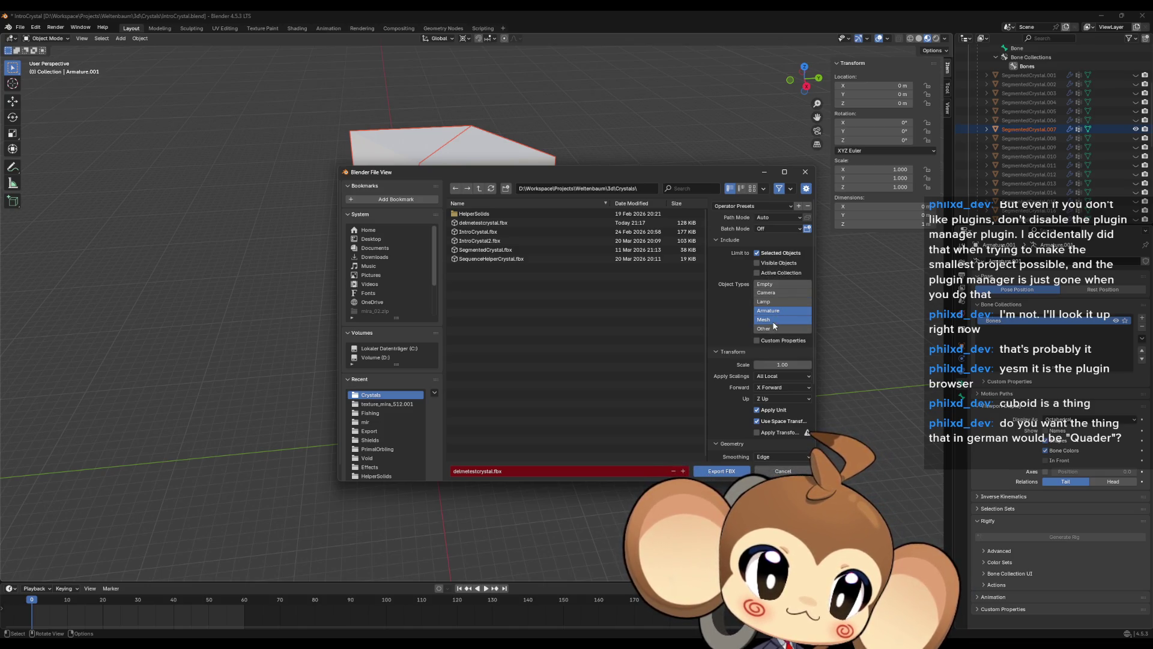
- Expand the Armature section to review bone and animation export settings, then reopen the File menu
{"action": "scroll", "coordinate": [781, 307], "scroll_direction": "down", "scroll_amount": 1}
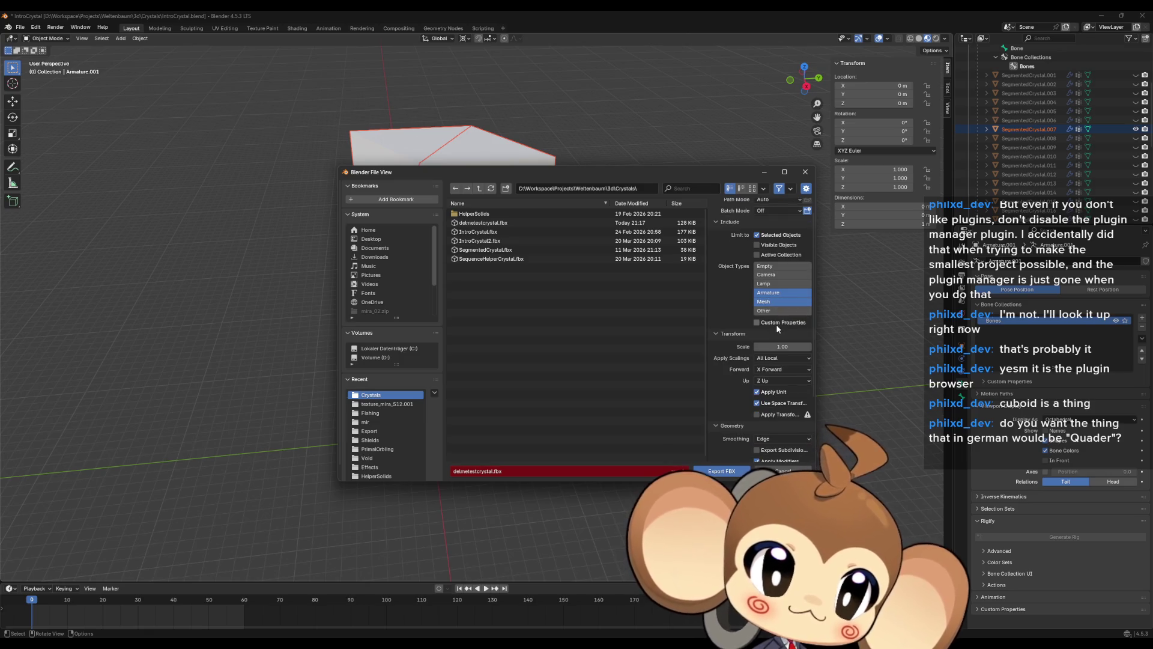
{"action": "scroll", "coordinate": [760, 317], "scroll_direction": "down", "scroll_amount": 2}
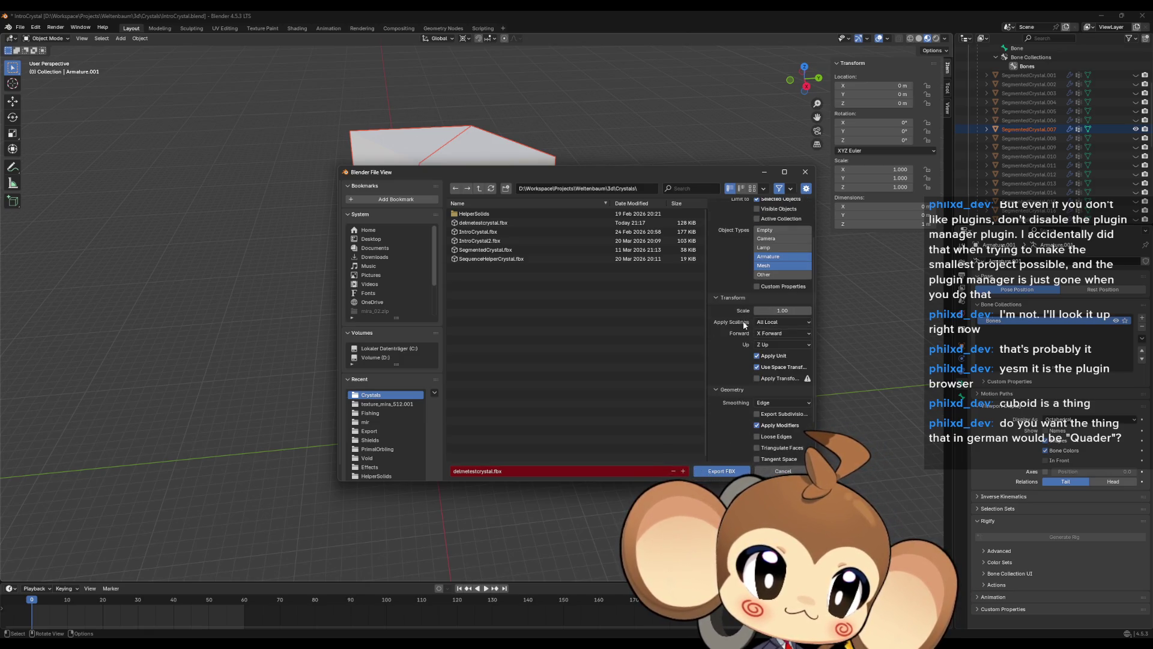
{"action": "scroll", "coordinate": [741, 323], "scroll_direction": "down", "scroll_amount": 1}
{"action": "scroll", "coordinate": [741, 324], "scroll_direction": "down", "scroll_amount": 1}
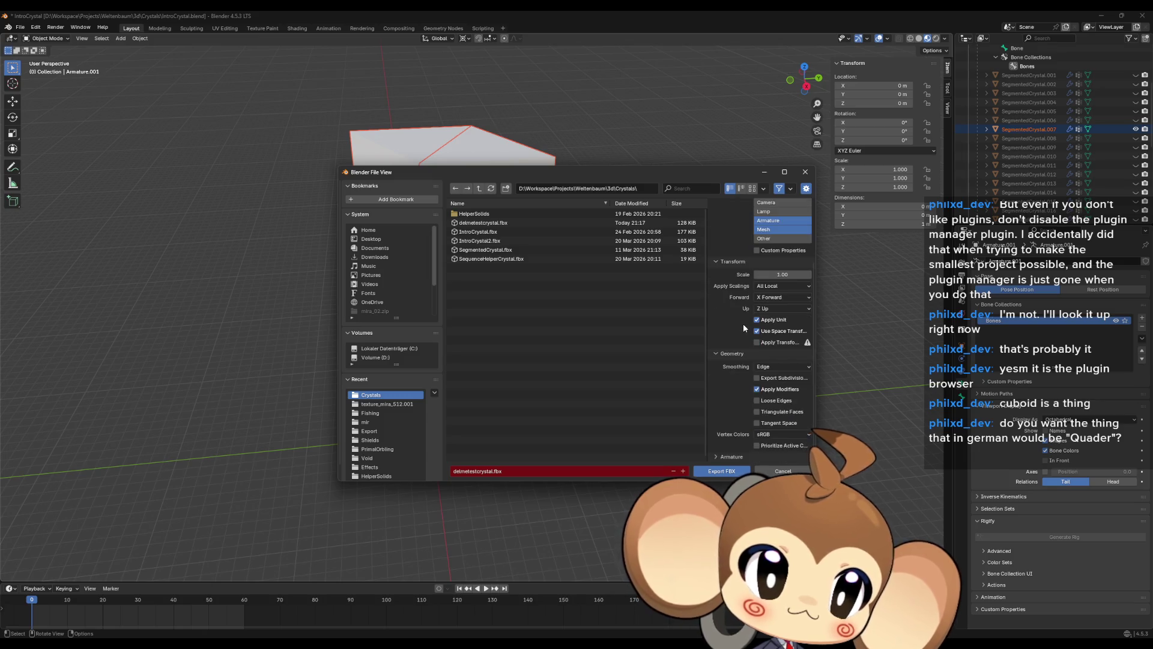
{"action": "scroll", "coordinate": [745, 319], "scroll_direction": "down", "scroll_amount": 1}
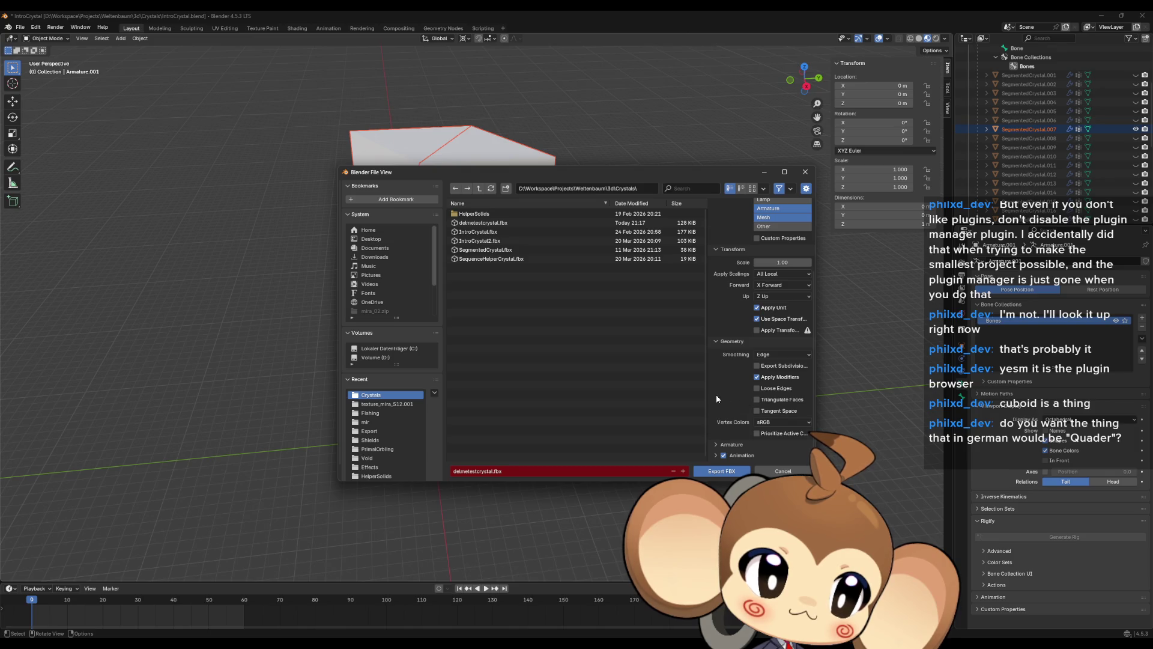
{"action": "left_click", "coordinate": [721, 444]}
{"action": "scroll", "coordinate": [748, 377], "scroll_direction": "down", "scroll_amount": 5}
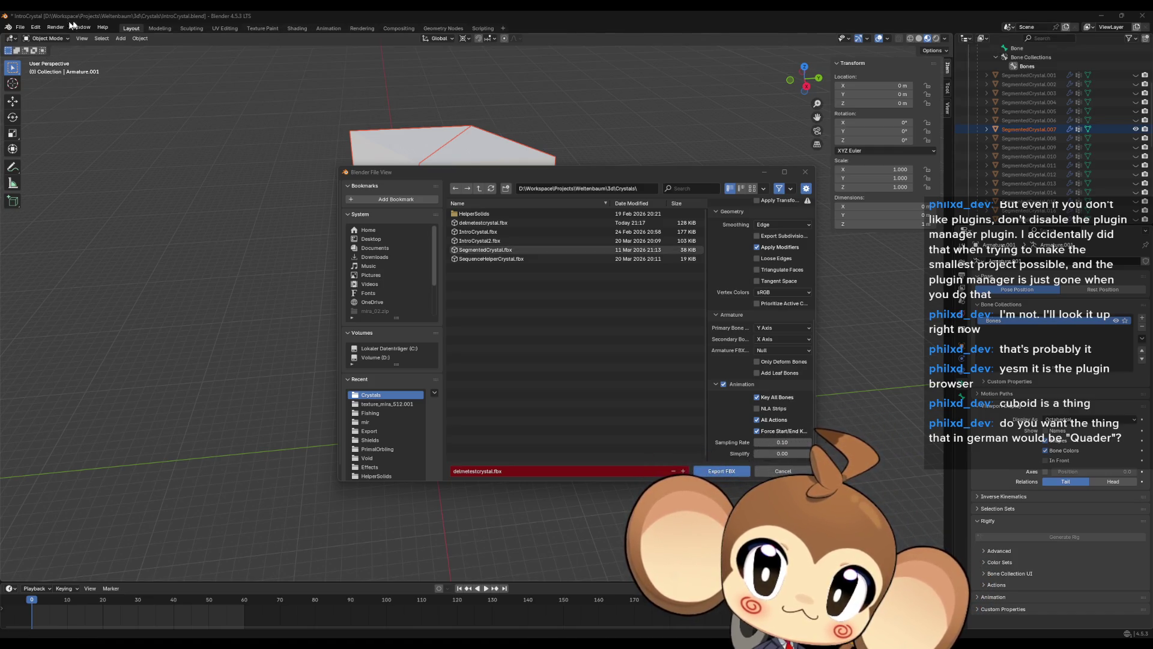
{"action": "left_click", "coordinate": [20, 27]}
- Cancel the FBX export, start a new General scene without saving, and delete the default cube, camera and light
{"action": "mouse_move", "coordinate": [38, 38]}
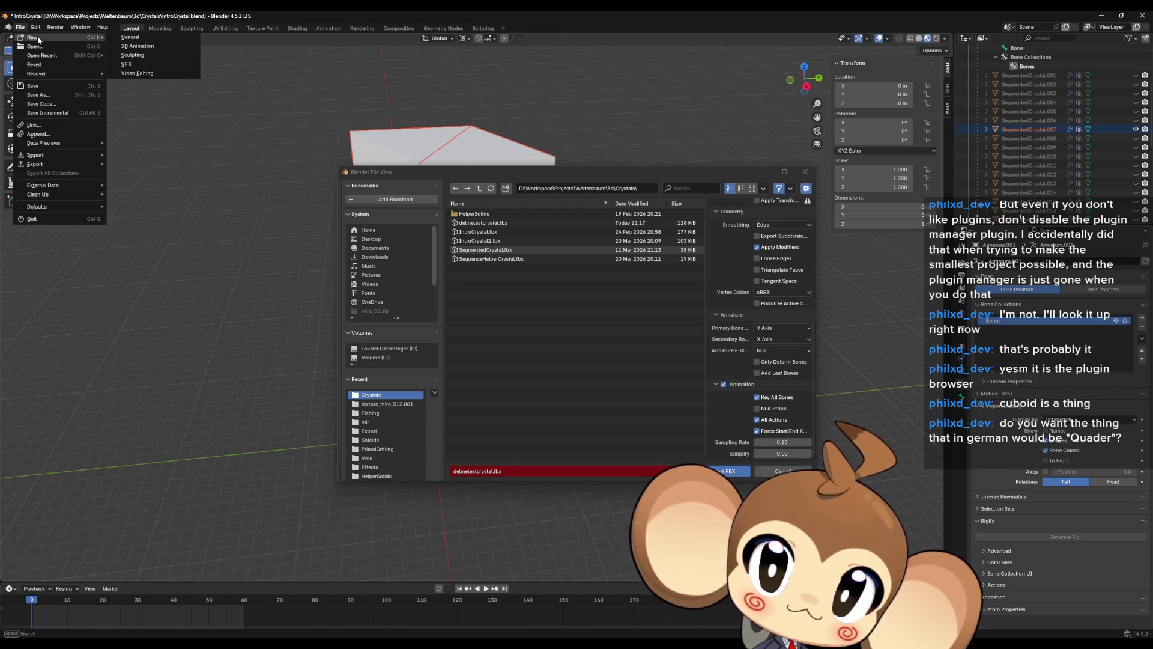
{"action": "key", "text": "Escape"}
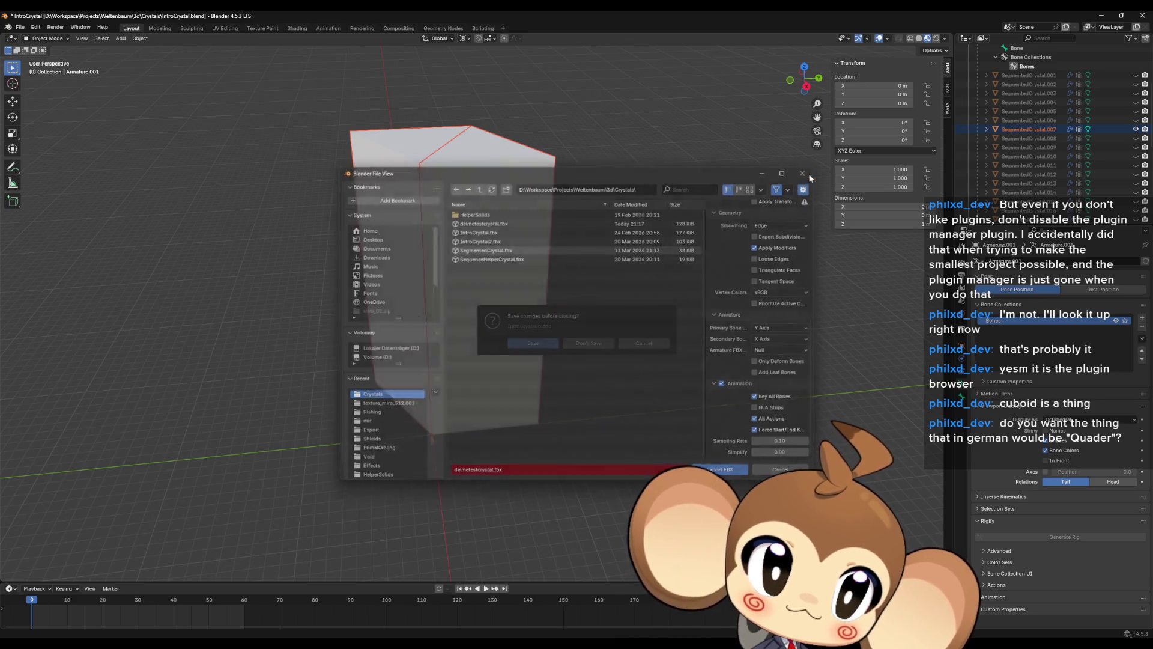
{"action": "left_click", "coordinate": [805, 172]}
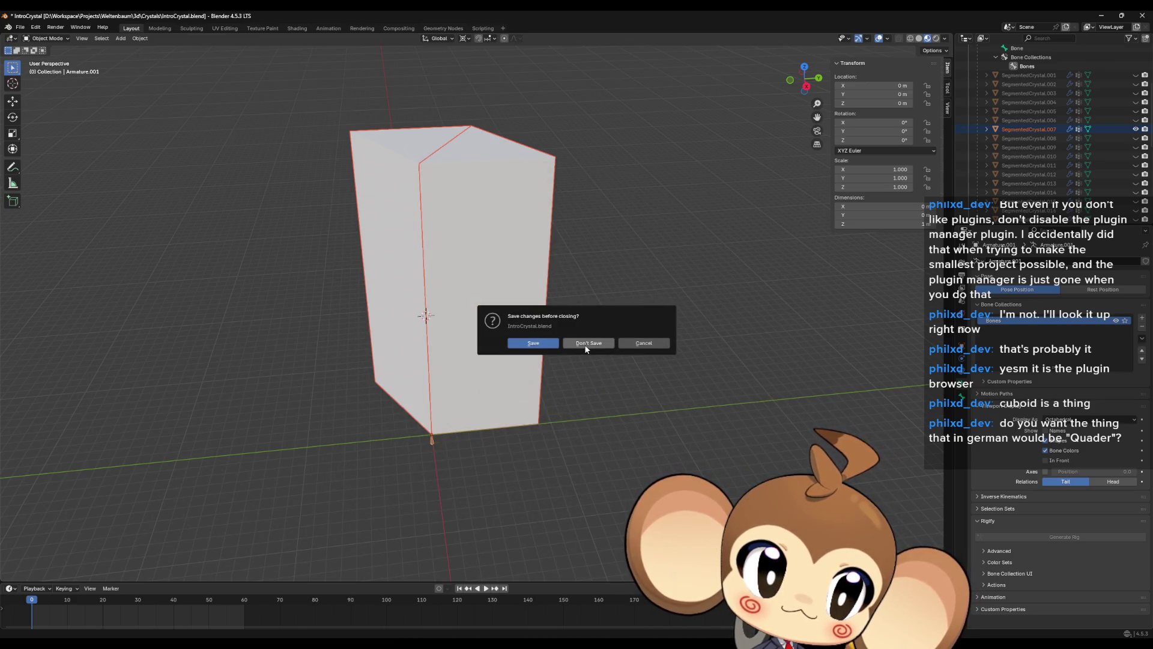
{"action": "left_click", "coordinate": [547, 344]}
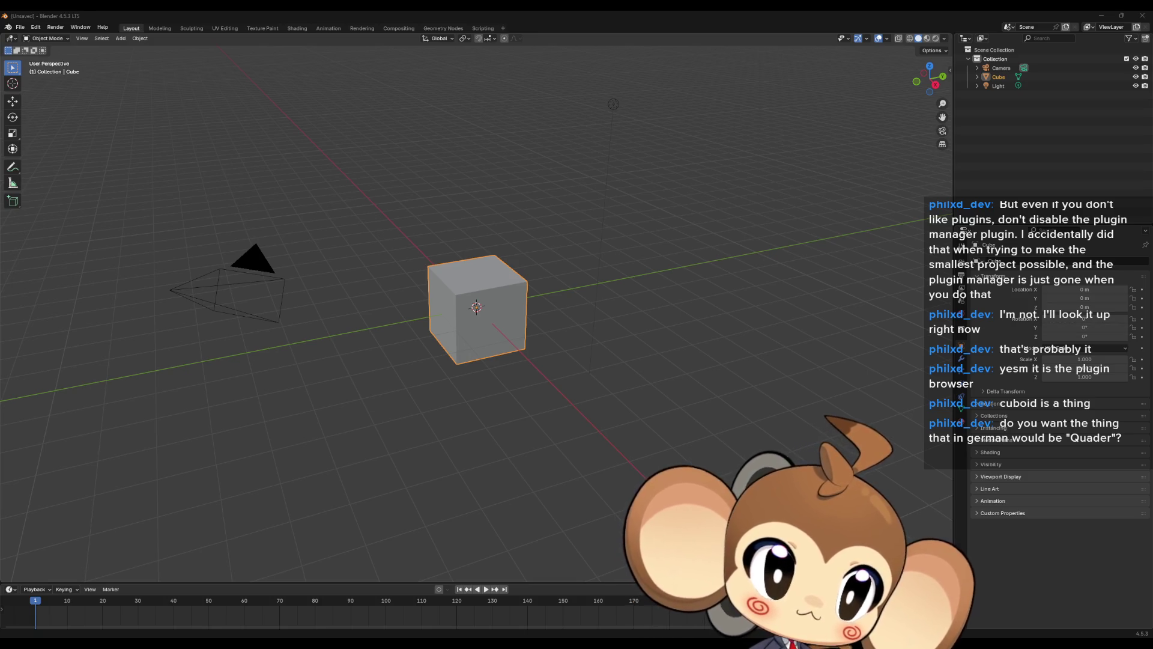
{"action": "left_click", "coordinate": [994, 69]}
{"action": "left_click", "coordinate": [996, 85], "text": "shift"}
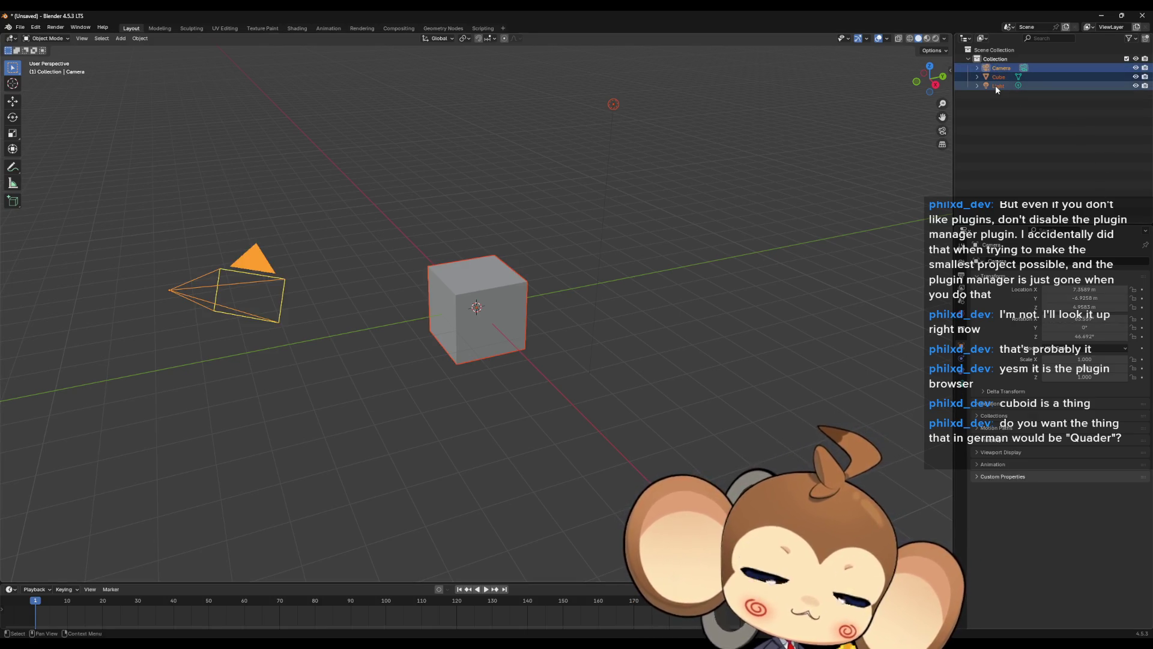
{"action": "key", "text": "Delete"}
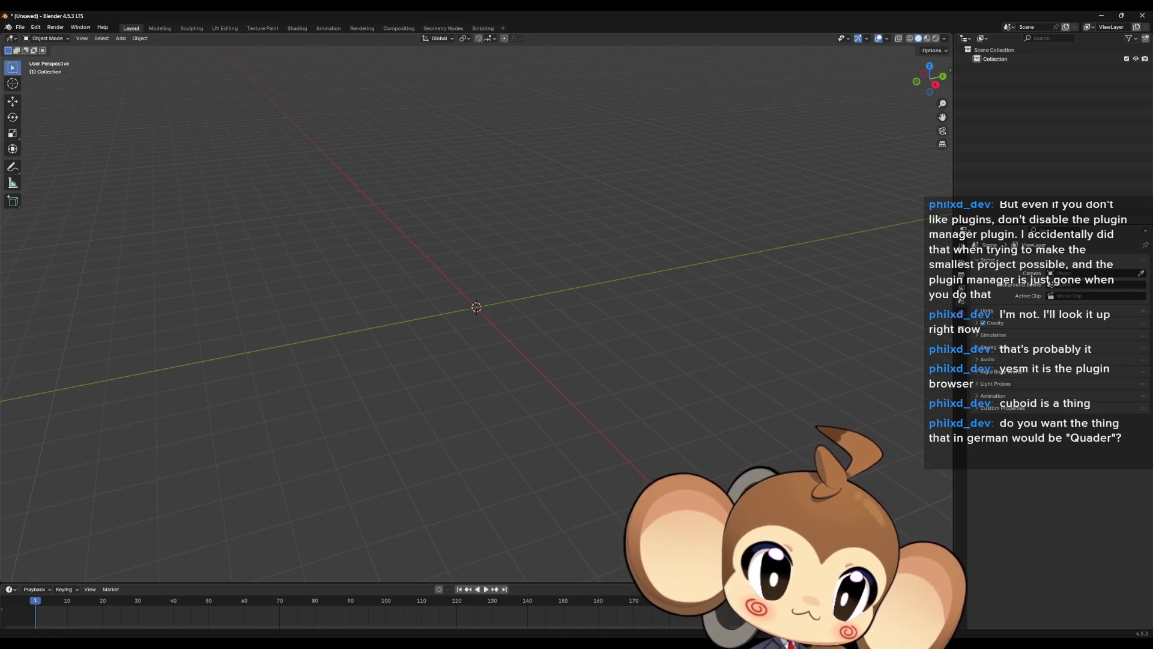
- Import delmetestcrystal.fbx into the empty scene
{"action": "left_click_drag", "start_coordinate": [570, 419], "coordinate": [538, 371]}
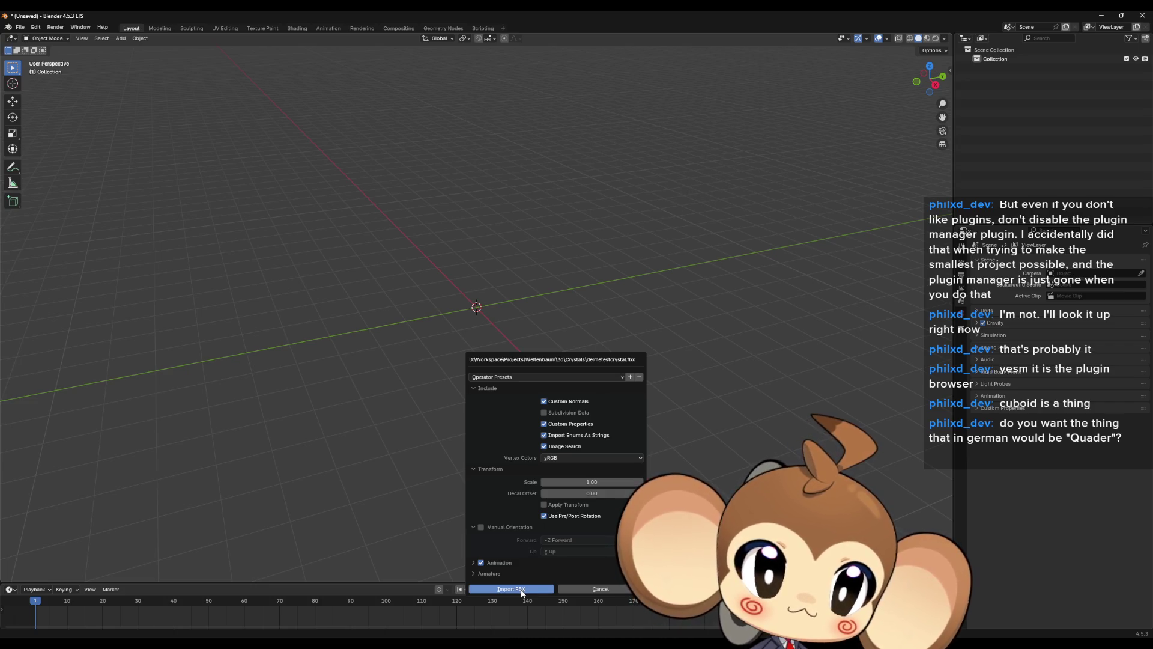
{"action": "left_click", "coordinate": [521, 590]}
{"action": "scroll", "coordinate": [561, 384], "scroll_direction": "down", "scroll_amount": 5}
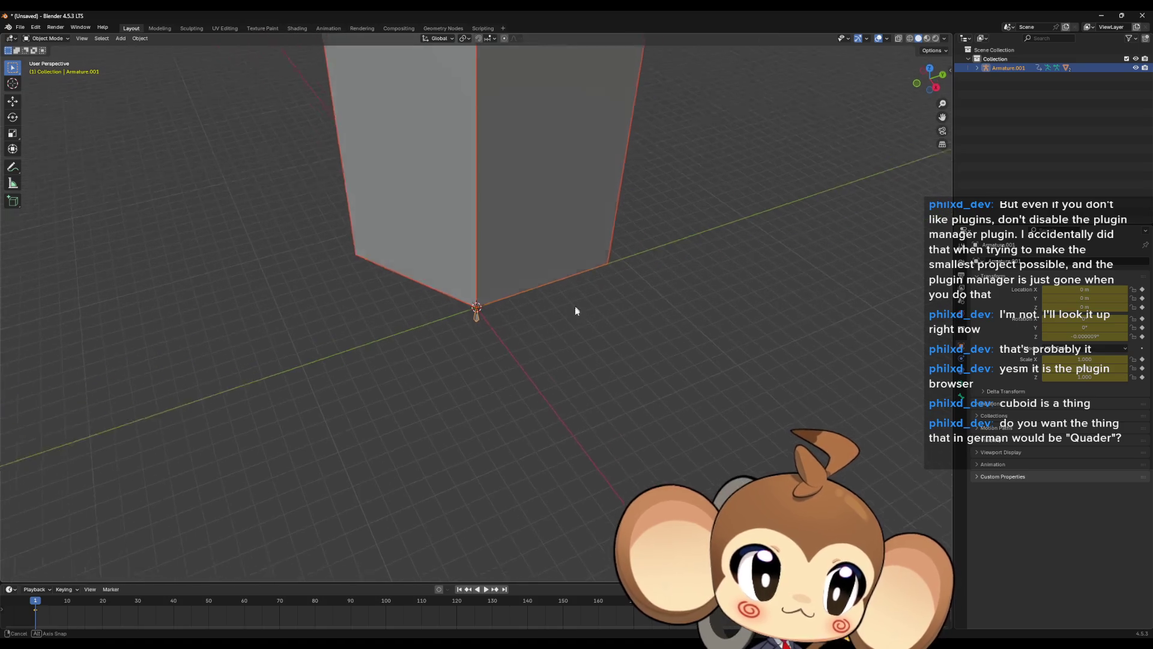
{"action": "mouse_move", "coordinate": [575, 318]}
{"action": "middle_mouse_down"}
{"action": "mouse_move", "coordinate": [564, 283]}
{"action": "mouse_move", "coordinate": [568, 291]}
{"action": "middle_mouse_up"}
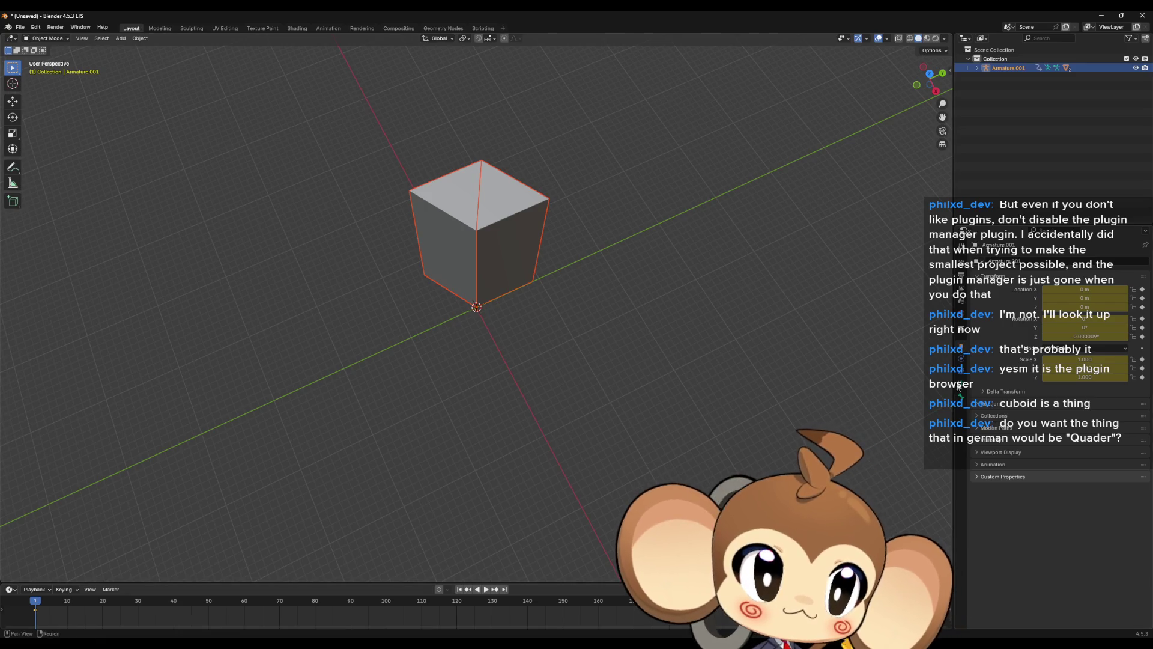
- Inspect SegmentedCrystal.007's Sqare shape key in Edit Mode against its basis shape
{"action": "left_click", "coordinate": [509, 220]}
{"action": "left_click", "coordinate": [509, 224]}
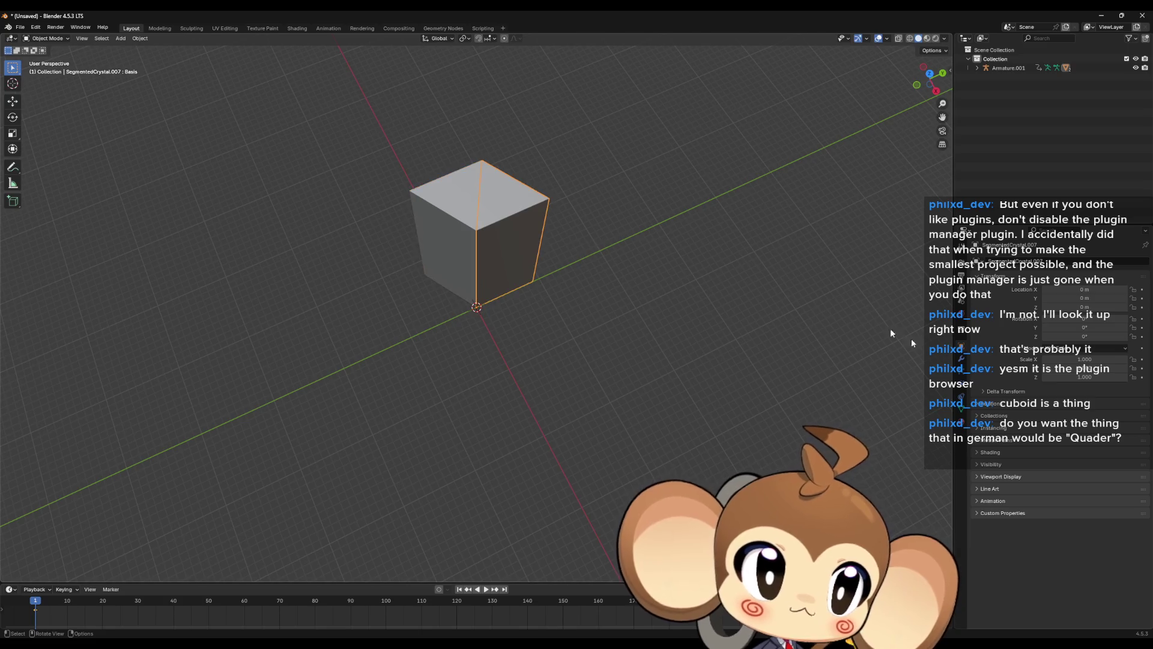
{"action": "left_click", "coordinate": [963, 409]}
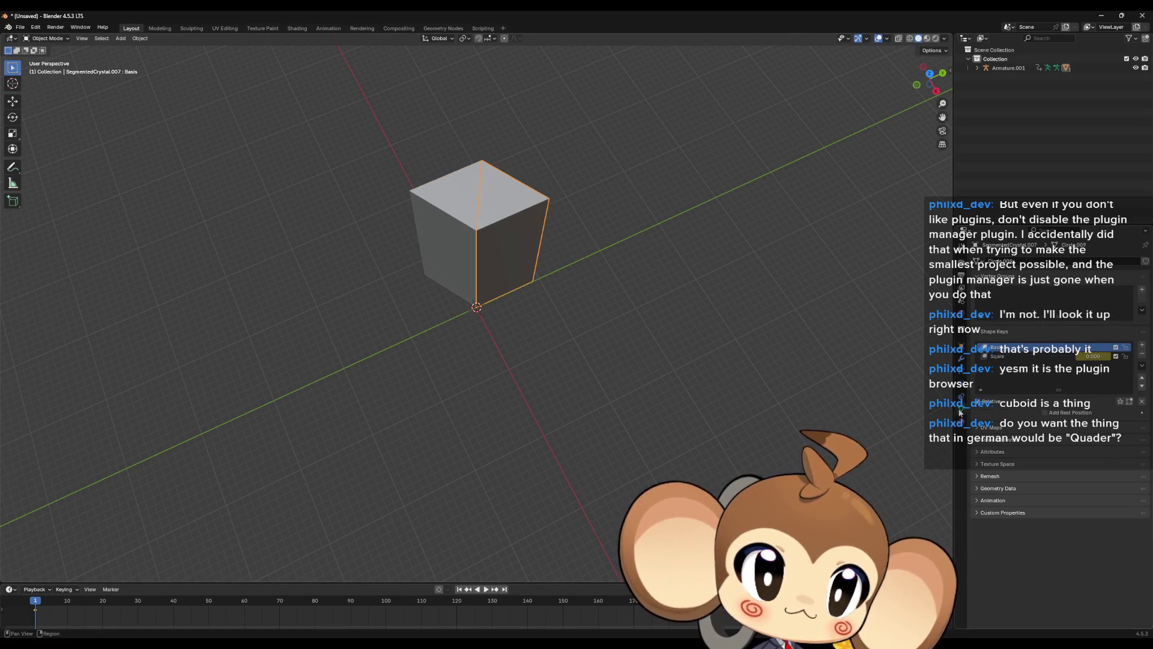
{"action": "left_click", "coordinate": [1039, 357]}
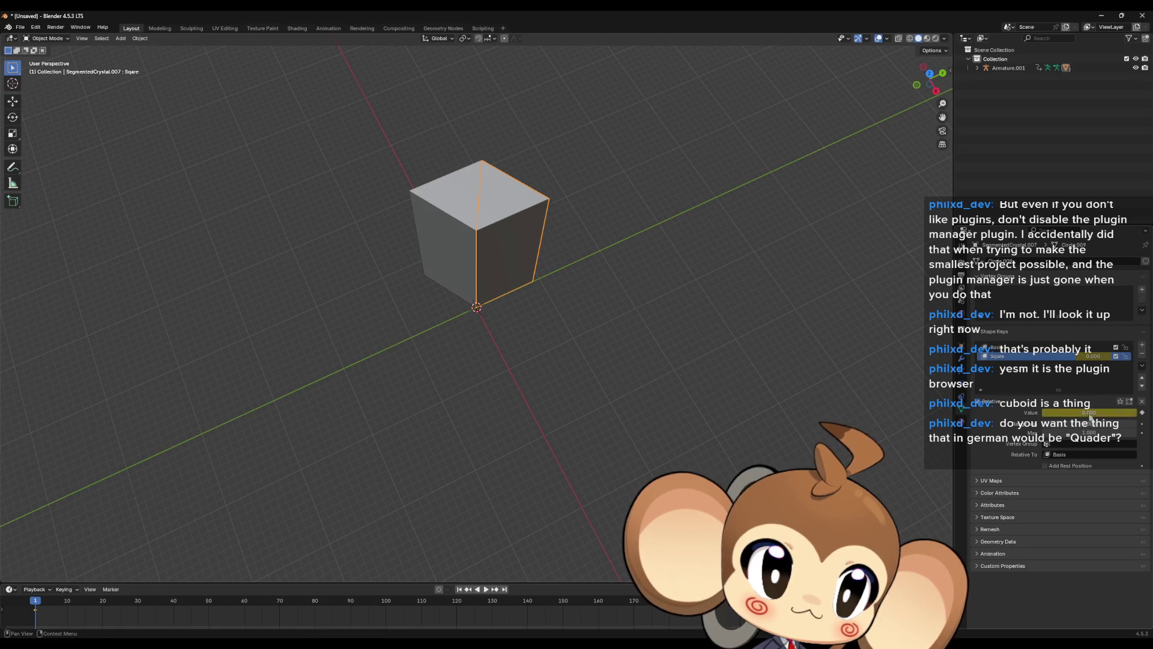
{"action": "key", "text": "Tab"}
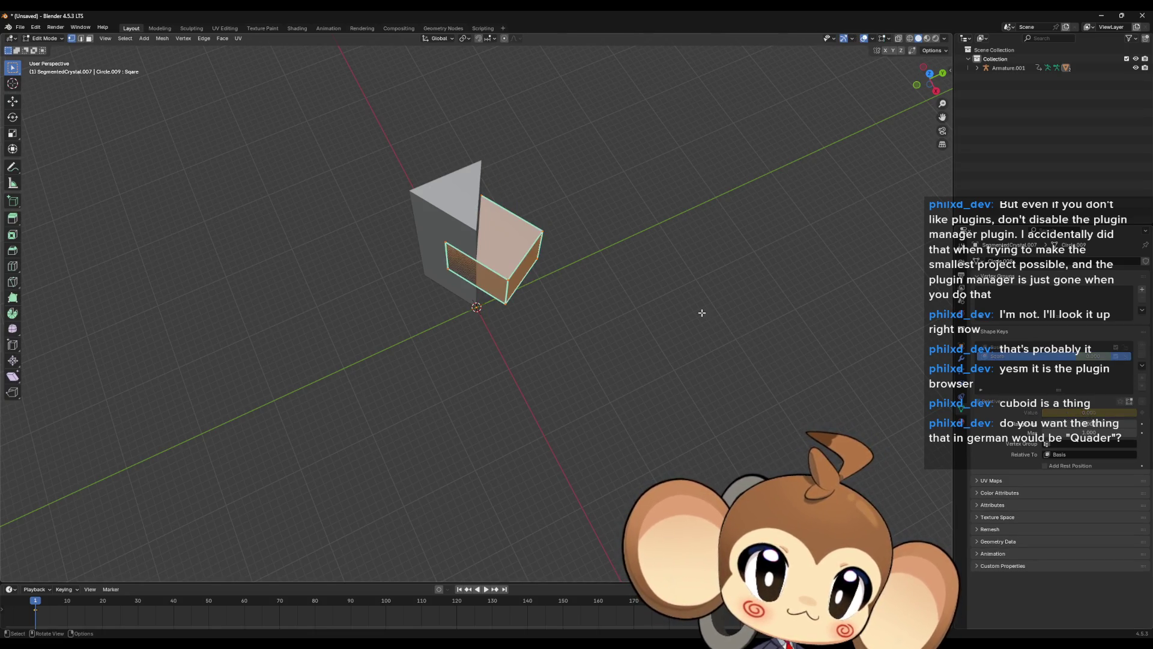
{"action": "mouse_move", "coordinate": [683, 364]}
{"action": "middle_mouse_down"}
{"action": "mouse_move", "coordinate": [669, 332]}
{"action": "mouse_move", "coordinate": [660, 345]}
{"action": "middle_mouse_up"}
{"action": "scroll", "coordinate": [665, 311], "scroll_direction": "up", "scroll_amount": 4}
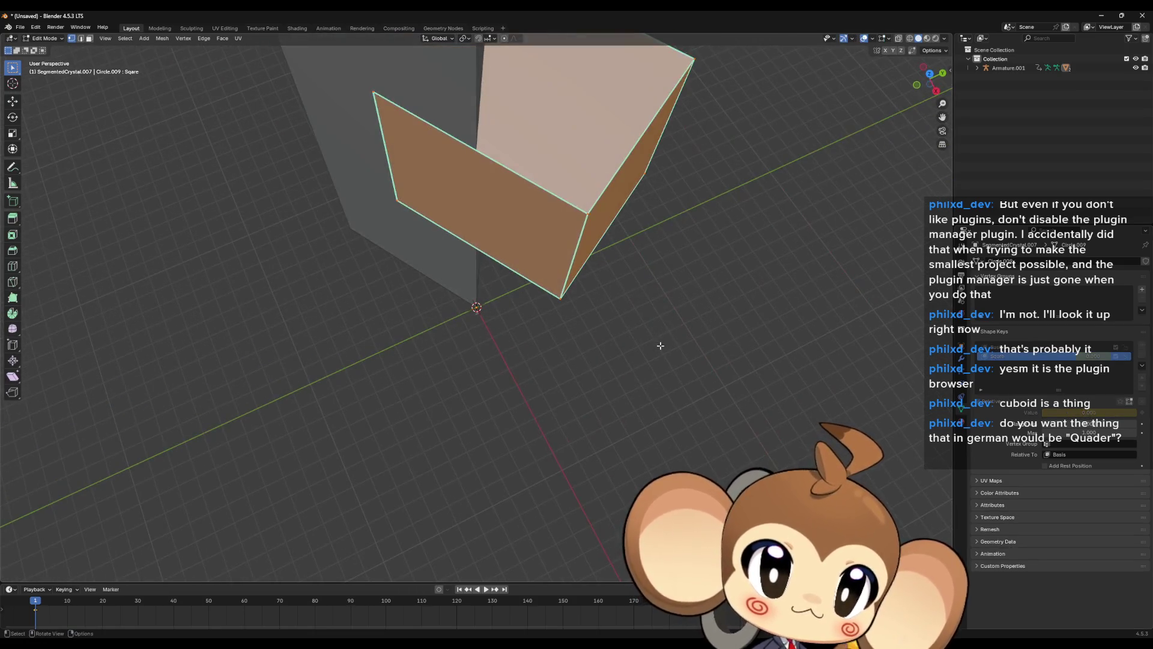
{"action": "scroll", "coordinate": [609, 349], "scroll_direction": "down", "scroll_amount": 3}
{"action": "key", "text": "Tab"}
{"action": "key", "text": "Tab"}
{"action": "key", "text": "Tab"}
{"action": "mouse_move", "coordinate": [516, 255]}
{"action": "middle_mouse_down"}
{"action": "mouse_move", "coordinate": [496, 185]}
{"action": "mouse_move", "coordinate": [517, 270]}
{"action": "middle_mouse_up"}
{"action": "key", "text": "Tab"}
{"action": "key", "text": "Tab"}
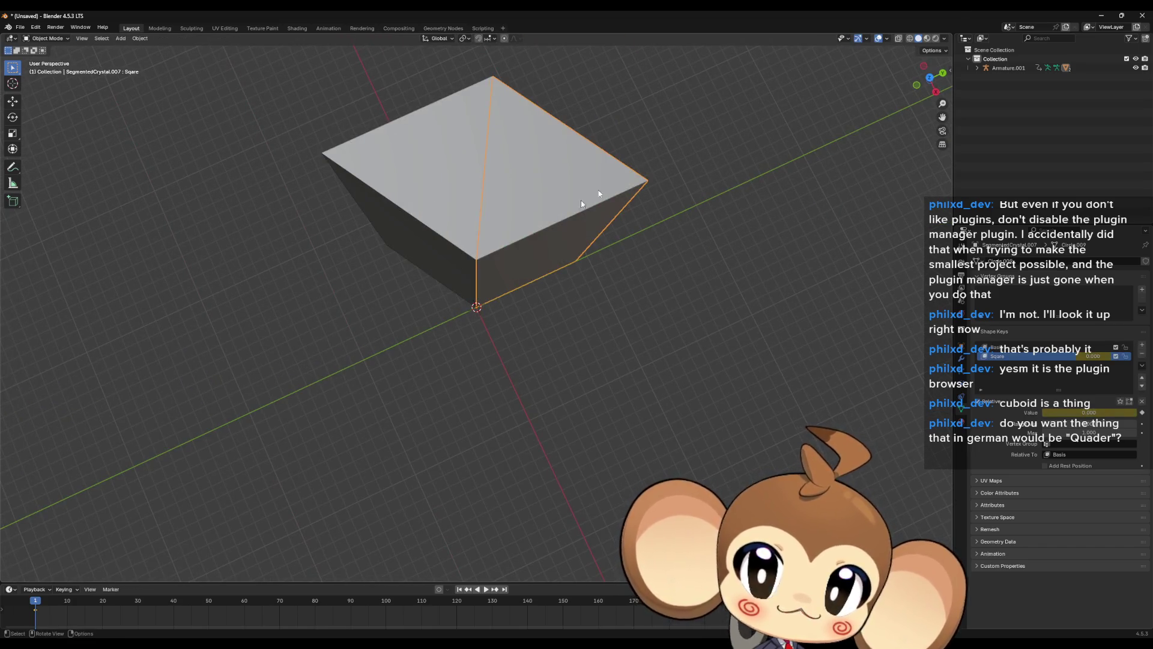
{"action": "left_click", "coordinate": [19, 27]}
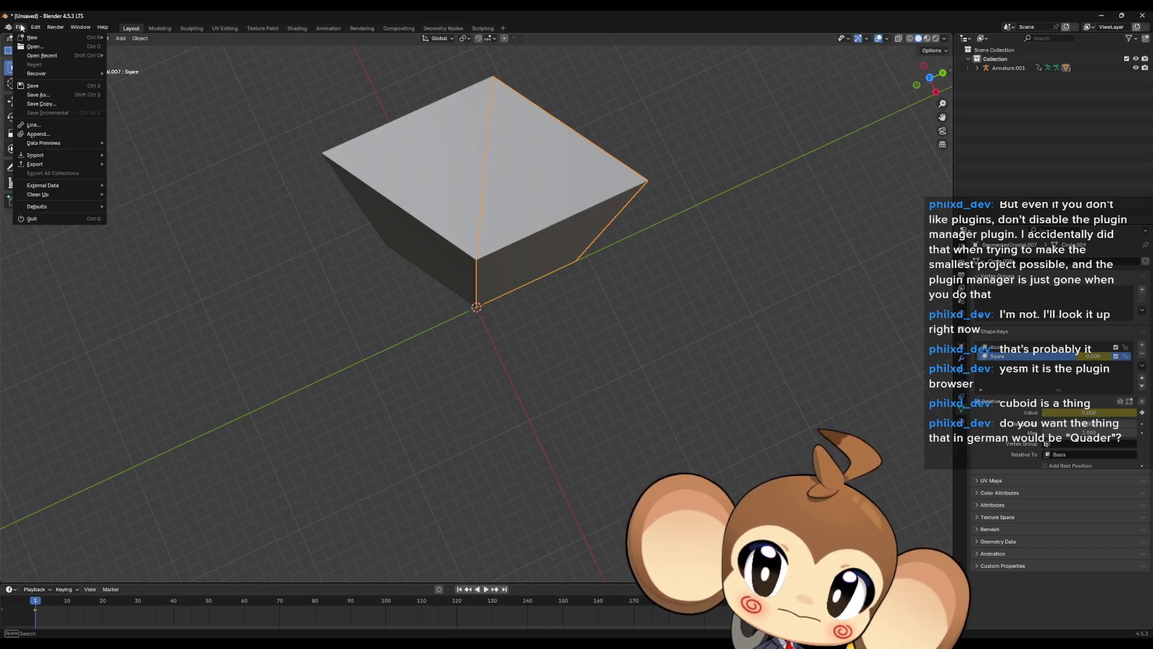
- Reopen IntroCrystal.blend from recent files, discarding the test scene
{"action": "mouse_move", "coordinate": [60, 55]}
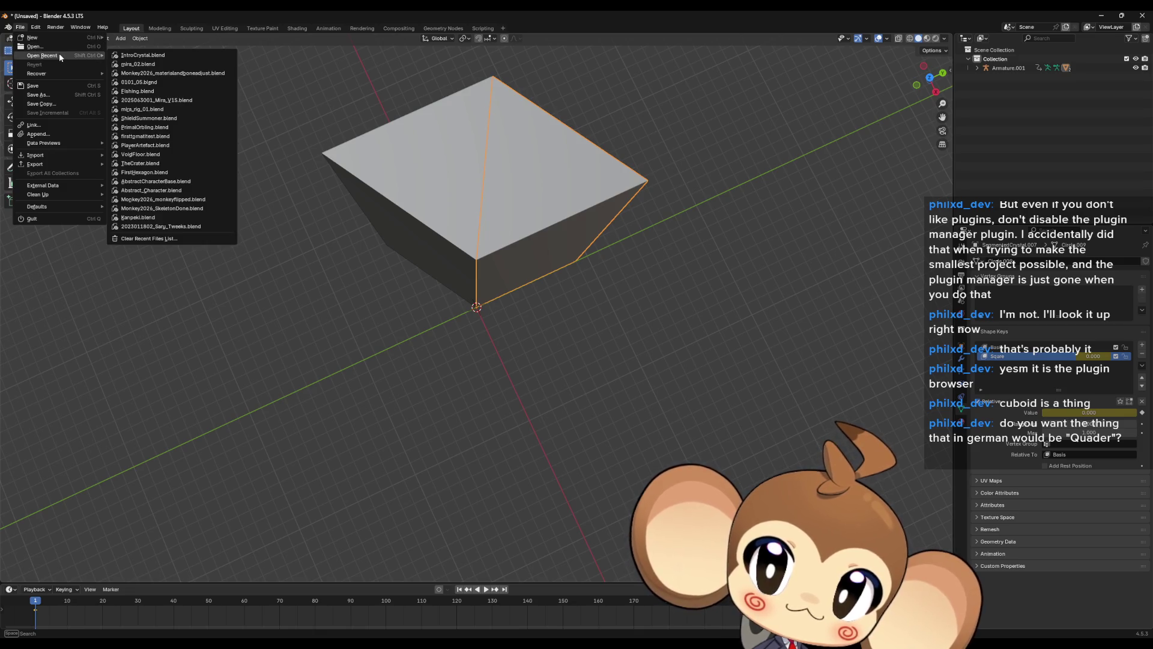
{"action": "left_click", "coordinate": [176, 54]}
{"action": "left_click", "coordinate": [602, 347]}
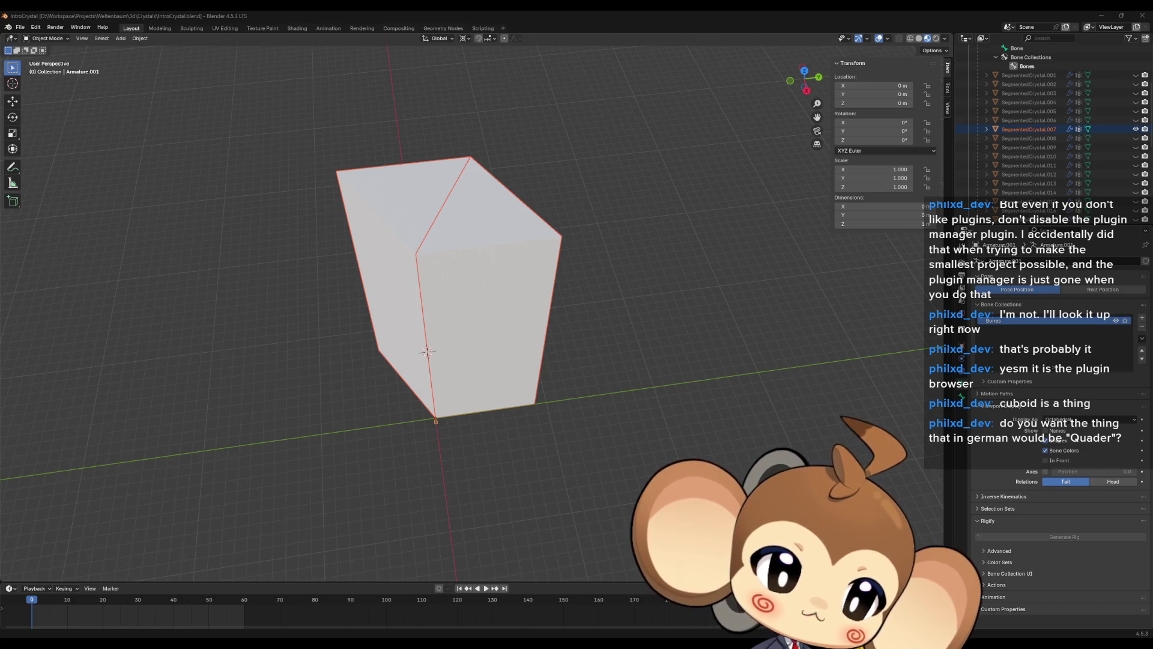
{"action": "mouse_move", "coordinate": [484, 455]}
{"action": "middle_mouse_down"}
{"action": "mouse_move", "coordinate": [539, 382]}
{"action": "mouse_move", "coordinate": [482, 290]}
{"action": "middle_mouse_up"}
- Select SegmentedCrystal.025 and enter Edit Mode on its mesh
{"action": "left_click", "coordinate": [482, 291]}
{"action": "scroll", "coordinate": [1028, 178], "scroll_direction": "down", "scroll_amount": 4}
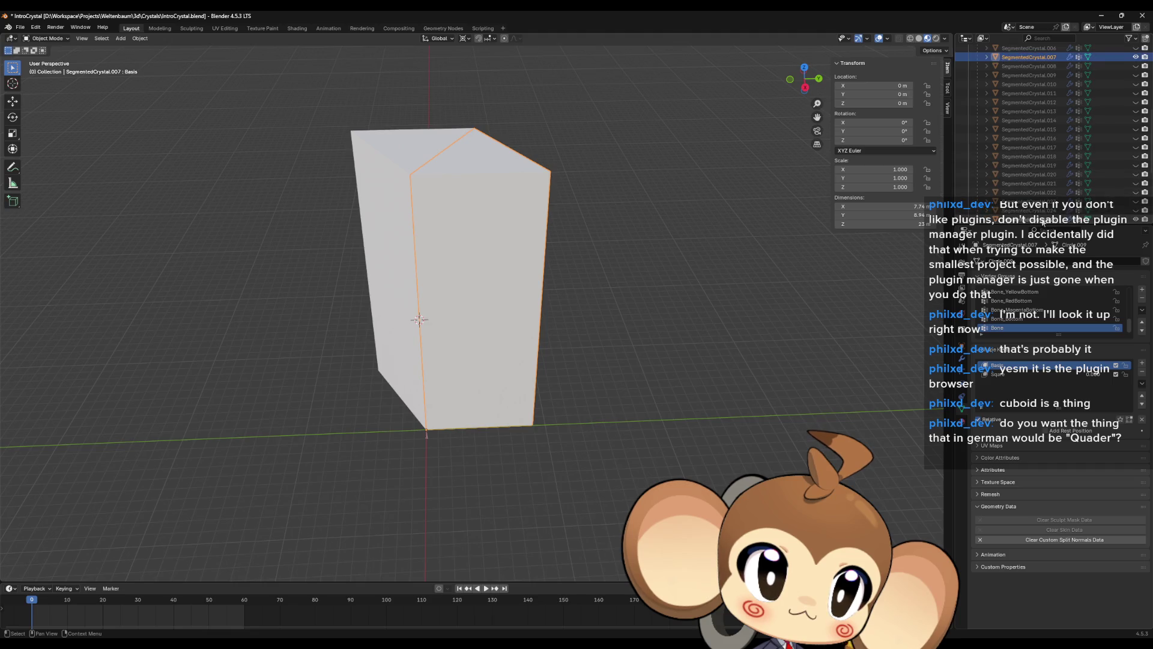
{"action": "left_click", "coordinate": [1044, 220]}
{"action": "mouse_move", "coordinate": [409, 222]}
{"action": "middle_mouse_down"}
{"action": "mouse_move", "coordinate": [477, 193]}
{"action": "mouse_move", "coordinate": [491, 209]}
{"action": "mouse_move", "coordinate": [469, 240]}
{"action": "middle_mouse_up"}
{"action": "key", "text": "Tab"}
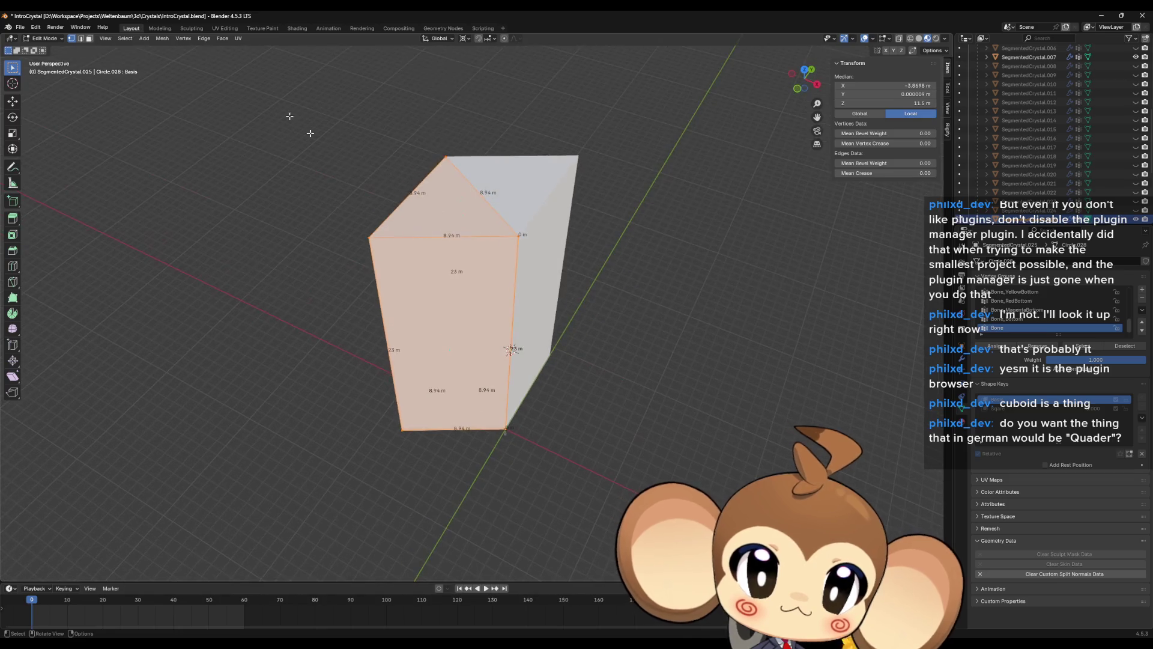
- Examine individual corner and edge vertices of the SegmentedCrystal.025 prism
{"action": "left_click", "coordinate": [368, 240]}
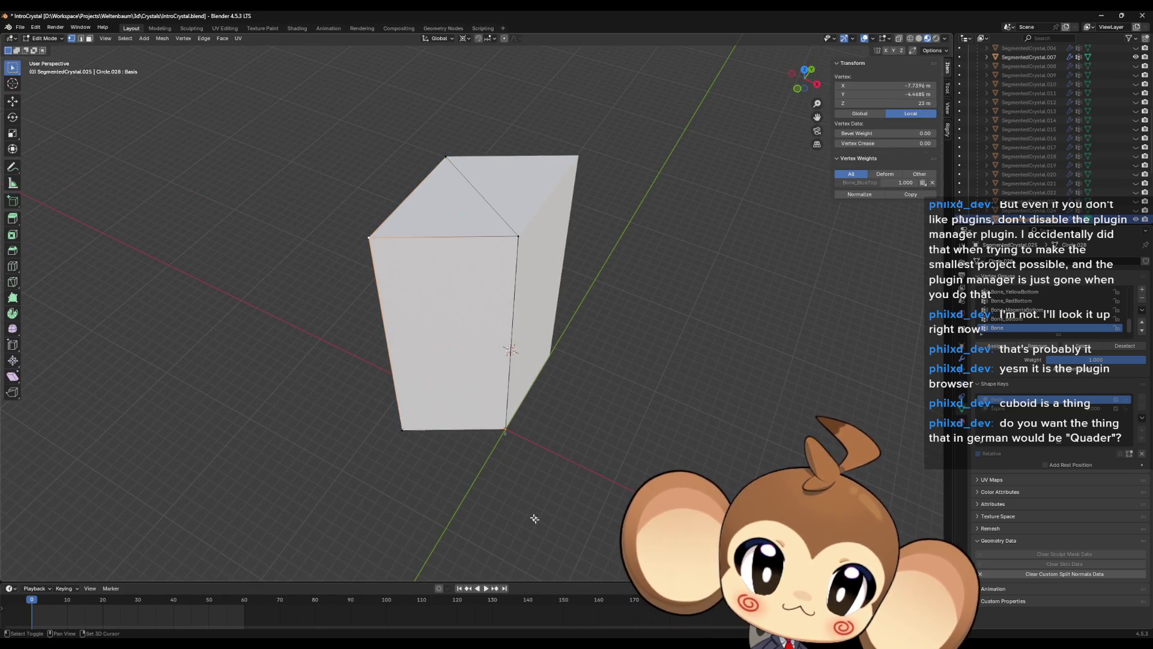
{"action": "scroll", "coordinate": [1103, 158], "scroll_direction": "up", "scroll_amount": 5}
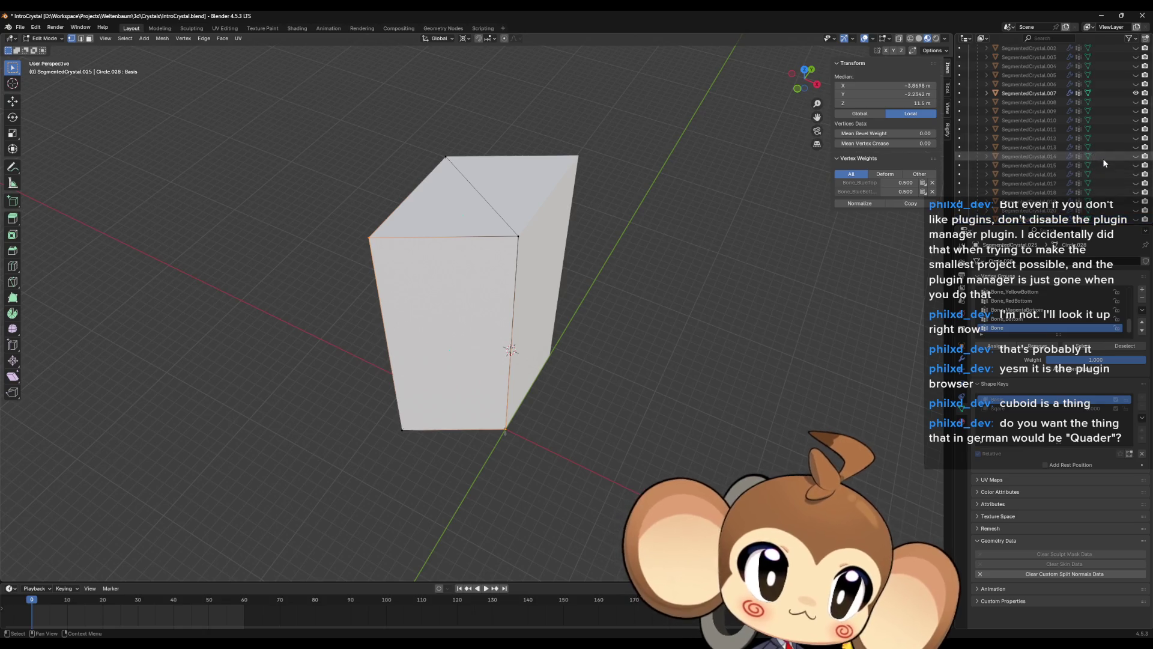
{"action": "mouse_move", "coordinate": [556, 429]}
{"action": "middle_mouse_down"}
{"action": "mouse_move", "coordinate": [555, 406]}
{"action": "mouse_move", "coordinate": [429, 405]}
{"action": "middle_mouse_up"}
{"action": "left_click", "coordinate": [555, 406], "text": "shift"}
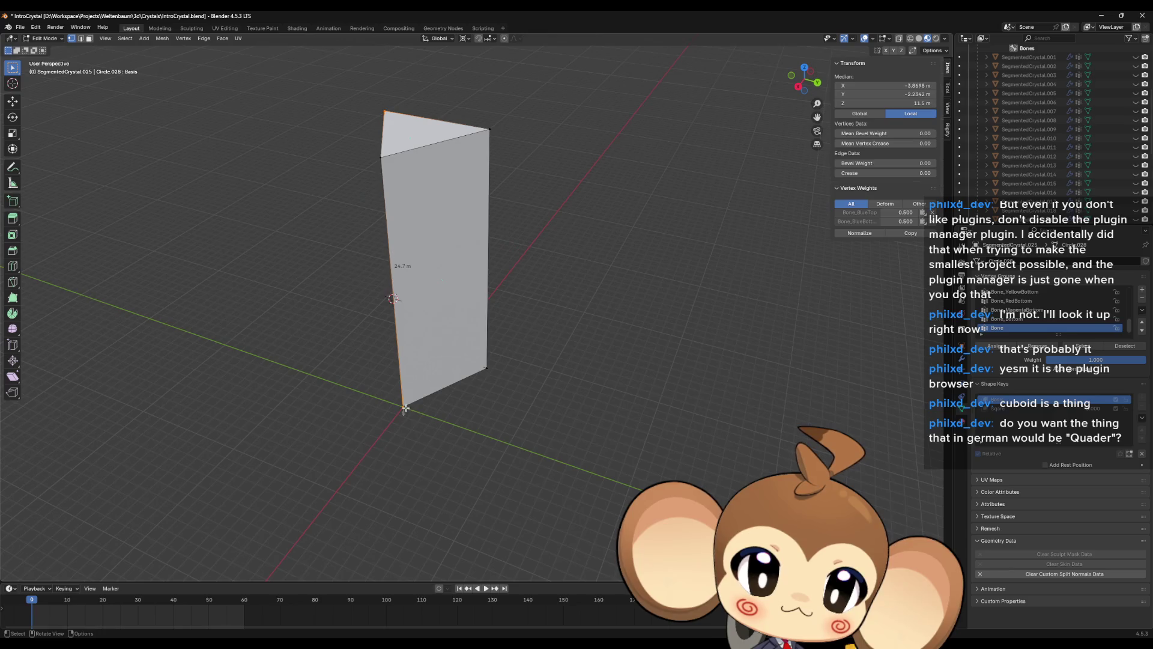
{"action": "left_click", "coordinate": [491, 129], "text": "shift"}
{"action": "mouse_move", "coordinate": [487, 153]}
{"action": "middle_mouse_down"}
{"action": "mouse_move", "coordinate": [510, 185]}
{"action": "mouse_move", "coordinate": [515, 173]}
{"action": "middle_mouse_up"}
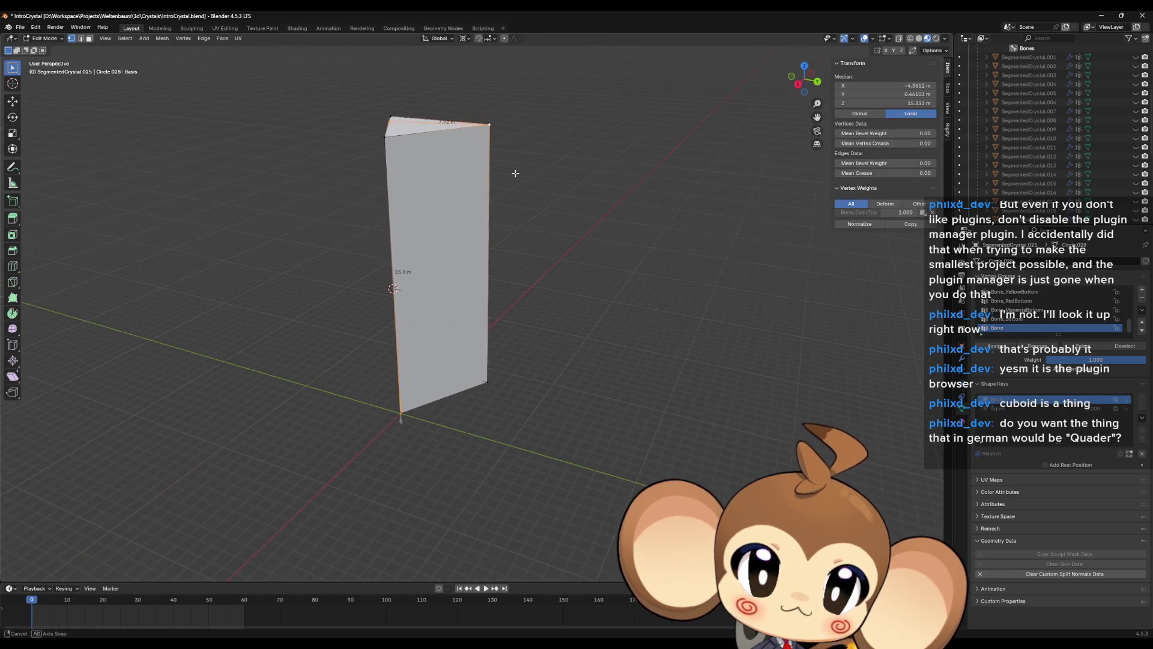
{"action": "left_click", "coordinate": [489, 125]}
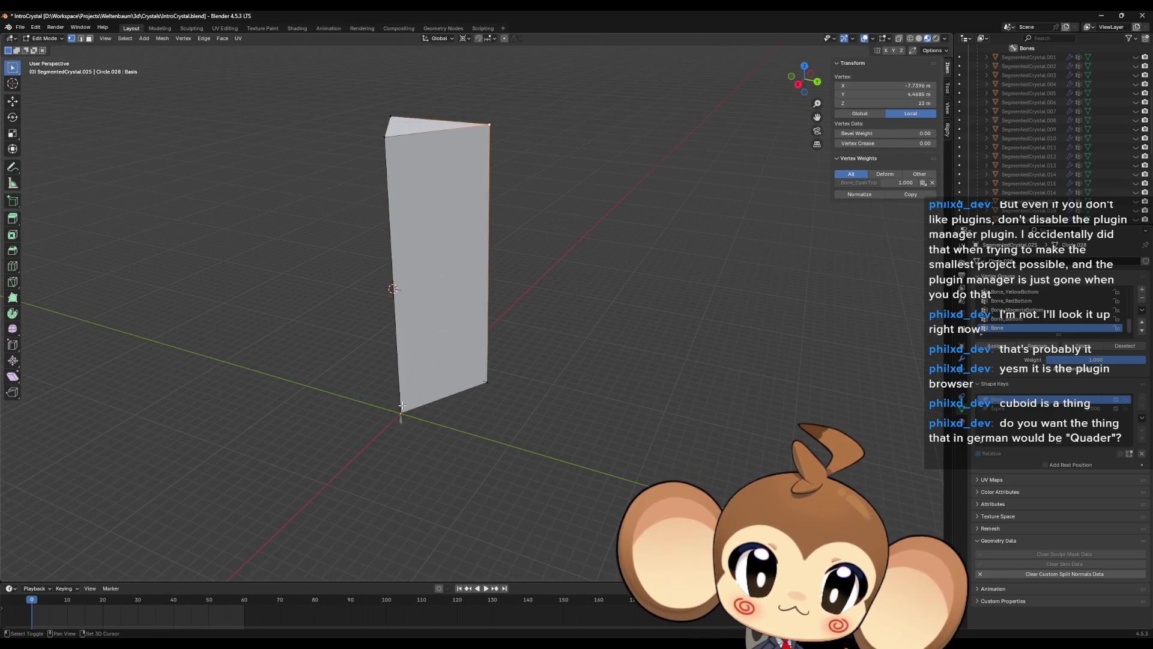
{"action": "left_click", "coordinate": [425, 399], "text": "shift"}
{"action": "left_click", "coordinate": [451, 403], "text": "shift"}
{"action": "mouse_move", "coordinate": [451, 404]}
{"action": "middle_mouse_down"}
{"action": "mouse_move", "coordinate": [427, 384]}
{"action": "mouse_move", "coordinate": [484, 389]}
{"action": "middle_mouse_up"}
{"action": "key", "text": "alt+a"}
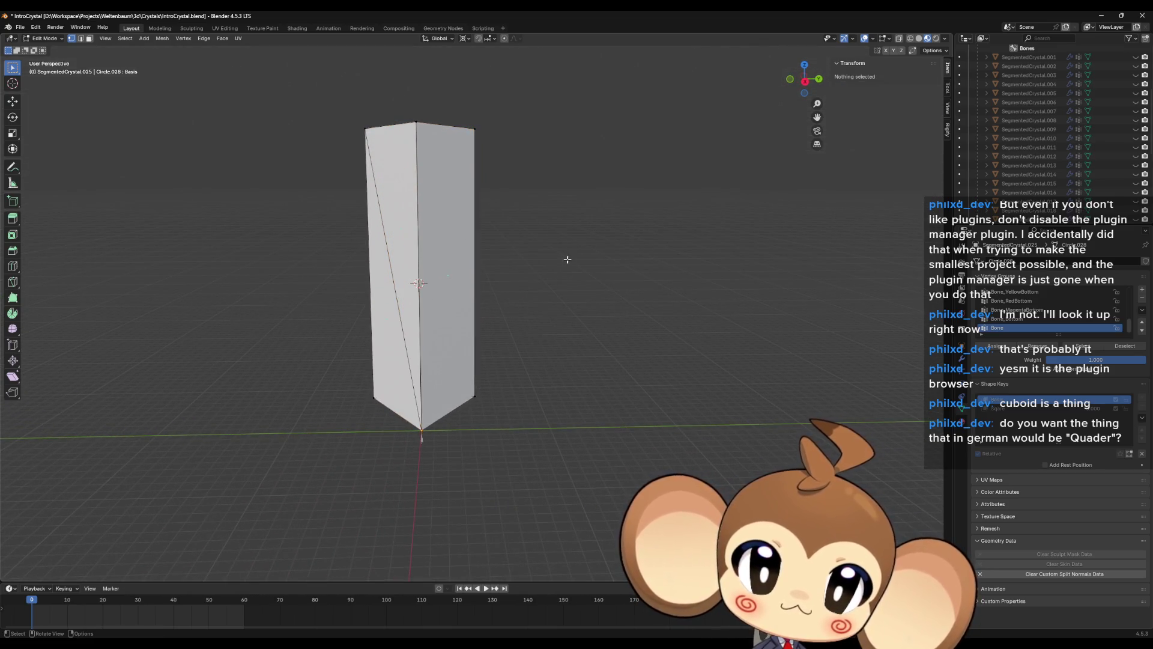
{"action": "middle_click_drag", "start_coordinate": [507, 232], "coordinate": [419, 424]}
{"action": "left_click", "coordinate": [420, 424]}
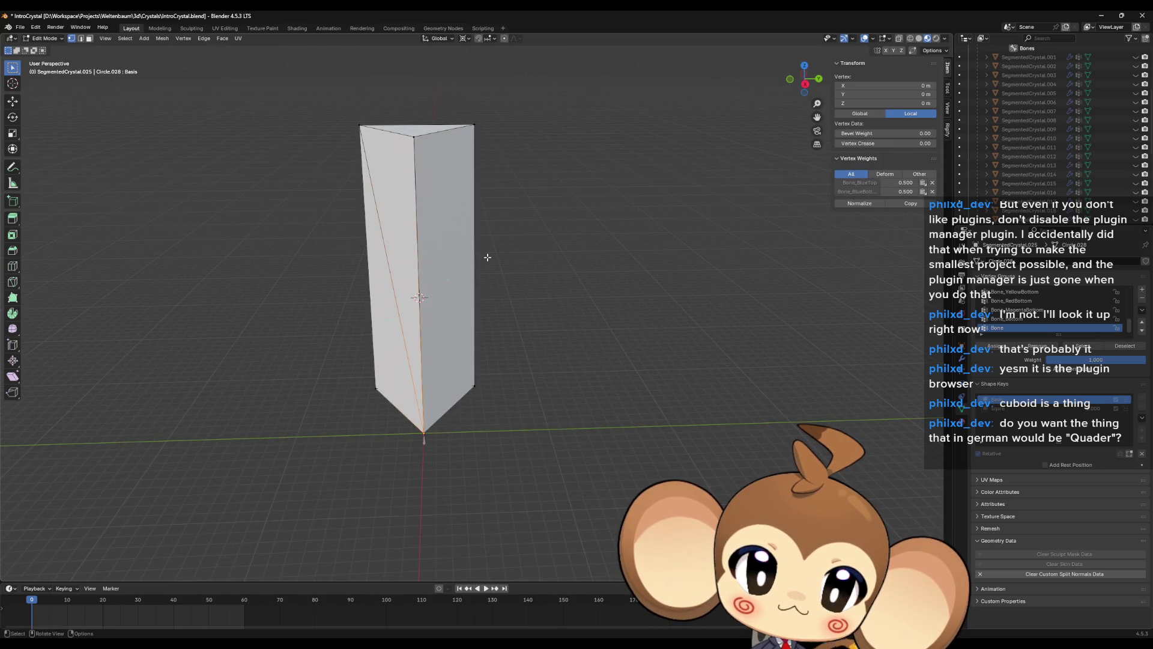
{"action": "middle_click_drag", "start_coordinate": [498, 296], "coordinate": [509, 332]}
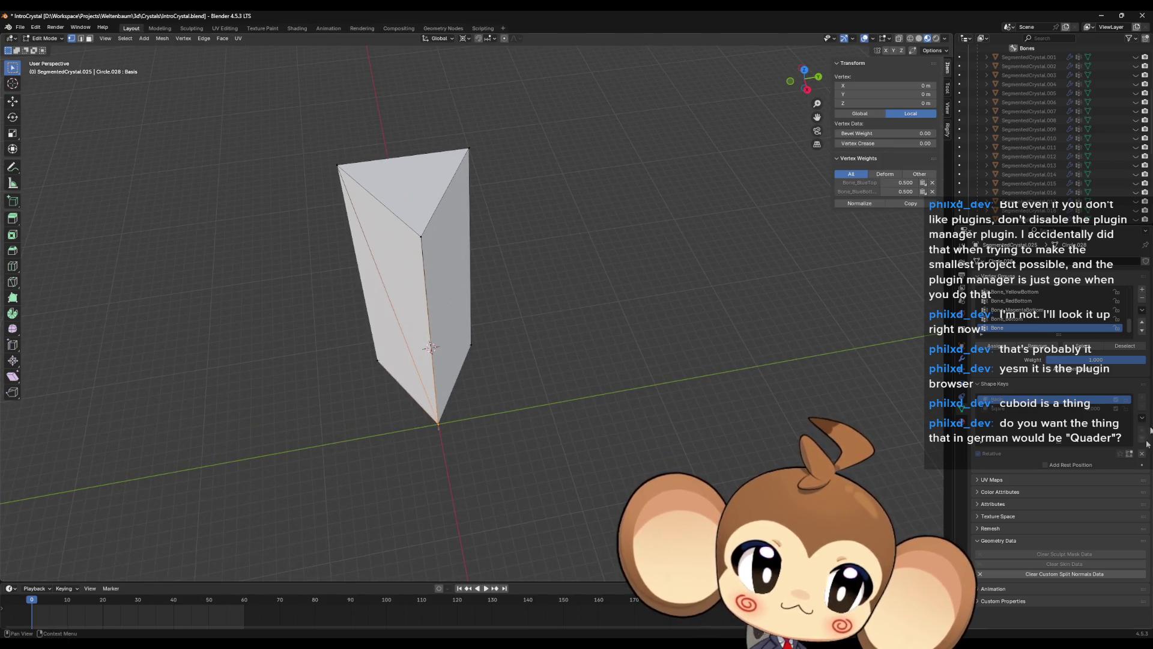
- On the Sqare shape key, check vertices weighted to Bone_BlueTop and Bone_CyanTop
{"action": "left_click", "coordinate": [1014, 409]}
{"action": "middle_click_drag", "start_coordinate": [540, 378], "coordinate": [472, 370]}
{"action": "left_click", "coordinate": [531, 236], "text": "shift"}
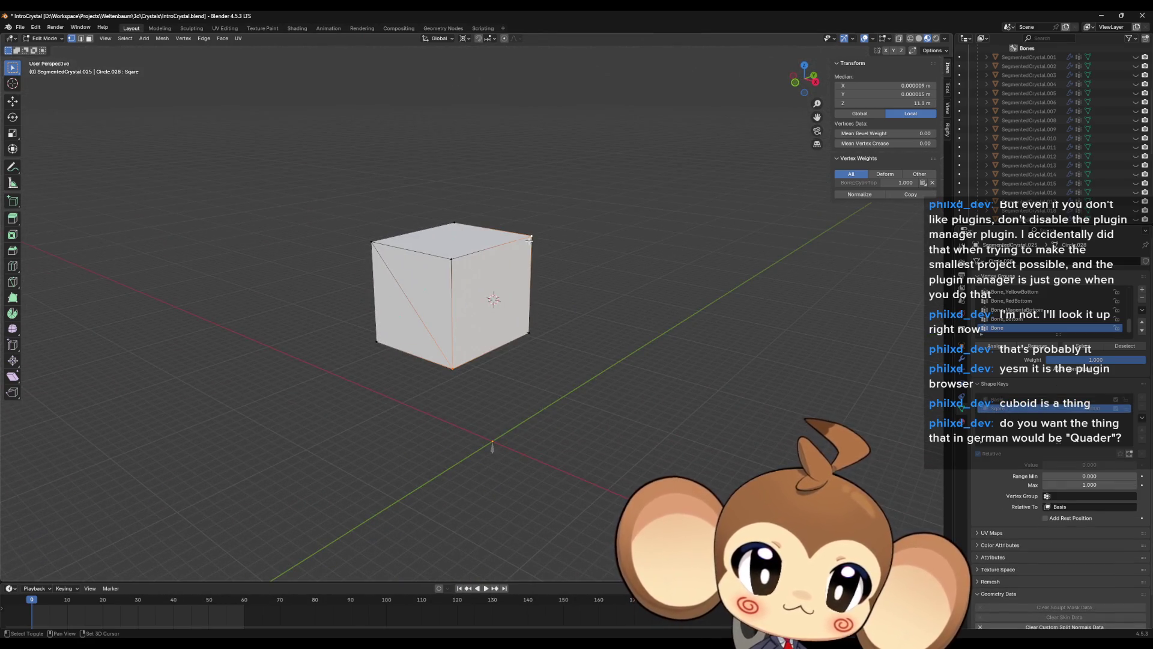
{"action": "middle_click_drag", "start_coordinate": [557, 299], "coordinate": [428, 265]}
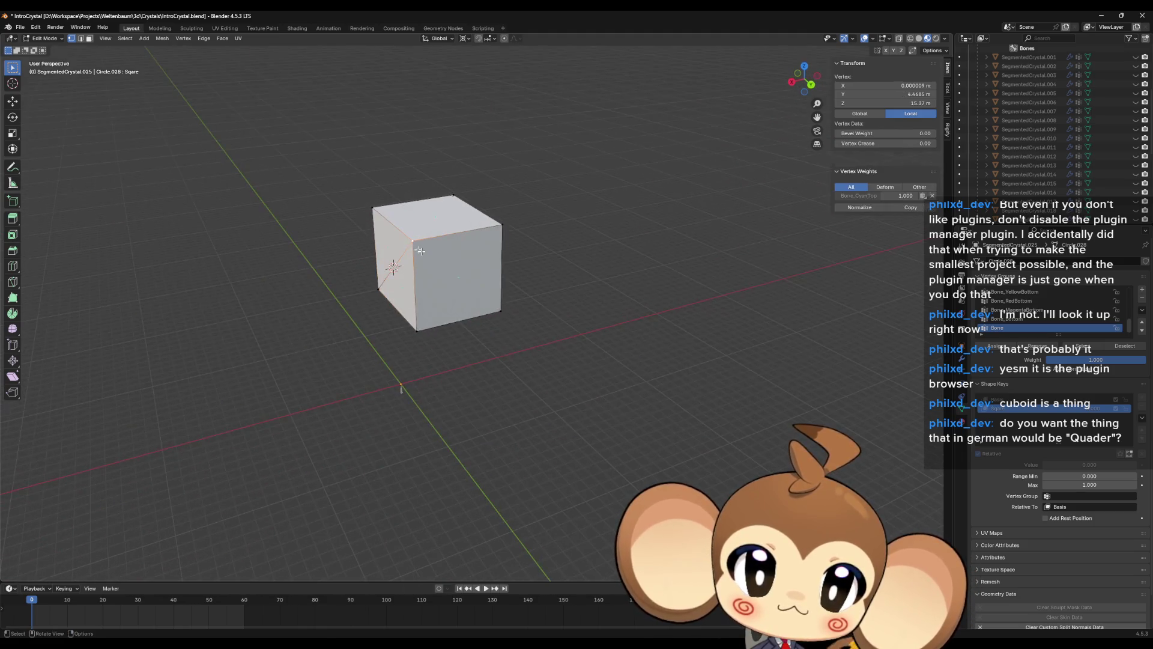
{"action": "left_click", "coordinate": [504, 317], "text": "shift"}
{"action": "mouse_move", "coordinate": [504, 317]}
{"action": "middle_mouse_down"}
{"action": "mouse_move", "coordinate": [483, 314]}
{"action": "mouse_move", "coordinate": [504, 237]}
{"action": "mouse_move", "coordinate": [488, 290]}
{"action": "middle_mouse_up"}
{"action": "left_click", "coordinate": [504, 238], "text": "shift"}
{"action": "left_click", "coordinate": [496, 316], "text": "shift"}
{"action": "left_click", "coordinate": [540, 227], "text": "shift"}
{"action": "mouse_move", "coordinate": [539, 226]}
{"action": "middle_mouse_down"}
{"action": "mouse_move", "coordinate": [508, 274]}
{"action": "mouse_move", "coordinate": [615, 389]}
{"action": "middle_mouse_up"}
{"action": "left_click", "coordinate": [522, 279], "text": "shift"}
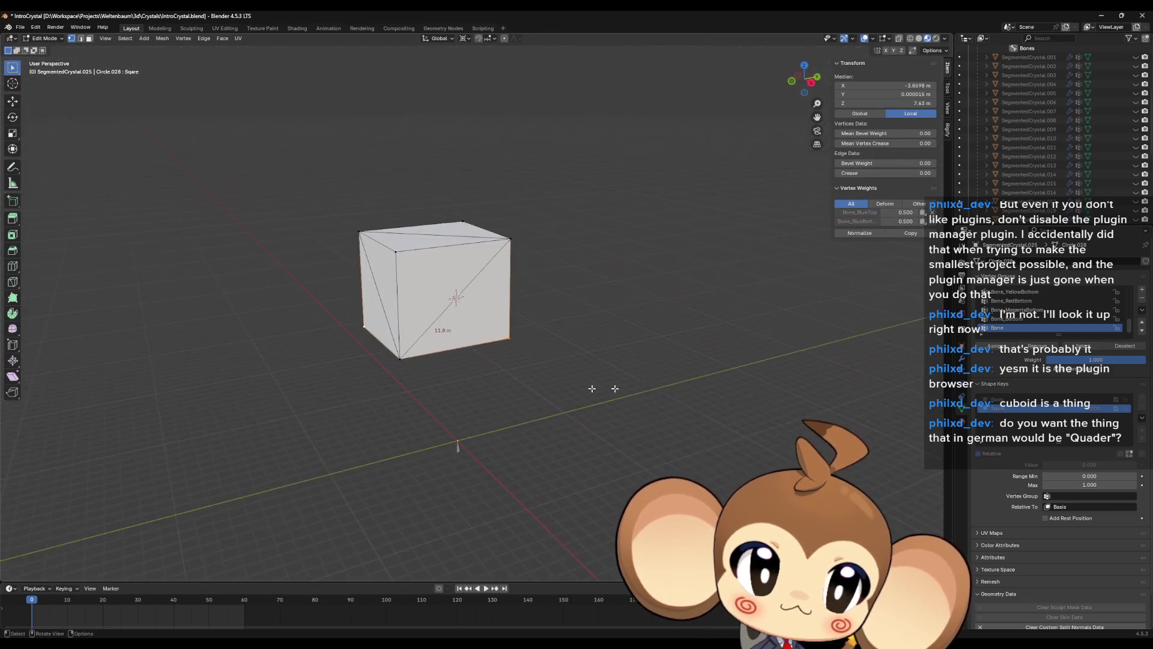
{"action": "scroll", "coordinate": [1099, 177], "scroll_direction": "down", "scroll_amount": 5}
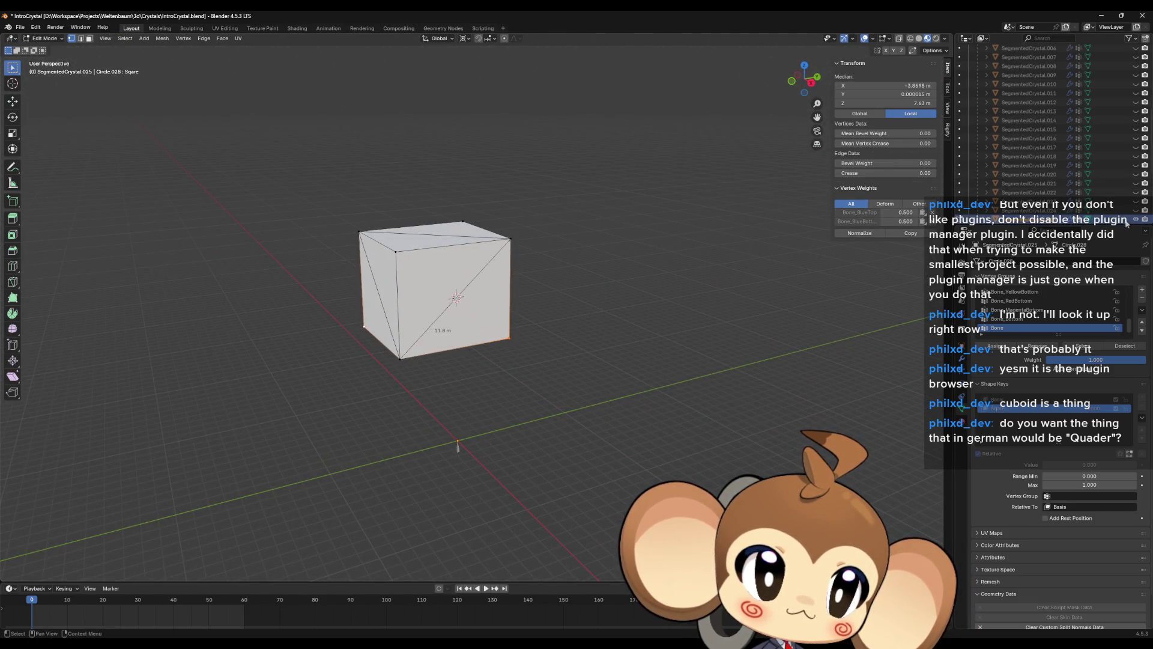
- Hide SegmentedCrystal.025, then unhide and select SegmentedCrystal.007
{"action": "left_click", "coordinate": [1135, 219]}
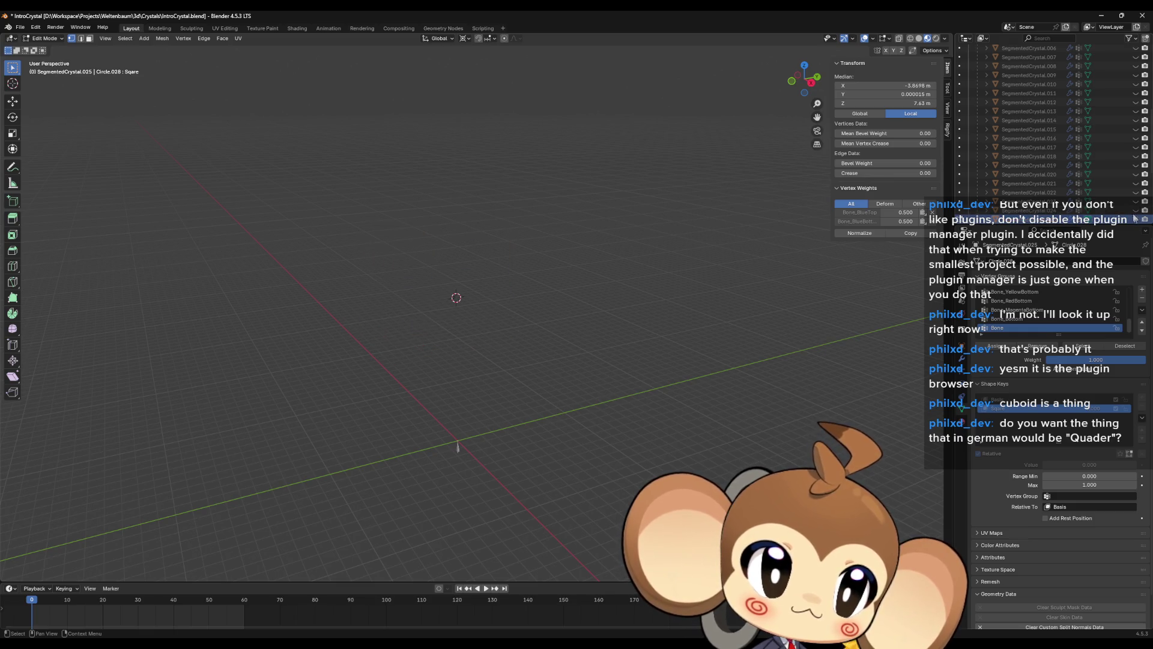
{"action": "left_click", "coordinate": [1135, 57]}
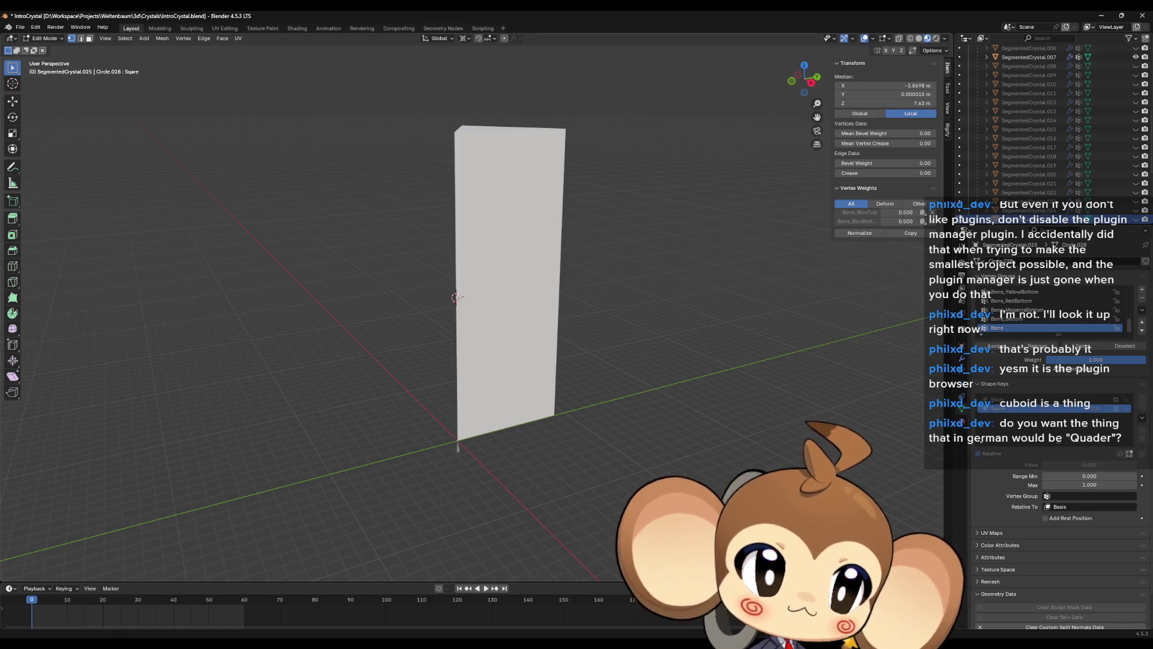
{"action": "left_click", "coordinate": [1024, 59]}
{"action": "key", "text": "Tab"}
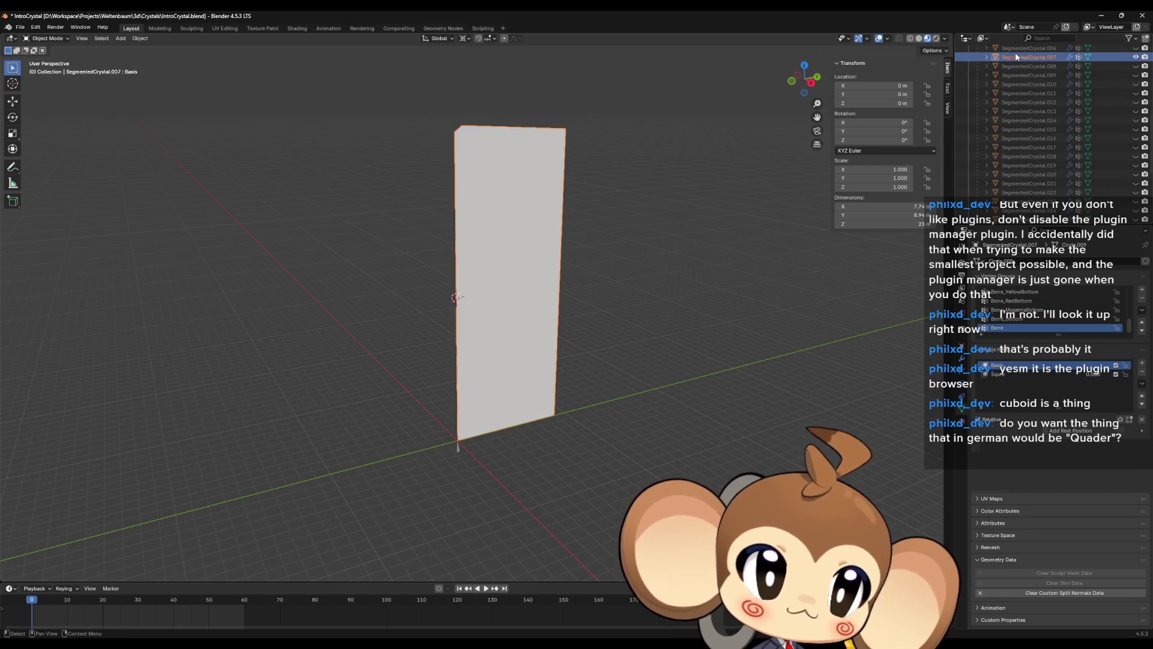
- Inspect SegmentedCrystal.007's Sqare shape key vertices in Edit Mode, including cyan-bone weighted ones
{"action": "key", "text": "Tab"}
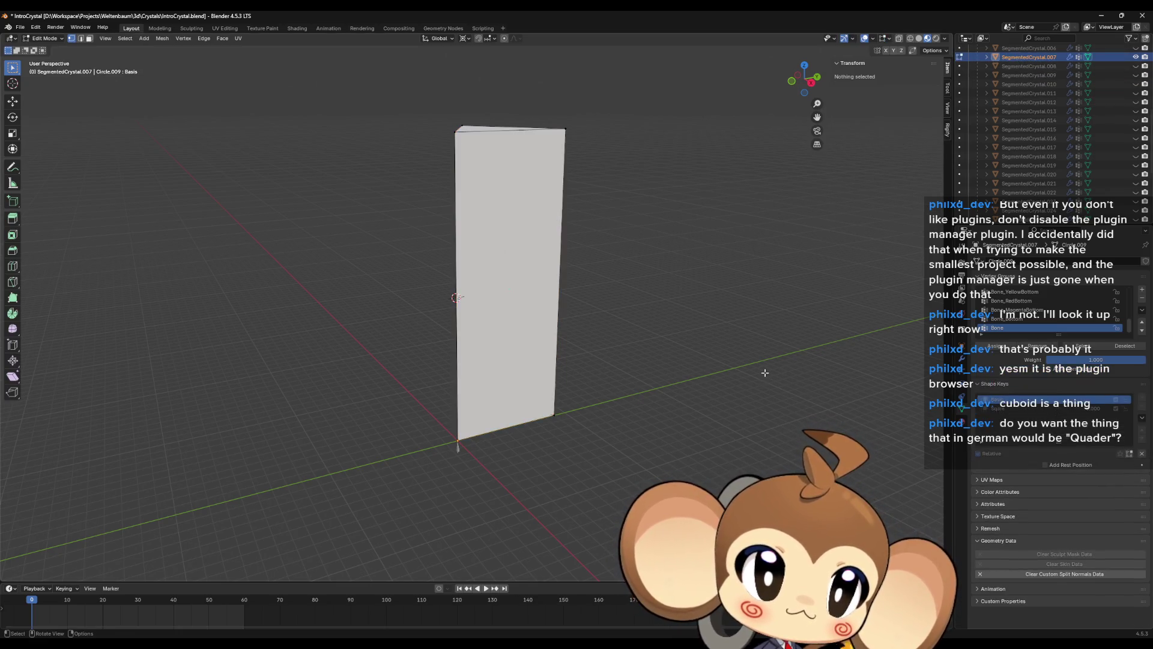
{"action": "left_click", "coordinate": [1021, 408]}
{"action": "left_click", "coordinate": [521, 327]}
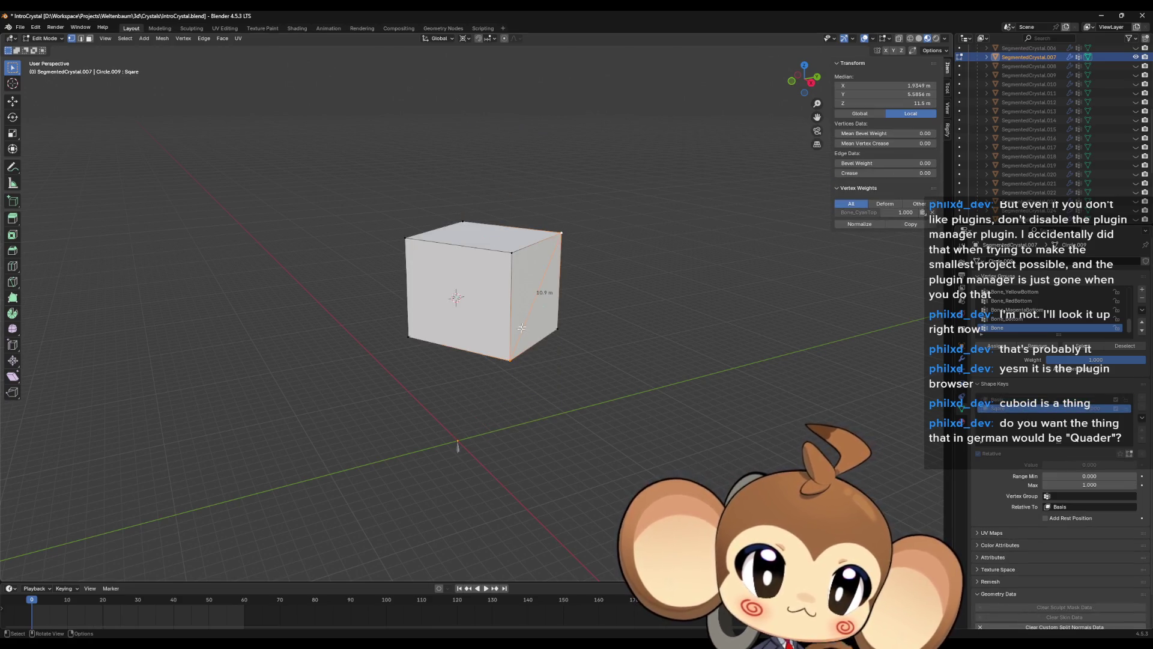
{"action": "left_click", "coordinate": [506, 355]}
{"action": "mouse_move", "coordinate": [506, 355]}
{"action": "middle_mouse_down"}
{"action": "mouse_move", "coordinate": [510, 298]}
{"action": "mouse_move", "coordinate": [524, 323]}
{"action": "middle_mouse_up"}
{"action": "left_click", "coordinate": [476, 329]}
{"action": "left_click", "coordinate": [431, 214], "text": "shift"}
{"action": "left_click", "coordinate": [562, 226], "text": "shift"}
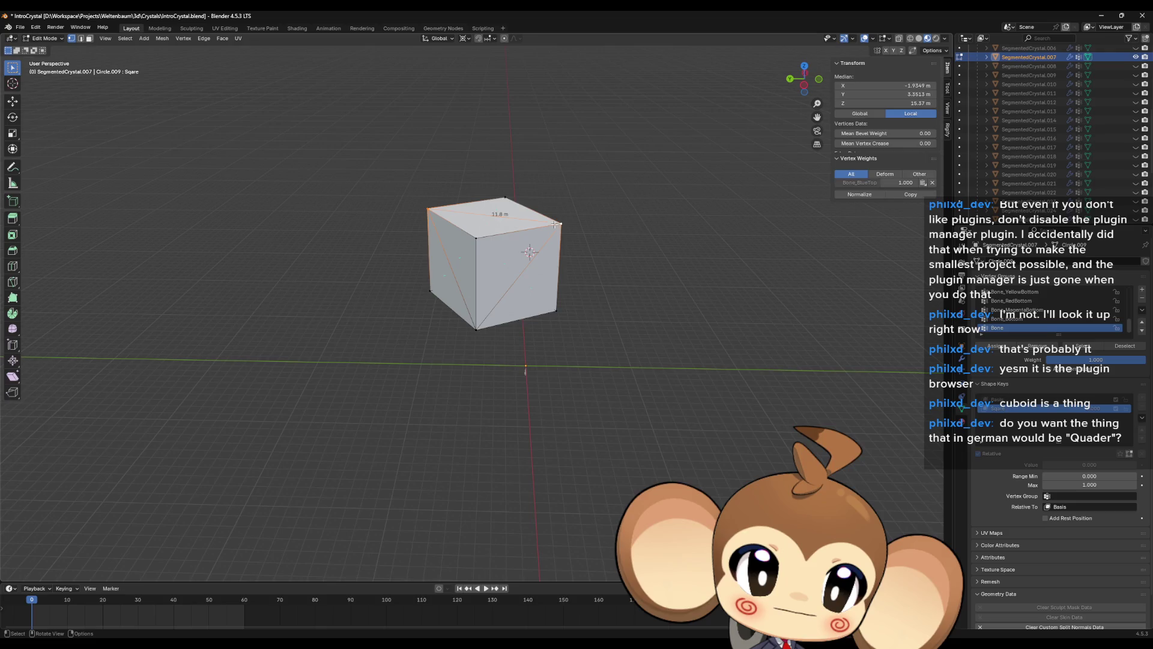
{"action": "middle_click_drag", "start_coordinate": [561, 226], "coordinate": [550, 273]}
{"action": "left_click", "coordinate": [500, 338], "text": "shift"}
{"action": "left_click", "coordinate": [427, 330], "text": "shift"}
{"action": "mouse_move", "coordinate": [427, 330]}
{"action": "middle_mouse_down"}
{"action": "mouse_move", "coordinate": [356, 313]}
{"action": "mouse_move", "coordinate": [409, 318]}
{"action": "middle_mouse_up"}
{"action": "scroll", "coordinate": [1137, 176], "scroll_direction": "down", "scroll_amount": 3}
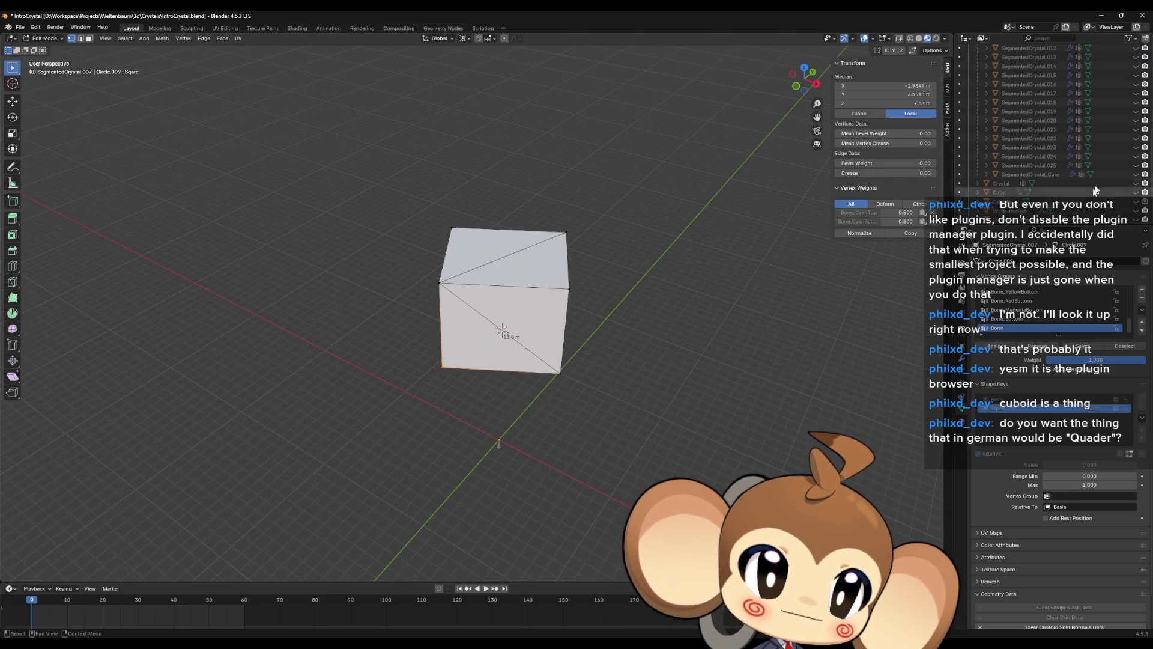
- Unhide SegmentedCrystal.025, return to the Basis shape key, and switch to Object Mode
{"action": "left_click", "coordinate": [1136, 166]}
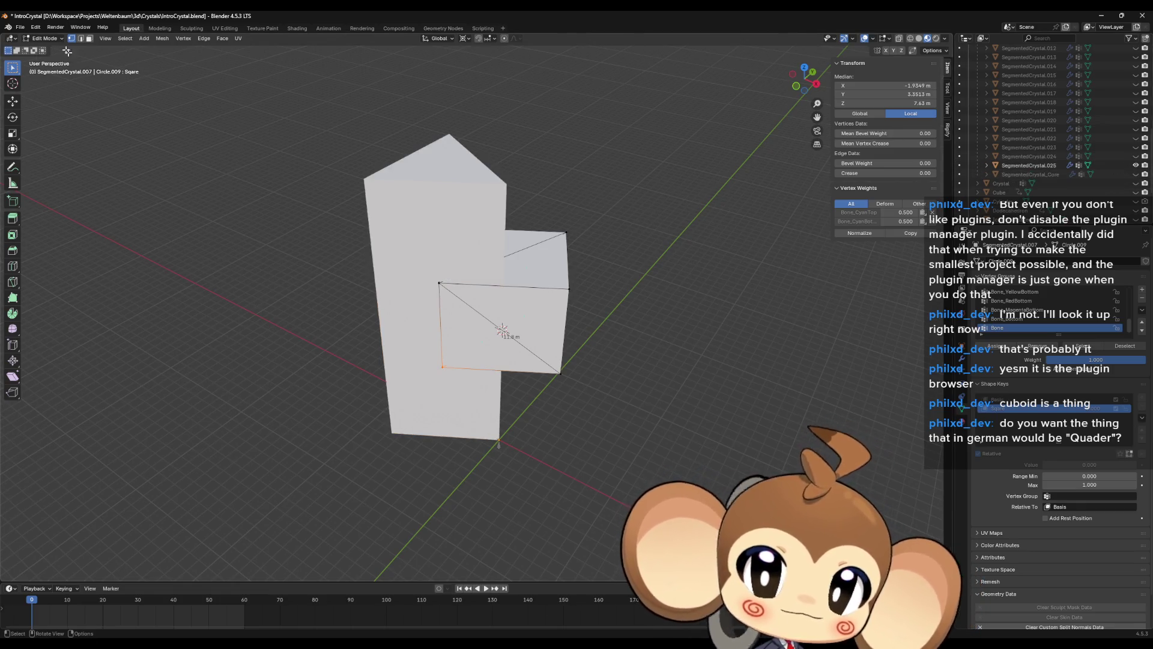
{"action": "key", "text": "ctrl+z"}
{"action": "left_click", "coordinate": [45, 38]}
{"action": "left_click", "coordinate": [45, 50]}
{"action": "middle_click_drag", "start_coordinate": [384, 198], "coordinate": [425, 219]}
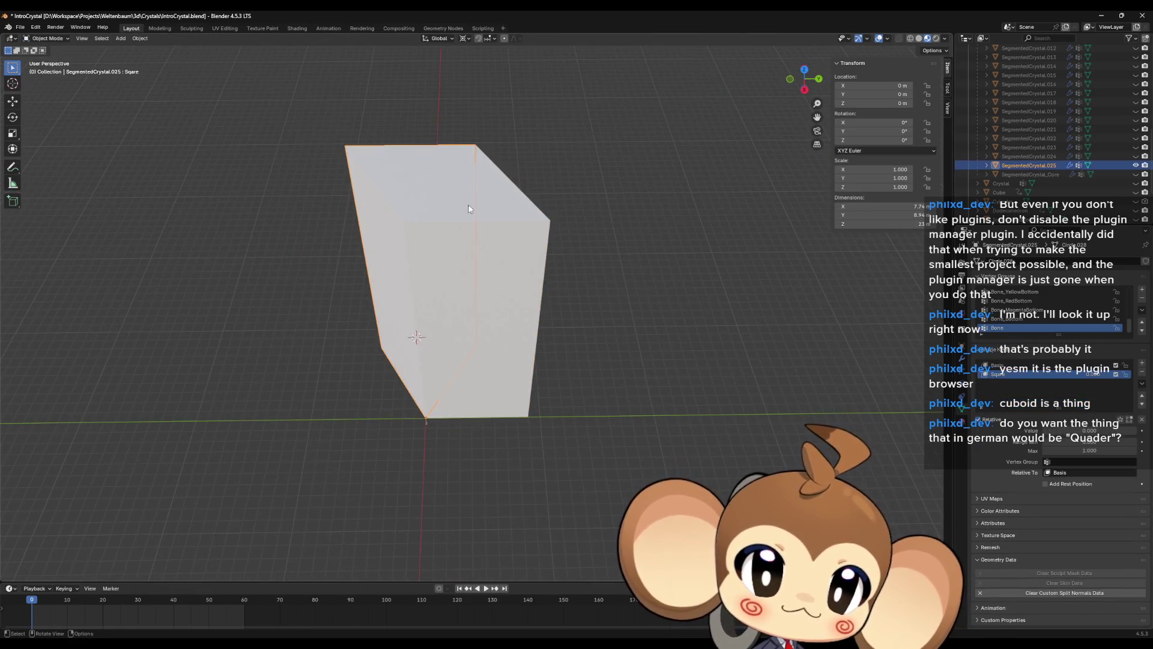
- Select SegmentedCrystal.007 and then Armature.001 in the outliner
{"action": "scroll", "coordinate": [1075, 120], "scroll_direction": "up", "scroll_amount": 6}
{"action": "left_click", "coordinate": [1076, 163]}
{"action": "scroll", "coordinate": [1076, 161], "scroll_direction": "up", "scroll_amount": 3}
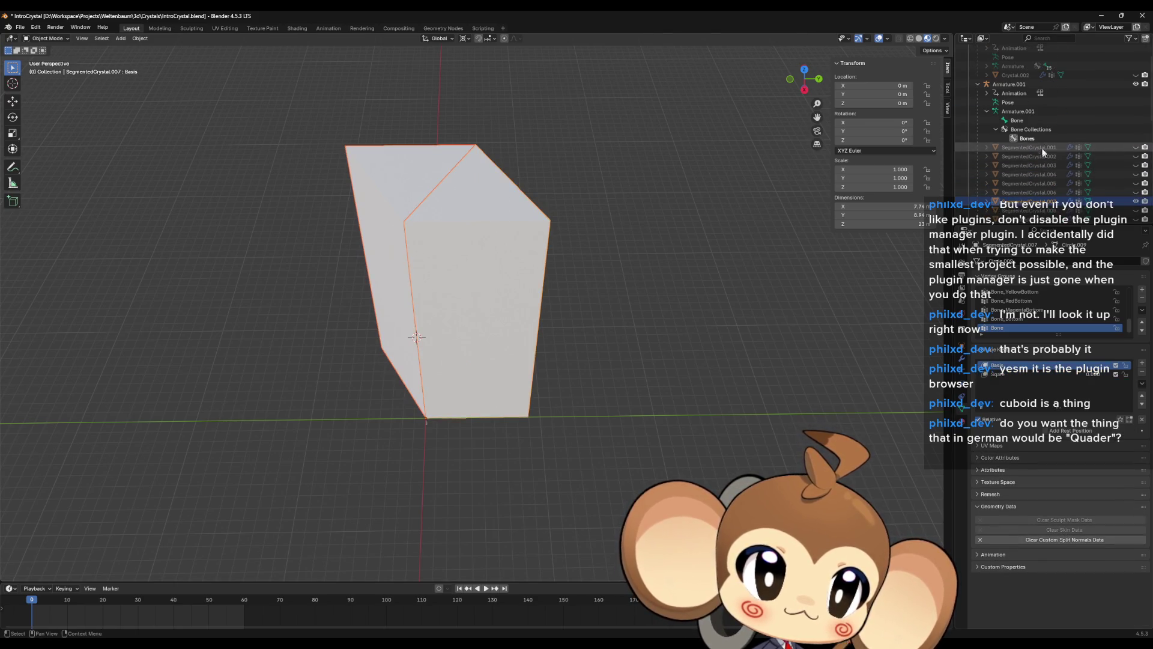
{"action": "left_click", "coordinate": [1016, 84]}
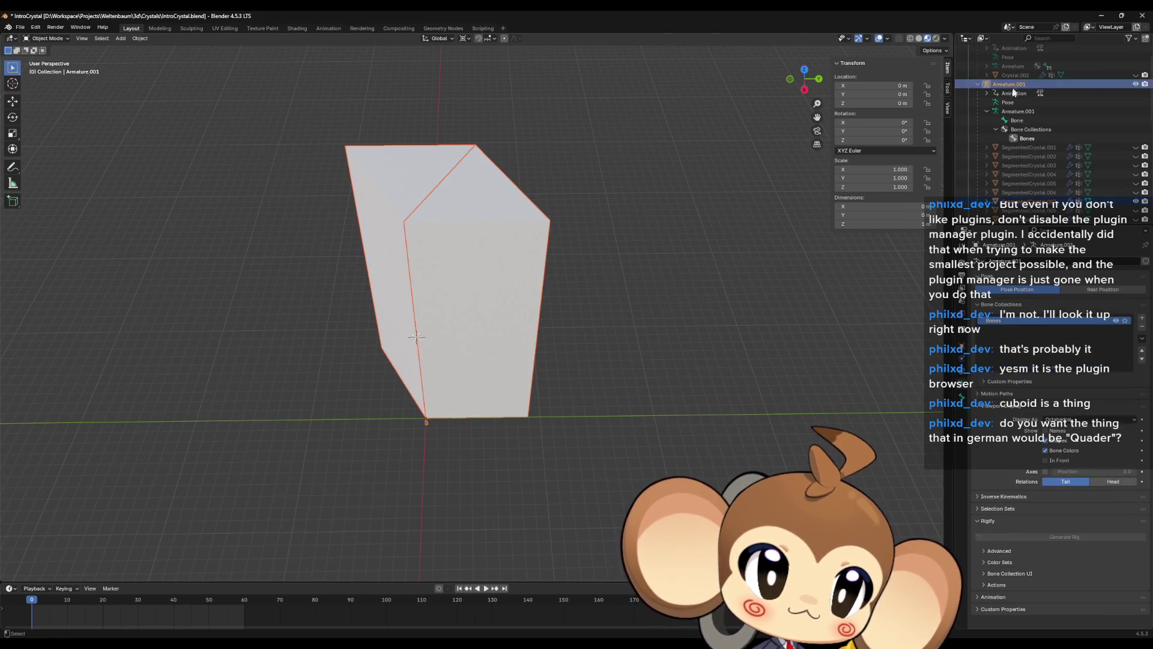
- Export FBX over delmetestcrystal.fbx using the saved unreal preset
{"action": "left_click", "coordinate": [20, 27]}
{"action": "mouse_move", "coordinate": [34, 167]}
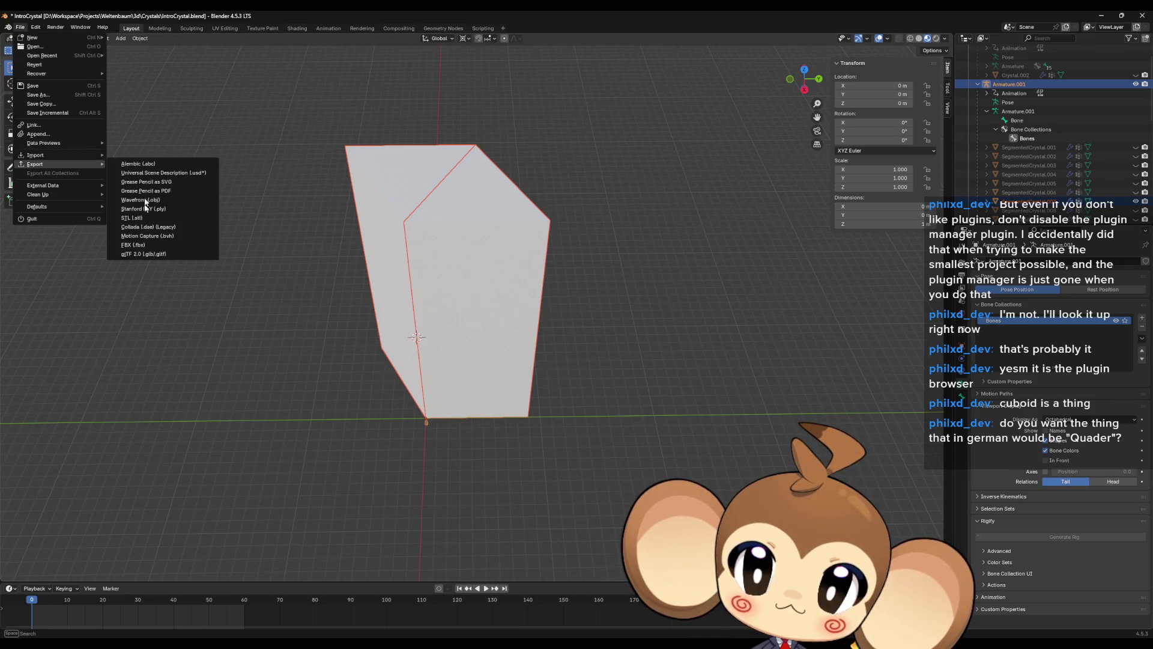
{"action": "left_click", "coordinate": [134, 247]}
{"action": "left_click", "coordinate": [481, 223]}
{"action": "left_click", "coordinate": [752, 208]}
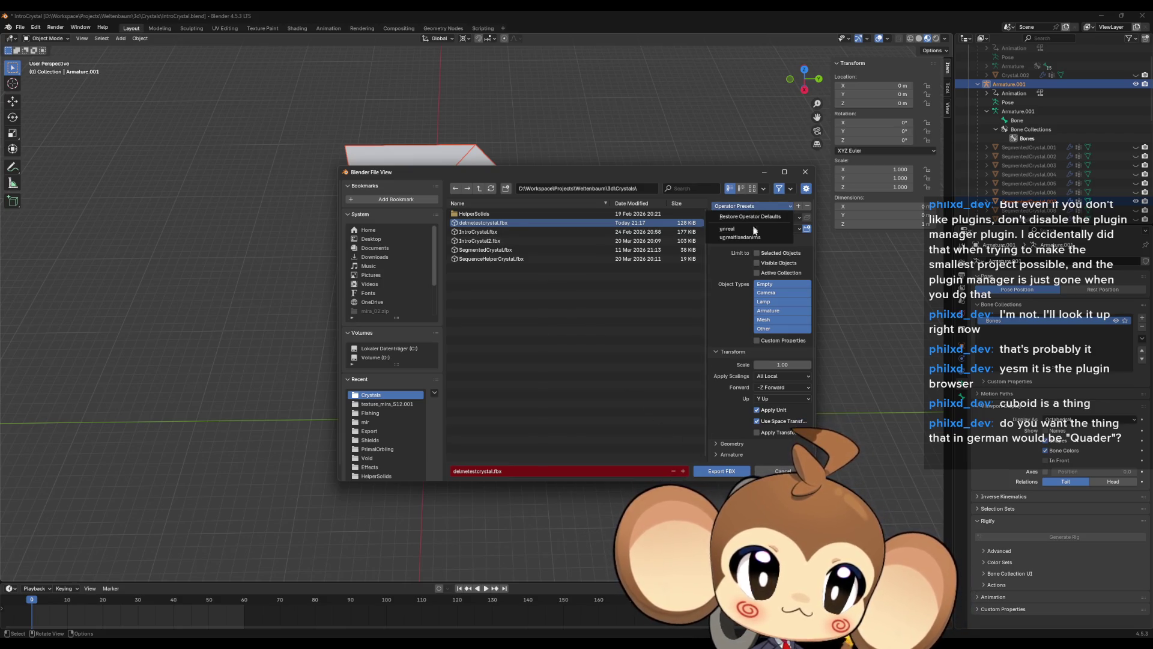
{"action": "left_click", "coordinate": [751, 235]}
{"action": "left_click", "coordinate": [722, 471]}
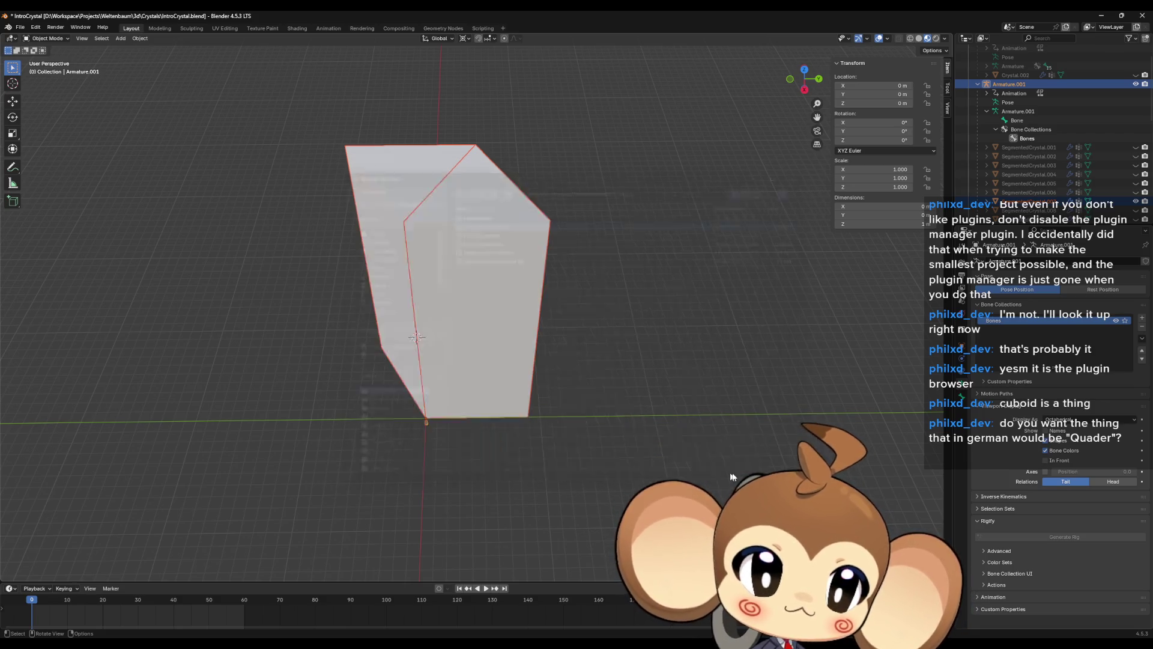
{"action": "left_click", "coordinate": [1104, 15]}
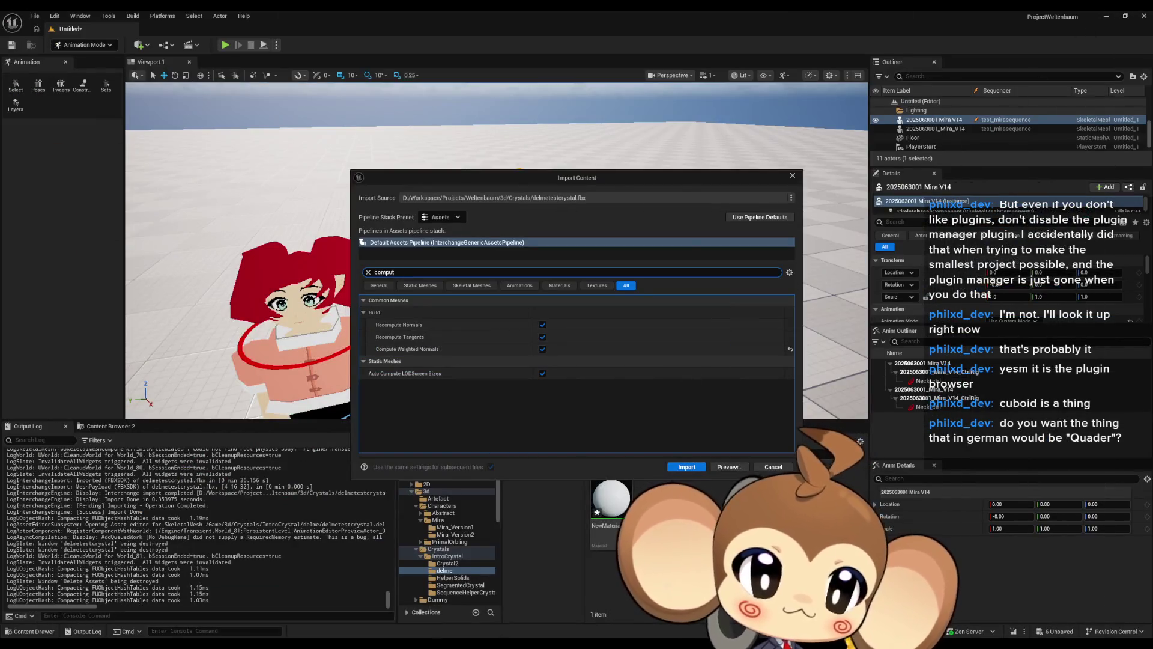
- Dismiss the pending import and search the import options for 'tri', then clear it
{"action": "left_click", "coordinate": [773, 467]}
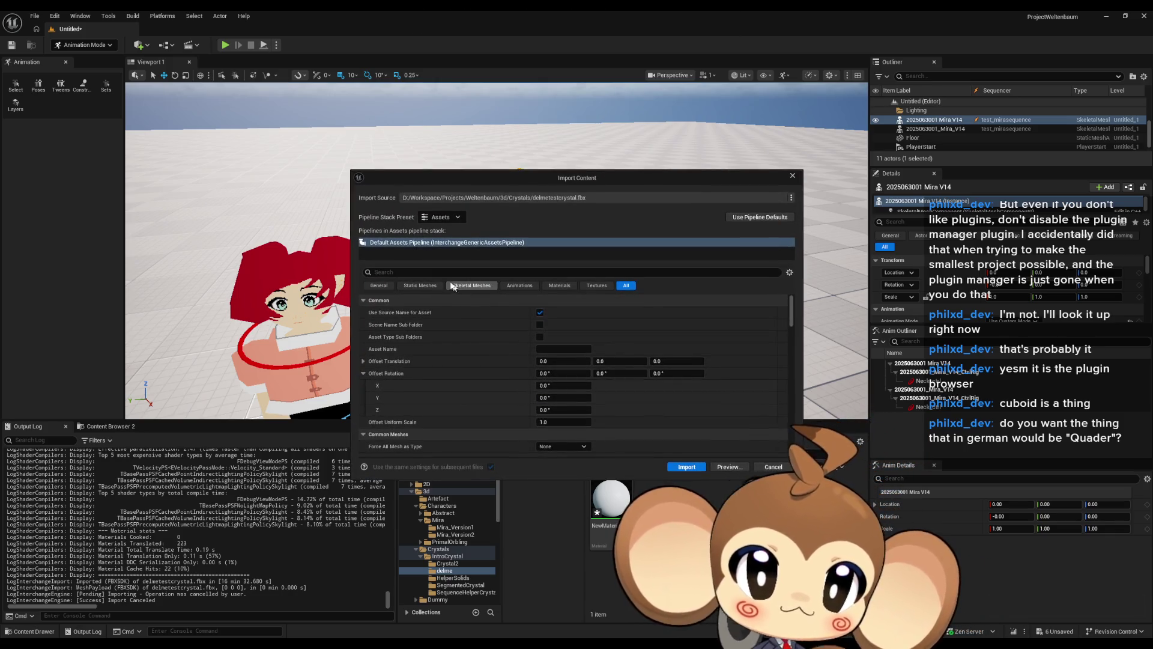
{"action": "left_click", "coordinate": [430, 273]}
{"action": "type", "text": "tri"}
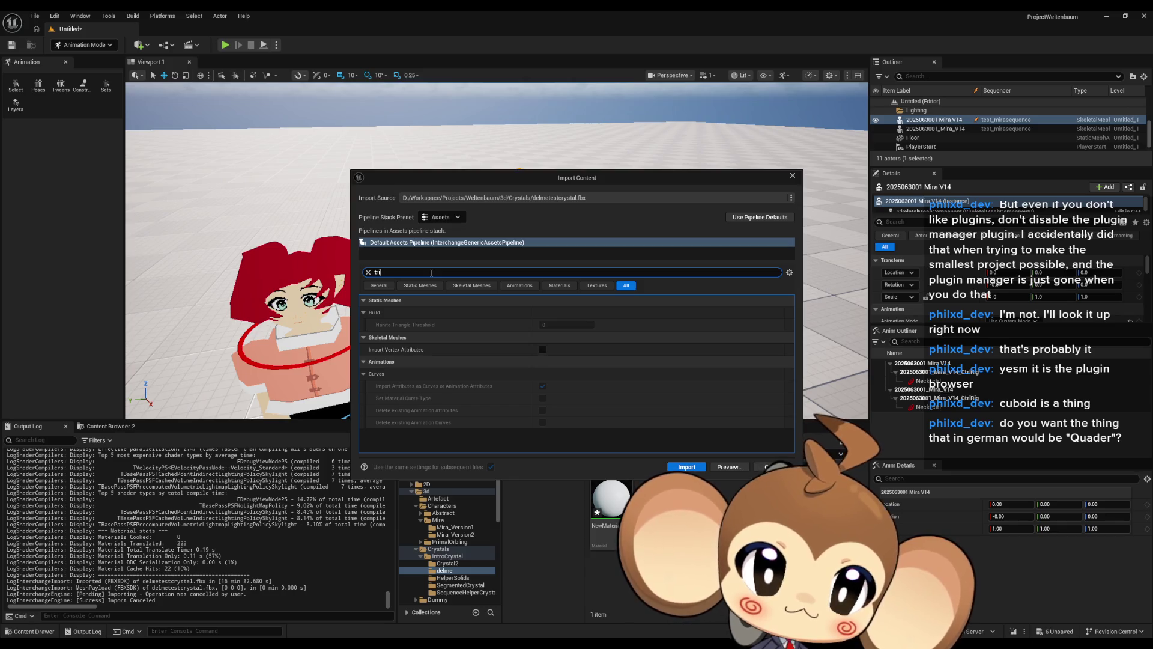
{"action": "key", "text": "BackSpace"}
{"action": "key", "text": "BackSpace"}
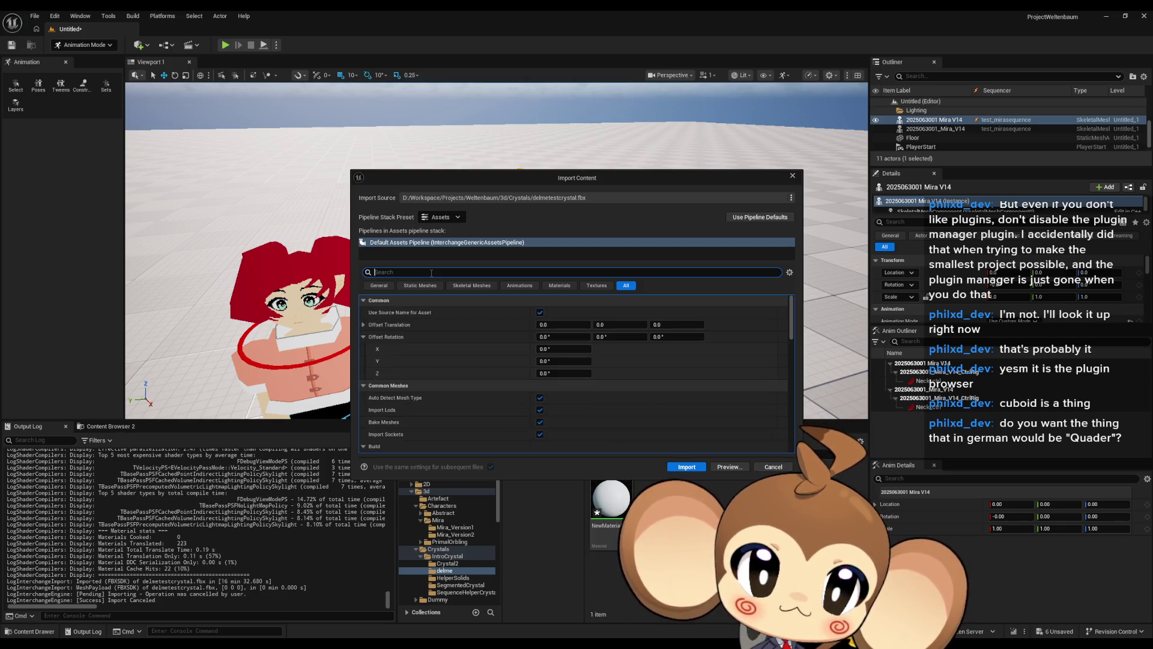
- Browse through the Skeletal Mesh import options
{"action": "left_click", "coordinate": [463, 287]}
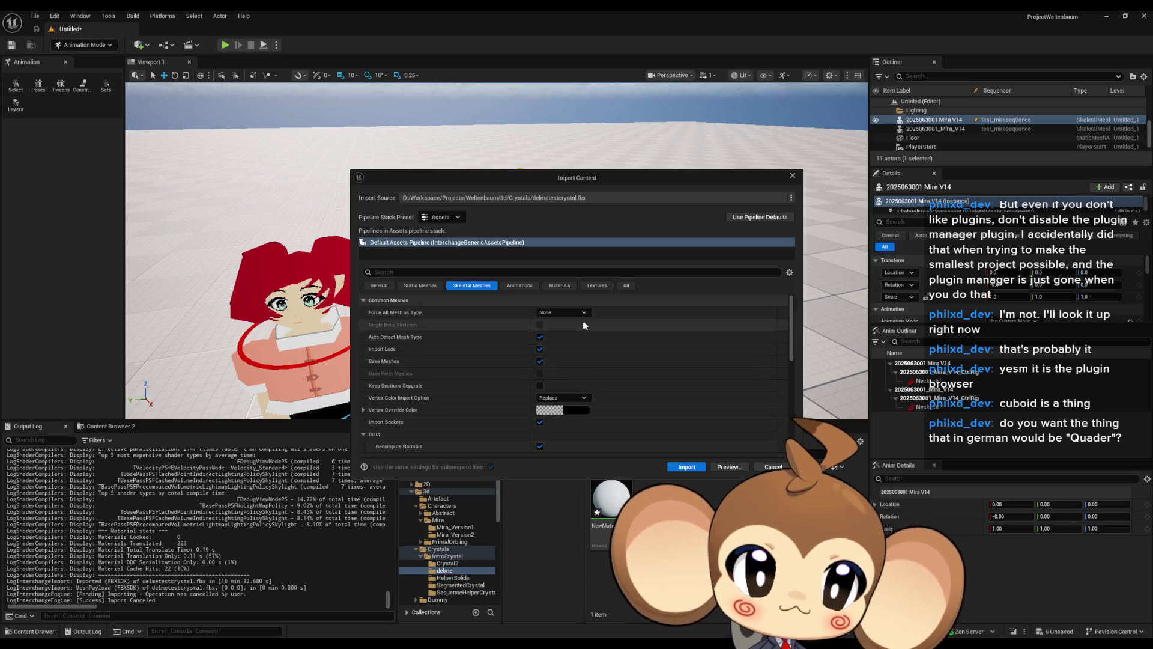
{"action": "scroll", "coordinate": [601, 355], "scroll_direction": "down", "scroll_amount": 10}
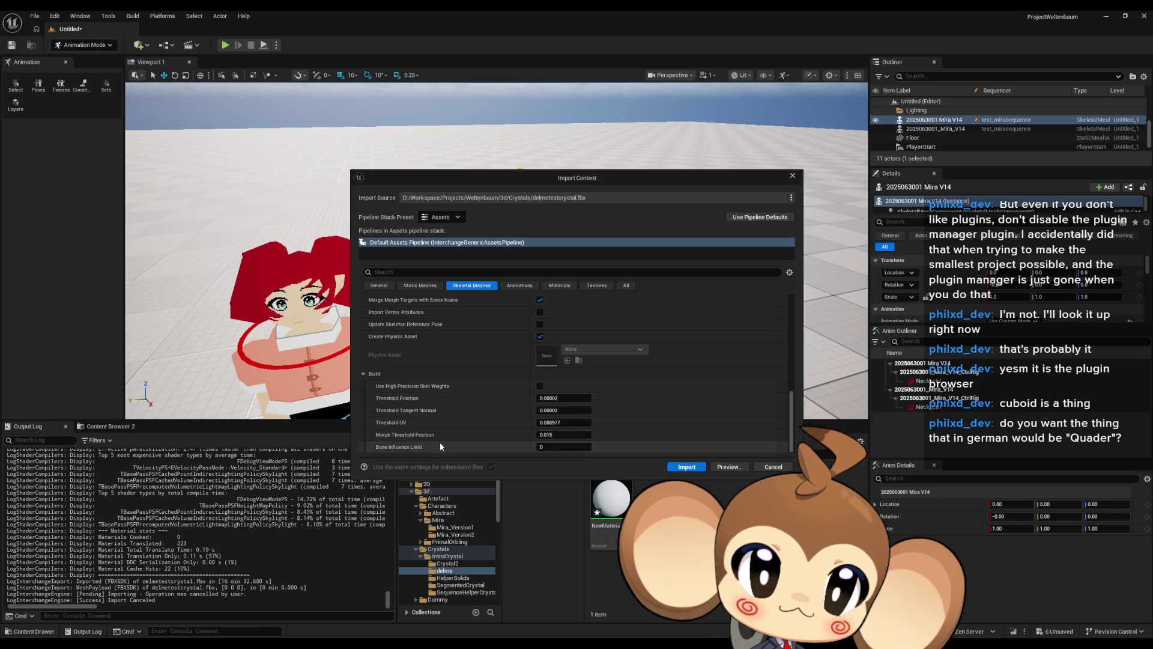
{"action": "scroll", "coordinate": [431, 420], "scroll_direction": "up", "scroll_amount": 3}
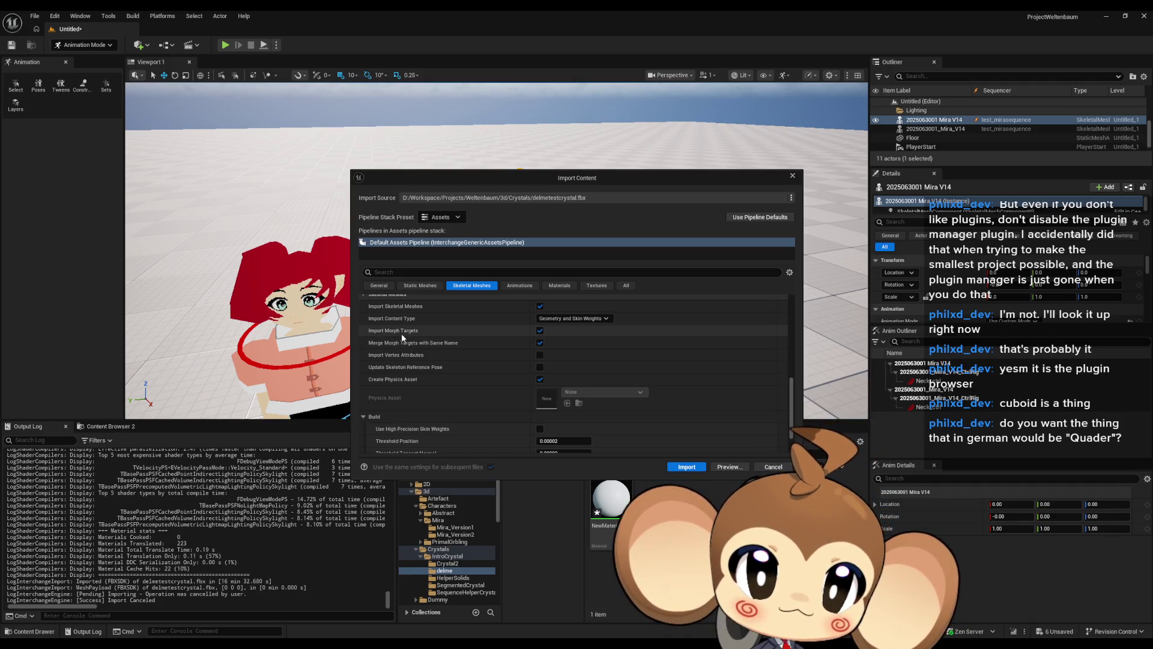
{"action": "mouse_move", "coordinate": [414, 337]}
{"action": "mouse_move", "coordinate": [406, 360]}
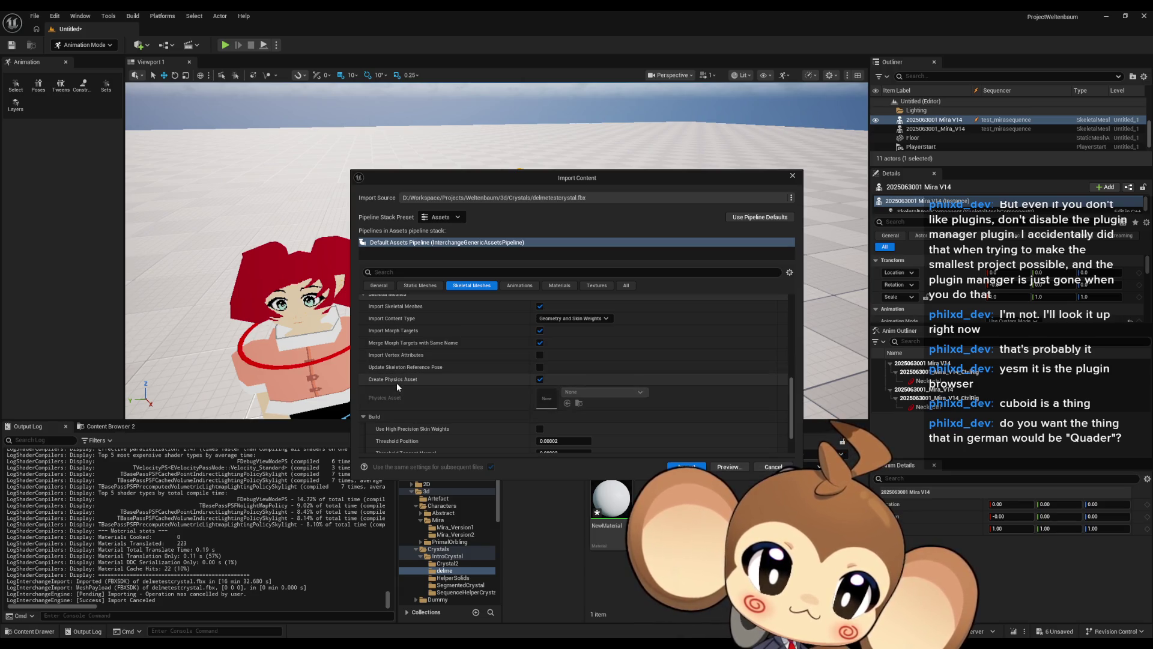
{"action": "scroll", "coordinate": [396, 383], "scroll_direction": "up", "scroll_amount": 2}
{"action": "scroll", "coordinate": [416, 384], "scroll_direction": "up", "scroll_amount": 2}
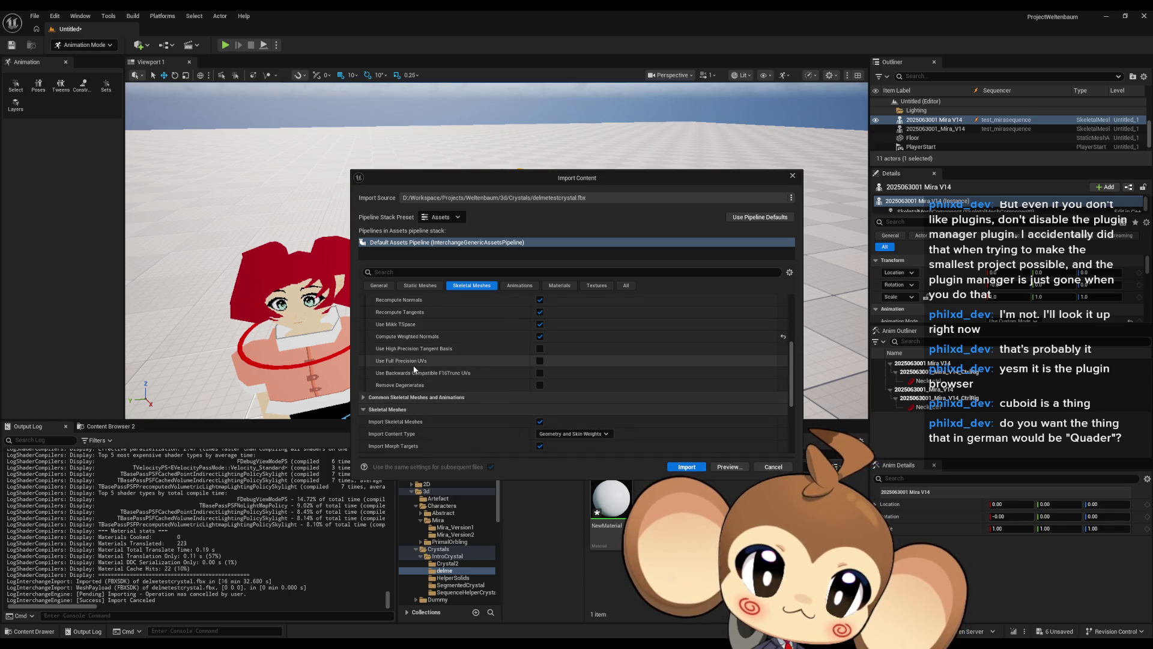
- Expand Common Skeletal Meshes and Animations, show All categories, and try searches 'tese', 'ria', 're'
{"action": "left_click", "coordinate": [365, 396]}
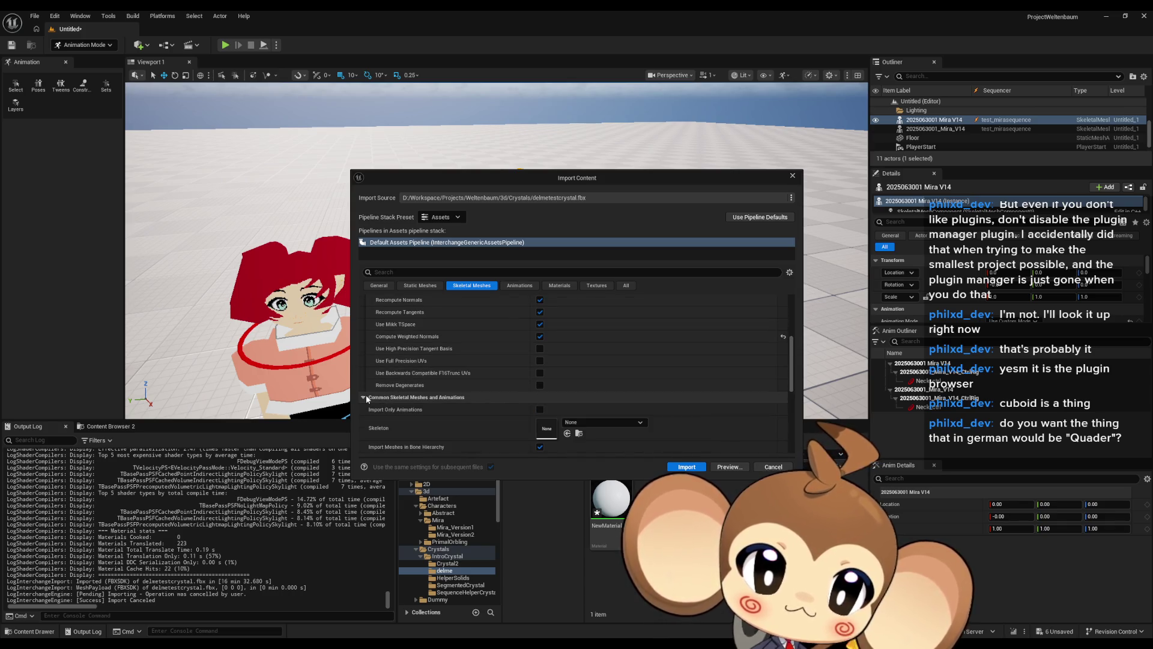
{"action": "left_click", "coordinate": [626, 285]}
{"action": "left_click", "coordinate": [509, 272]}
{"action": "type", "text": "tese"}
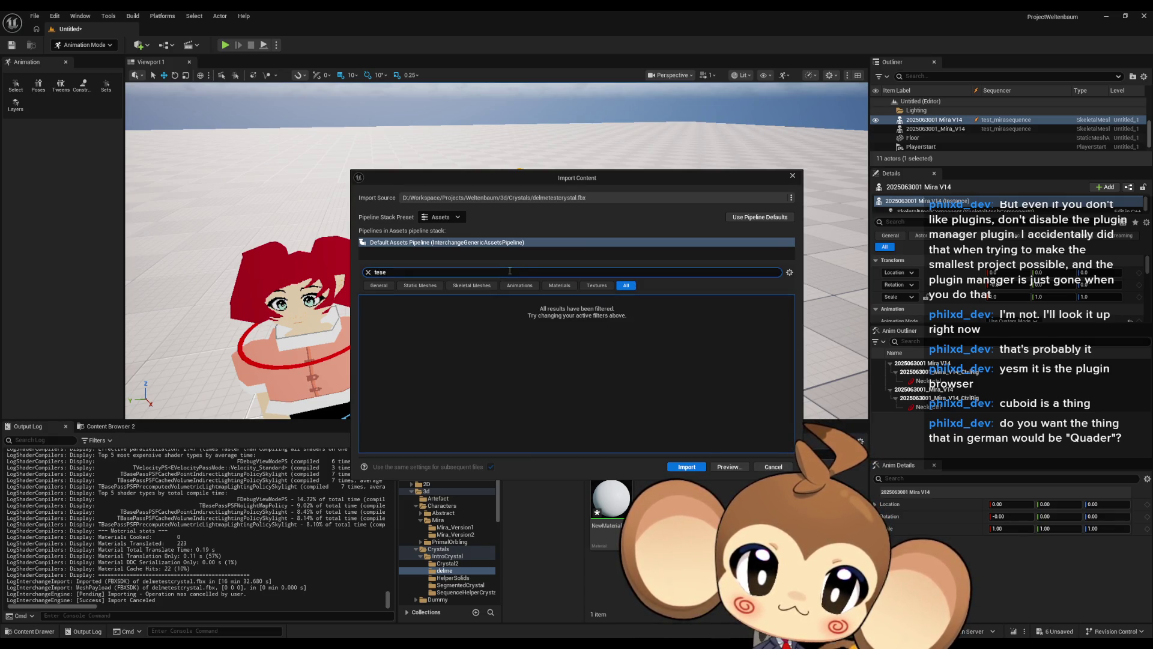
{"action": "key", "text": "BackSpace"}
{"action": "key", "text": "BackSpace"}
{"action": "key", "text": "BackSpace"}
{"action": "type", "text": "ria"}
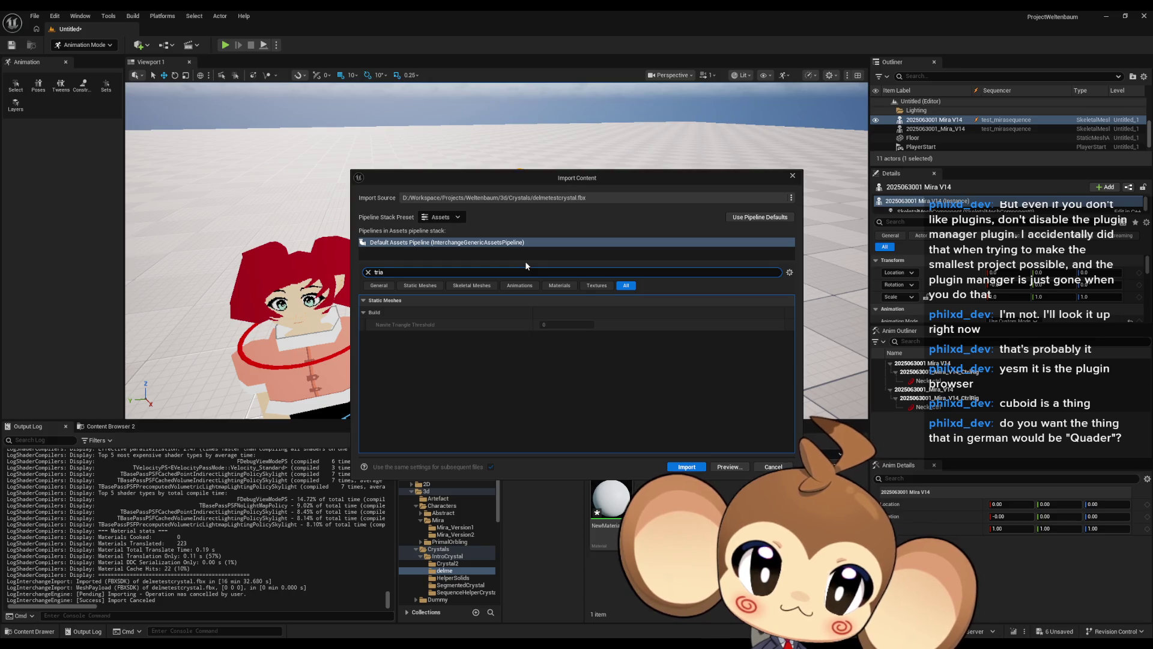
{"action": "key", "text": "BackSpace"}
{"action": "key", "text": "BackSpace"}
{"action": "key", "text": "BackSpace"}
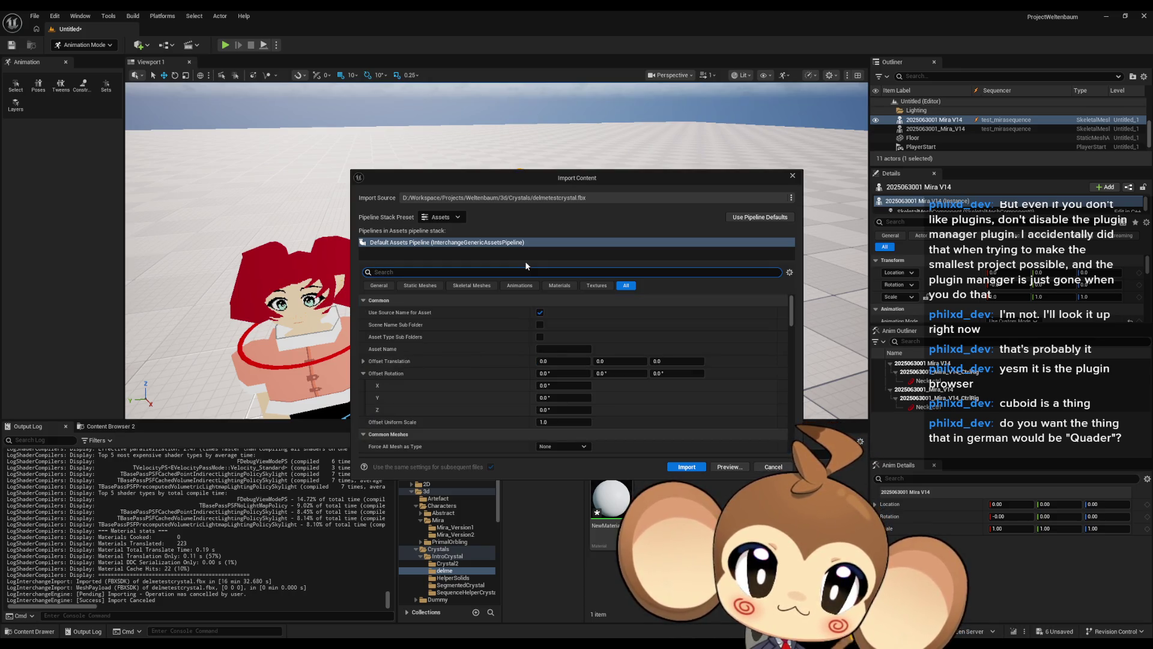
{"action": "type", "text": "re"}
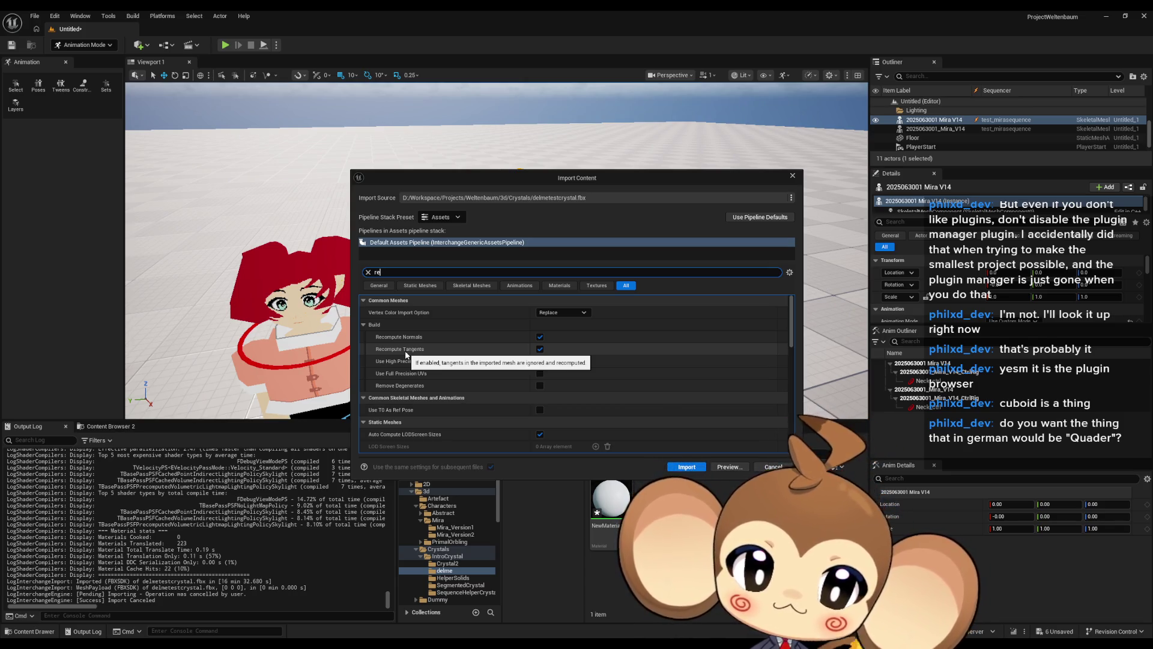
- In the Skeletal Mesh import settings, turn off Recompute Normals and Recompute Tangents
{"action": "scroll", "coordinate": [463, 351], "scroll_direction": "down", "scroll_amount": 2}
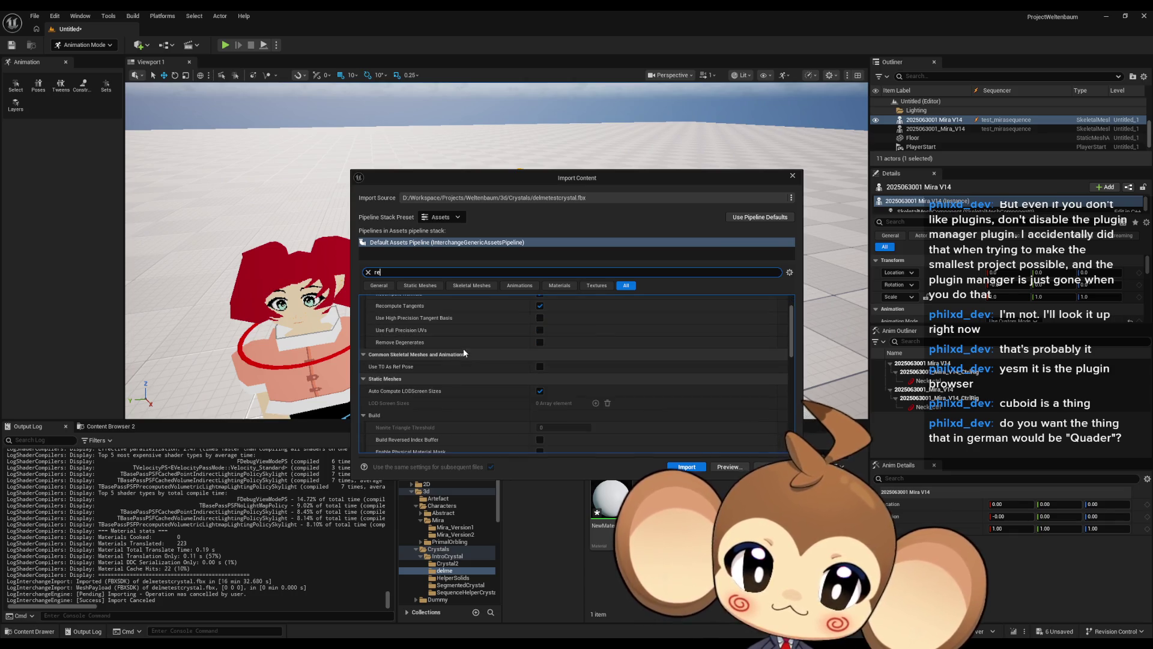
{"action": "scroll", "coordinate": [461, 350], "scroll_direction": "down", "scroll_amount": 1}
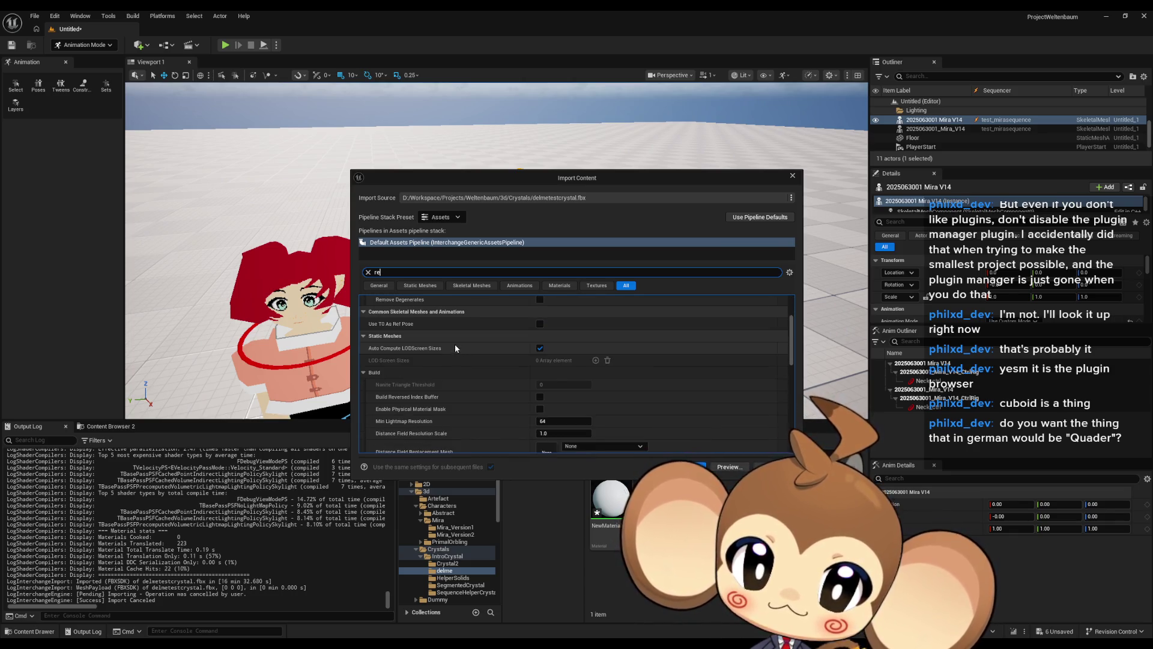
{"action": "left_click", "coordinate": [421, 286]}
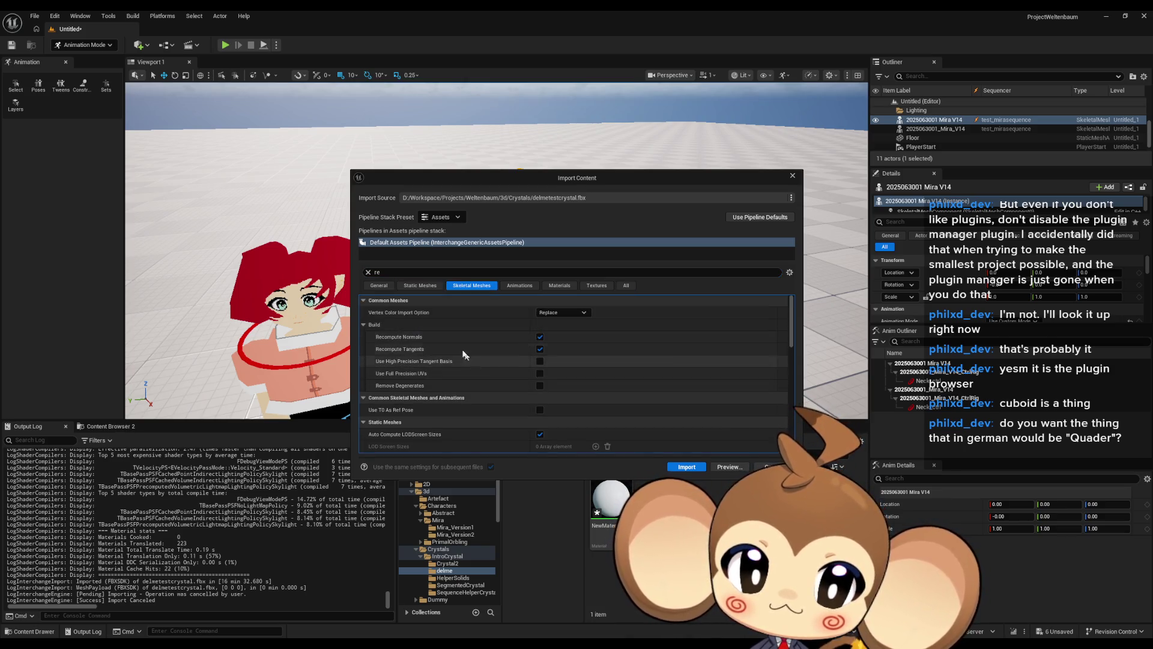
{"action": "left_click", "coordinate": [470, 286]}
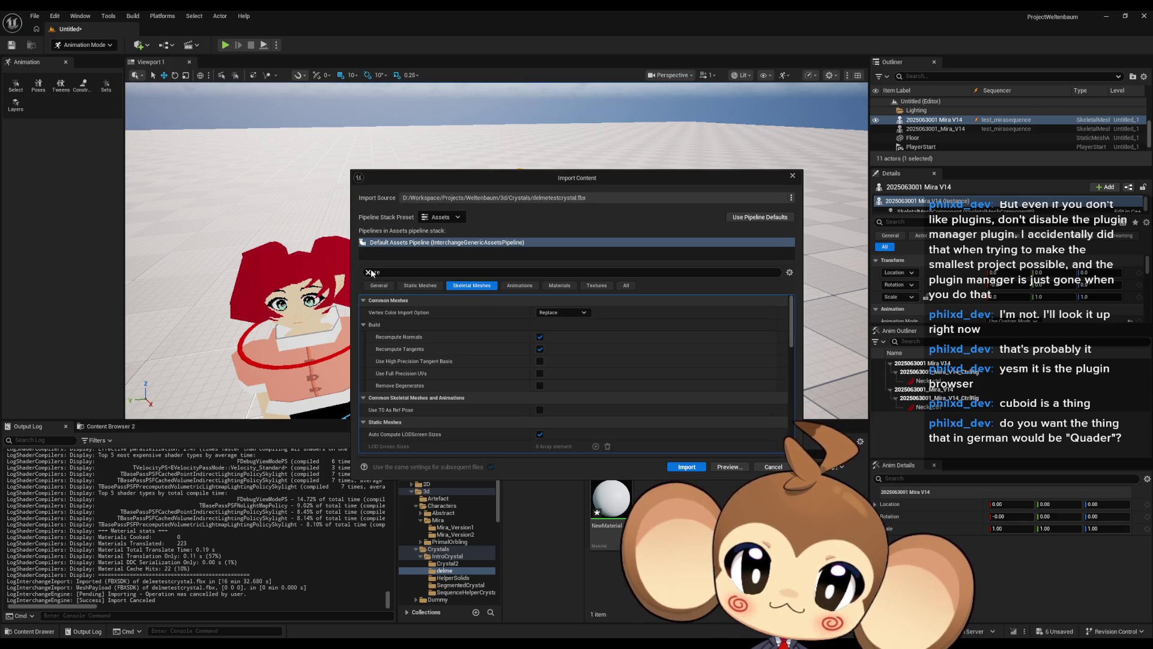
{"action": "left_click", "coordinate": [368, 273]}
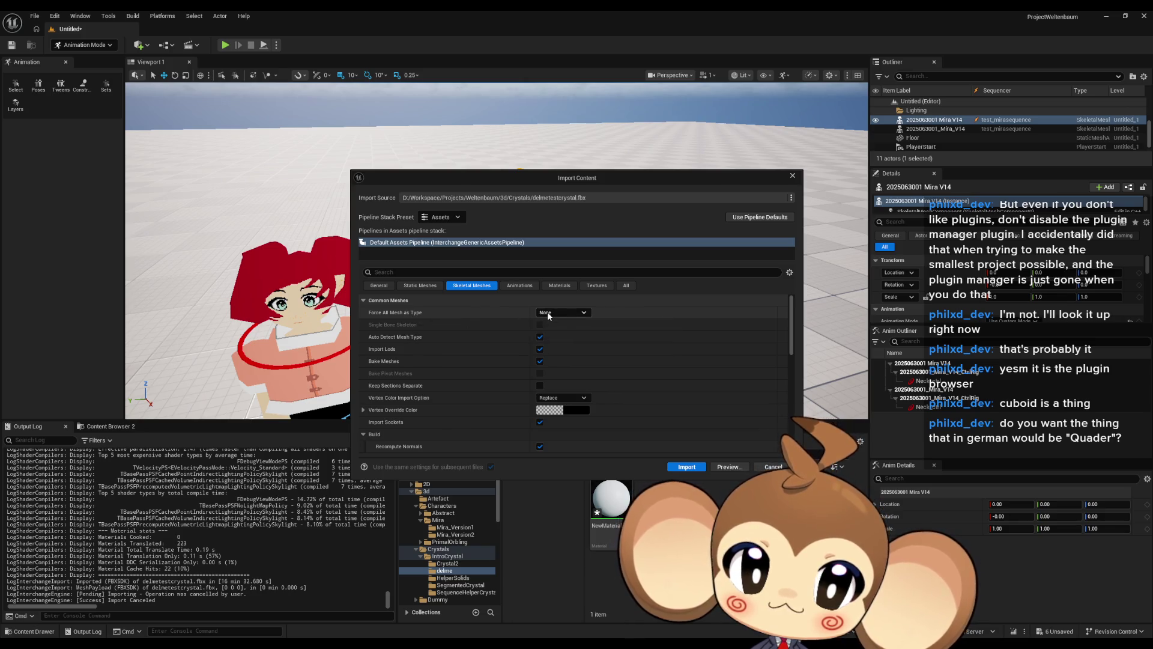
{"action": "mouse_move", "coordinate": [532, 321]}
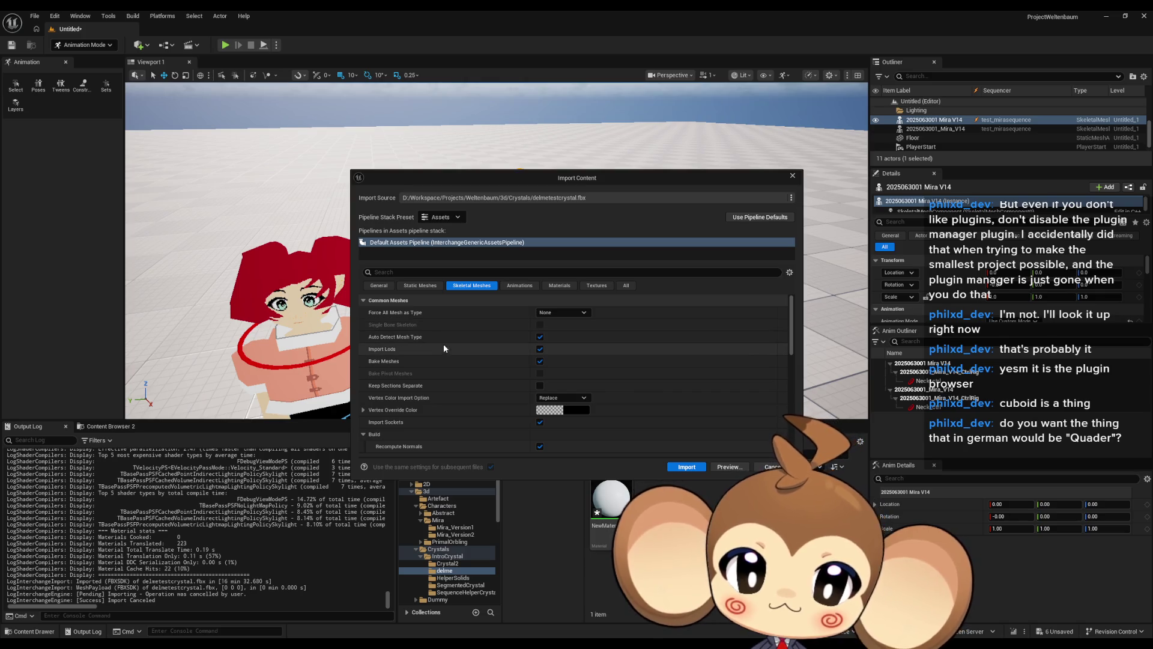
{"action": "scroll", "coordinate": [450, 353], "scroll_direction": "down", "scroll_amount": 1}
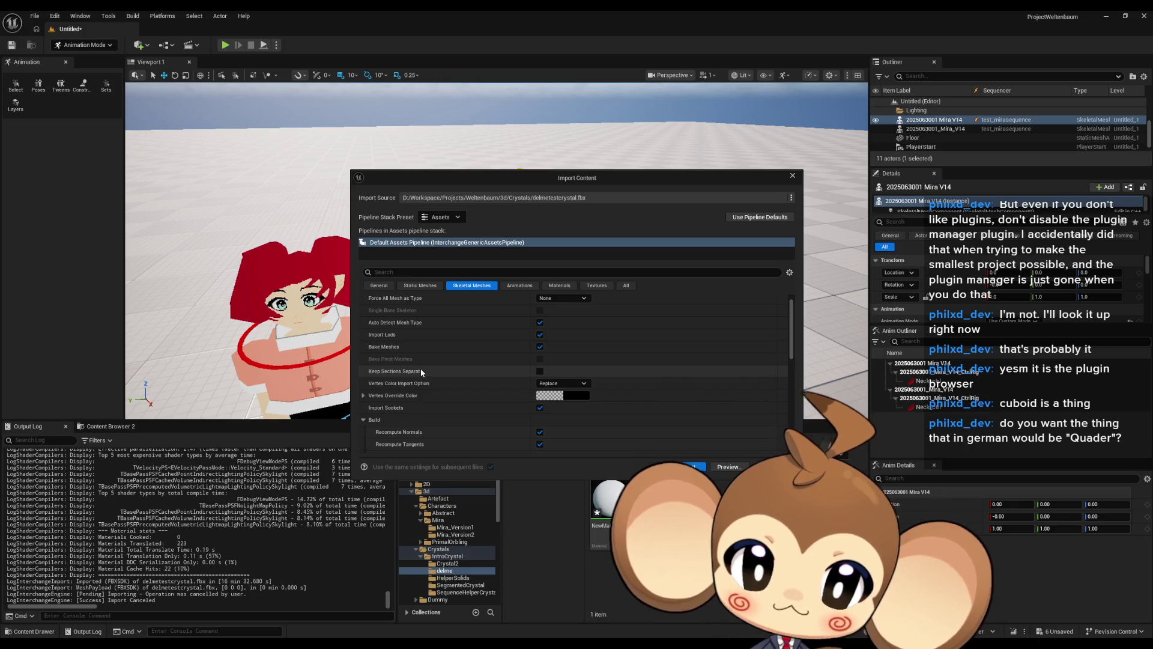
{"action": "scroll", "coordinate": [457, 355], "scroll_direction": "down", "scroll_amount": 2}
{"action": "scroll", "coordinate": [468, 350], "scroll_direction": "down", "scroll_amount": 5}
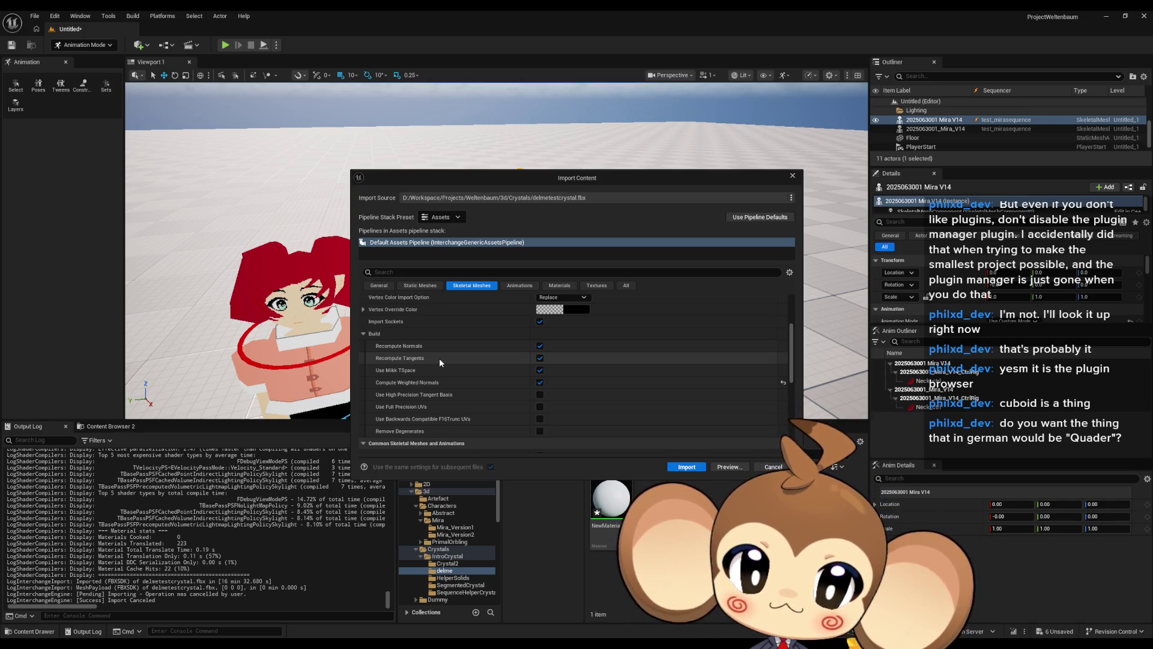
{"action": "left_click", "coordinate": [540, 358]}
{"action": "left_click", "coordinate": [540, 346]}
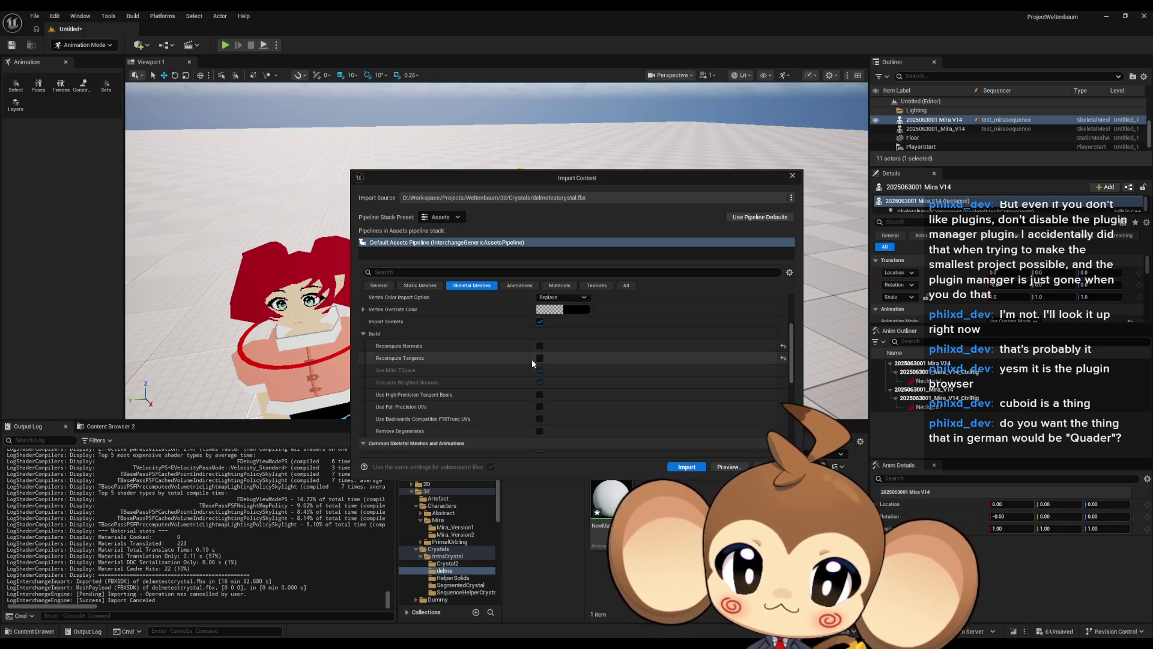
- Review the Static Mesh settings, then import the crystal FBX with these settings
{"action": "left_click", "coordinate": [420, 285]}
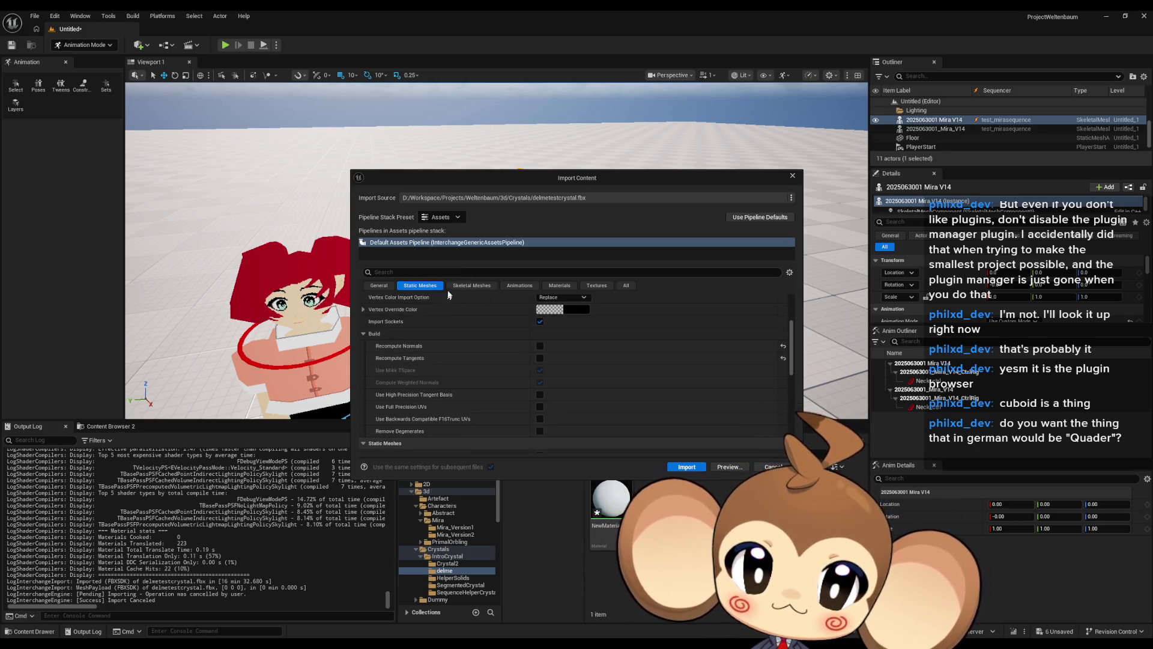
{"action": "scroll", "coordinate": [448, 312], "scroll_direction": "up", "scroll_amount": 3}
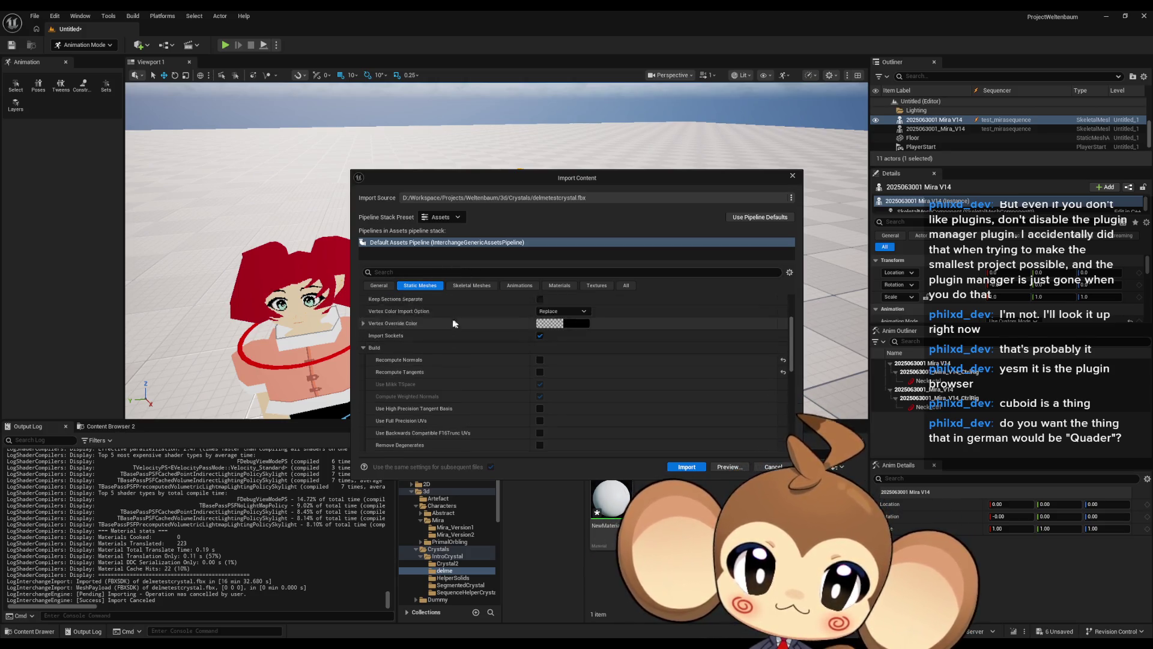
{"action": "scroll", "coordinate": [456, 325], "scroll_direction": "down", "scroll_amount": 5}
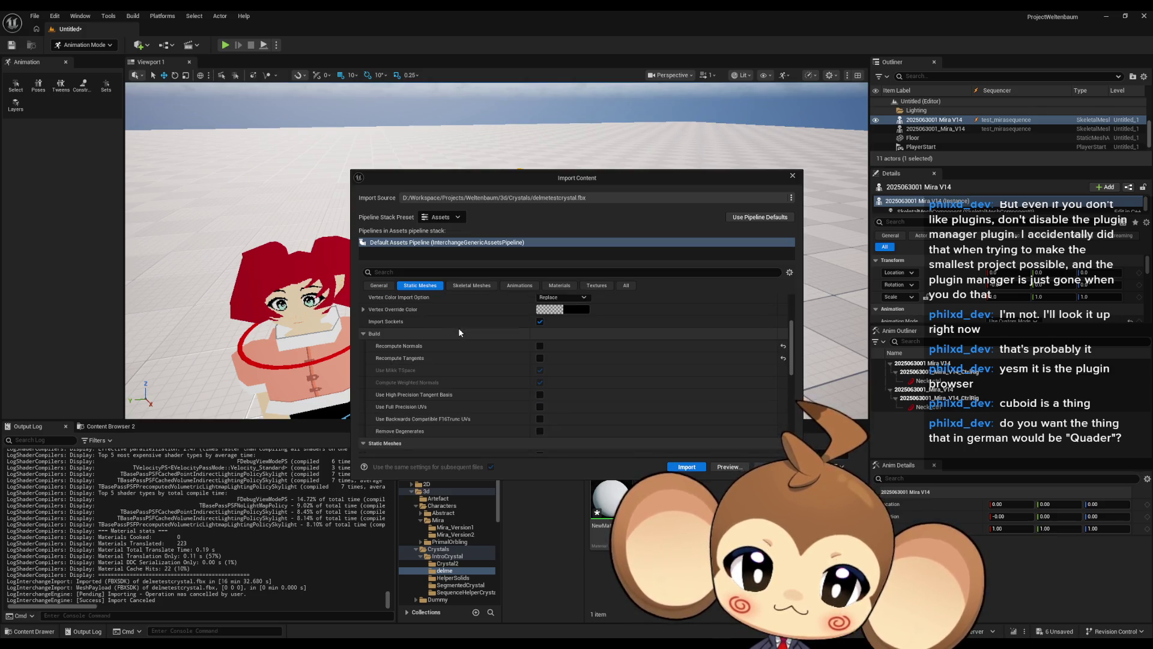
{"action": "left_click", "coordinate": [453, 286]}
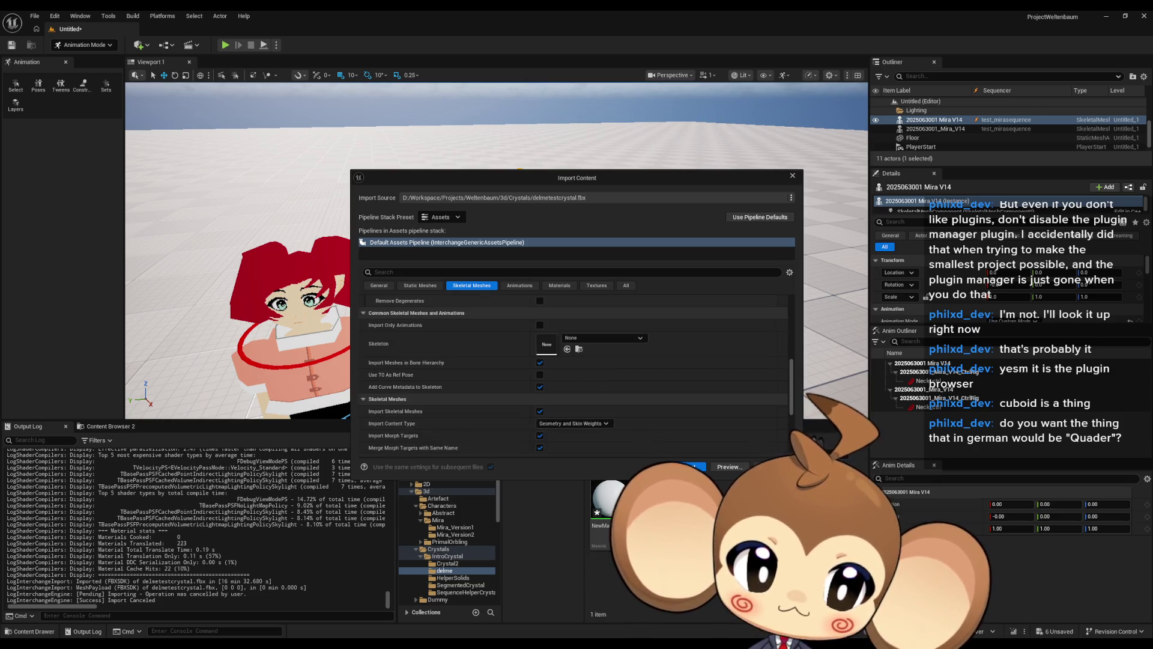
{"action": "left_click", "coordinate": [687, 467]}
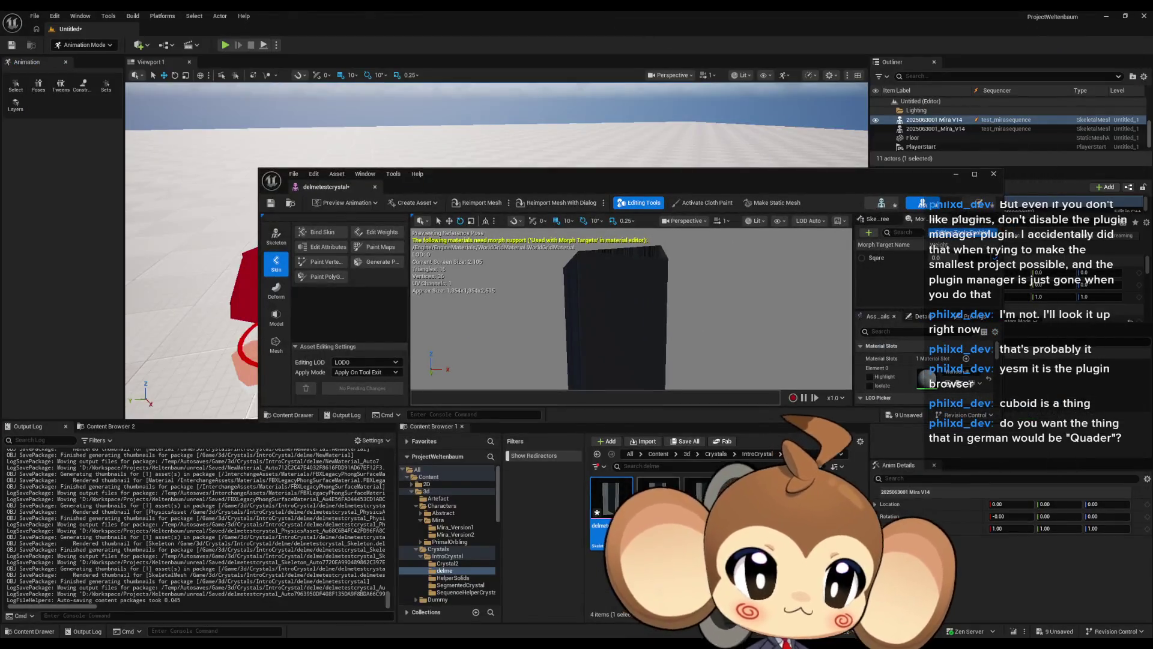
- Maximize the mesh editor and partly apply the Sqare morph target
{"action": "double_click", "coordinate": [633, 176]}
{"action": "mouse_move", "coordinate": [866, 241]}
{"action": "left_mouse_down"}
{"action": "mouse_move", "coordinate": [817, 246]}
{"action": "mouse_move", "coordinate": [829, 228]}
{"action": "mouse_move", "coordinate": [866, 241]}
{"action": "left_mouse_up"}
{"action": "left_click_drag", "start_coordinate": [1057, 100], "coordinate": [1108, 99]}
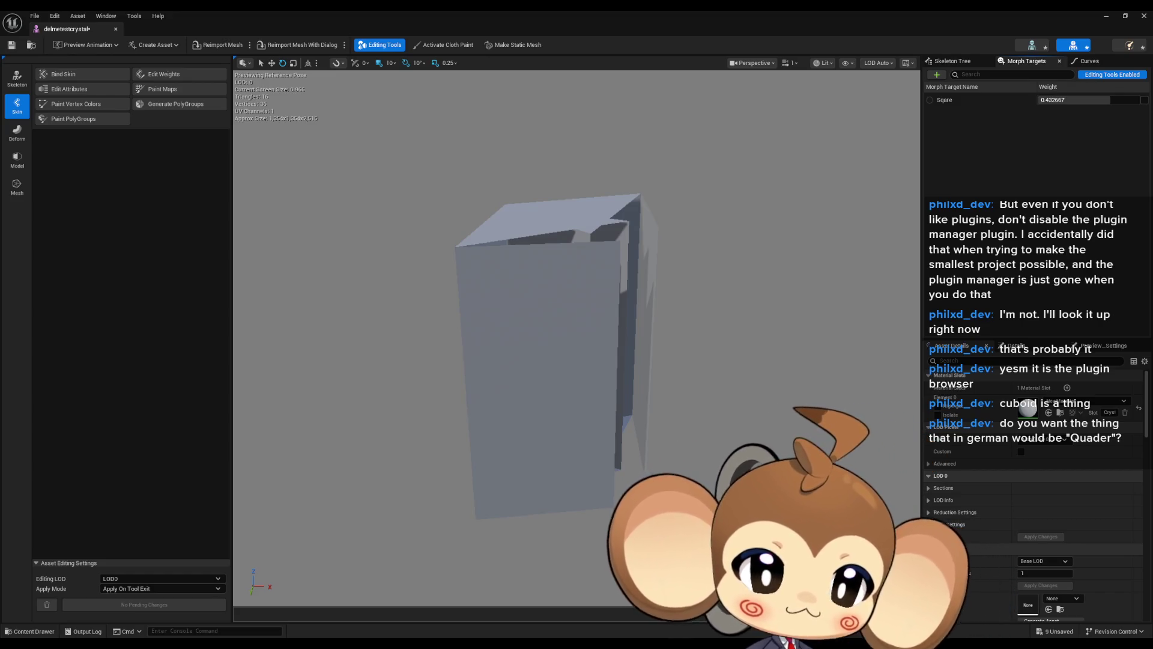
{"action": "mouse_move", "coordinate": [651, 257]}
{"action": "left_mouse_down"}
{"action": "mouse_move", "coordinate": [635, 205]}
{"action": "mouse_move", "coordinate": [643, 238]}
{"action": "left_mouse_up"}
- Set the Sqare morph target weight to 1.0 and view the flared mesh up close
{"action": "left_click", "coordinate": [1060, 100]}
{"action": "type", "text": "1"}
{"action": "key", "text": "Return"}
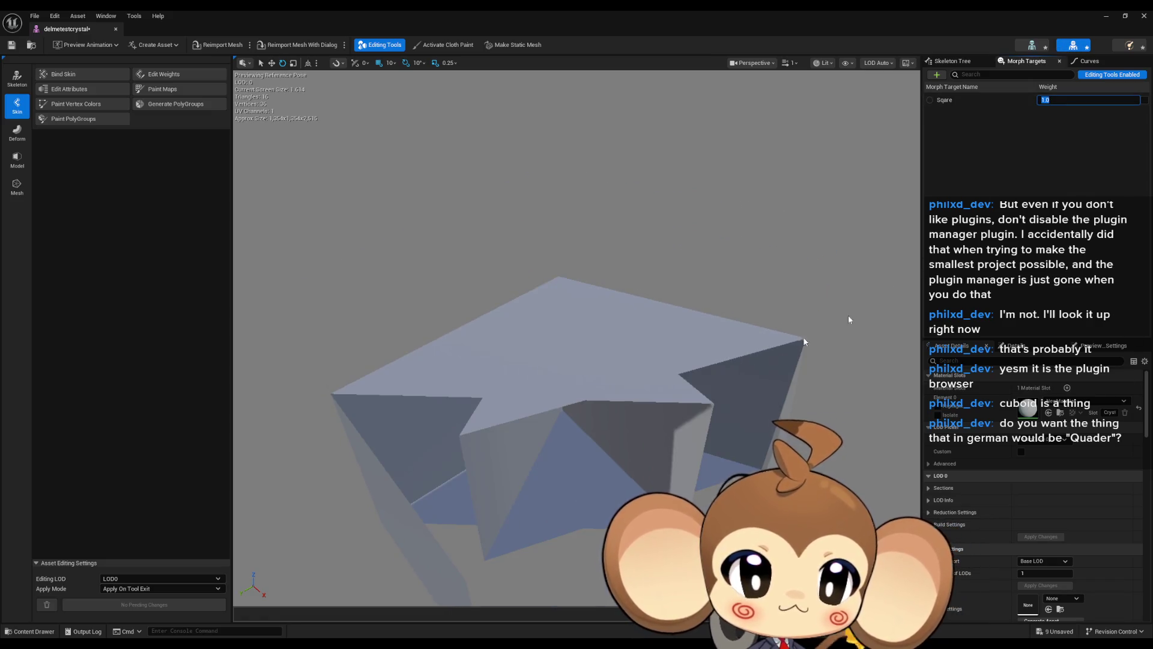
{"action": "scroll", "coordinate": [670, 368], "scroll_direction": "down", "scroll_amount": 5}
{"action": "left_click_drag", "start_coordinate": [633, 329], "coordinate": [638, 295]}
{"action": "left_click_drag", "start_coordinate": [624, 399], "coordinate": [623, 395]}
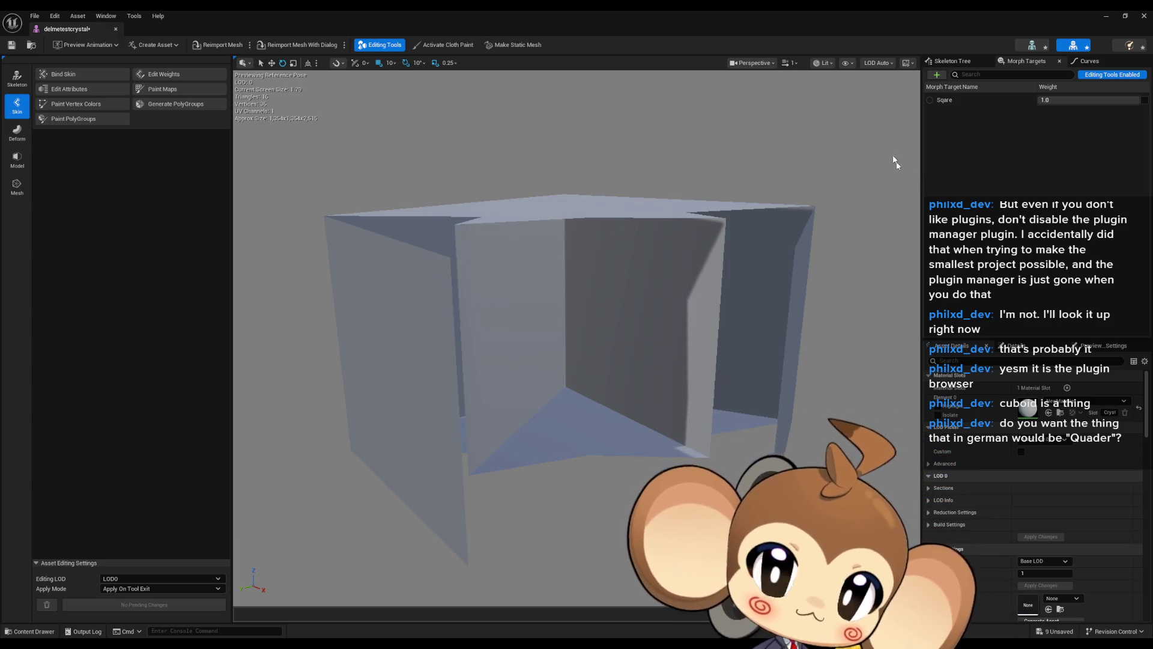
{"action": "left_click", "coordinate": [847, 63]}
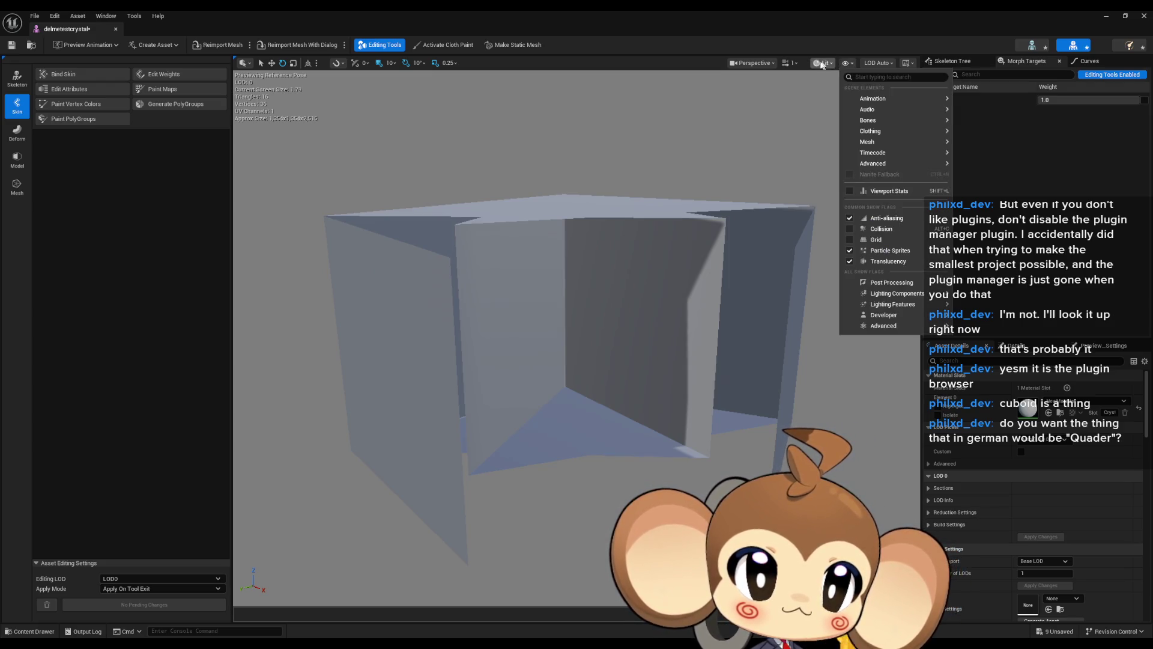
- Inspect the crystal preview in Wireframe view mode, then return to Lit and orbit around it
{"action": "left_click", "coordinate": [822, 63]}
{"action": "mouse_move", "coordinate": [871, 193]}
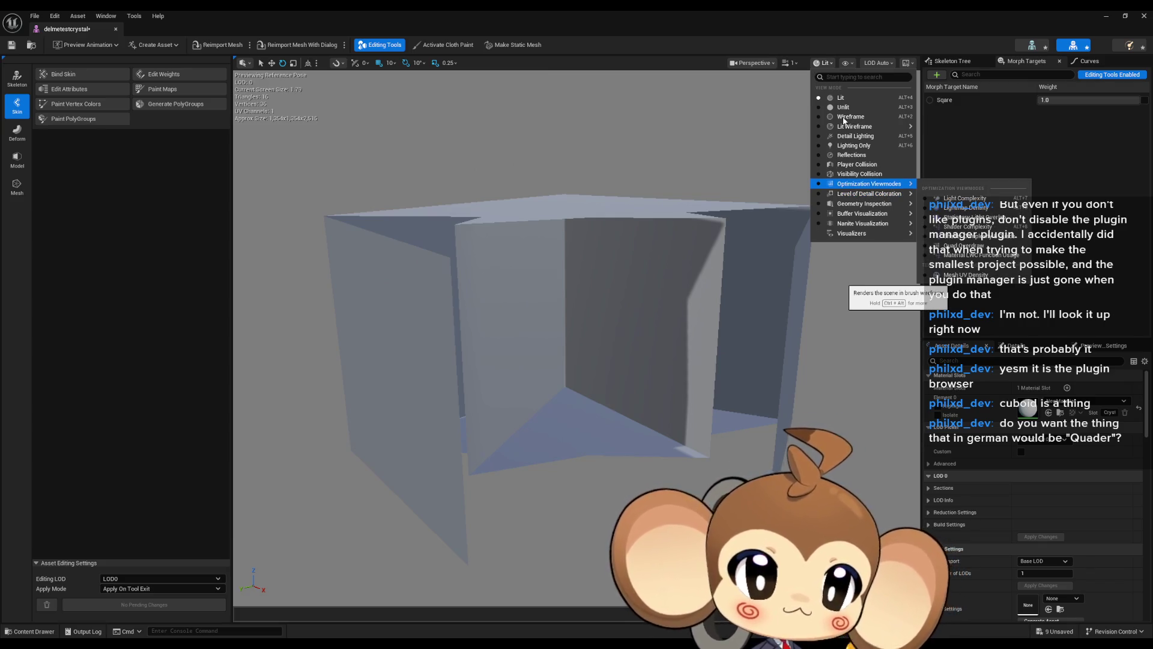
{"action": "left_click", "coordinate": [848, 117]}
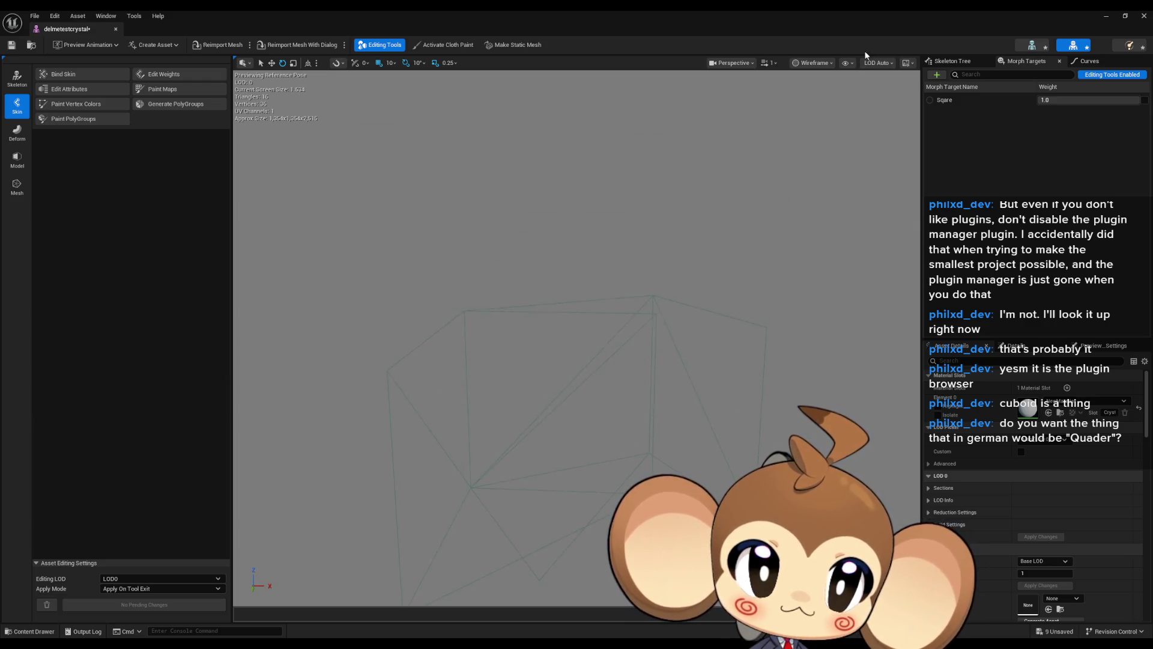
{"action": "left_click", "coordinate": [814, 63]}
{"action": "left_click", "coordinate": [820, 97]}
{"action": "mouse_move", "coordinate": [733, 265]}
{"action": "left_mouse_down"}
{"action": "mouse_move", "coordinate": [655, 270]}
{"action": "mouse_move", "coordinate": [893, 117]}
{"action": "left_mouse_up"}
- Check the viewport display options and inspect the wireframe up close before returning to Lit
{"action": "left_click", "coordinate": [844, 63]}
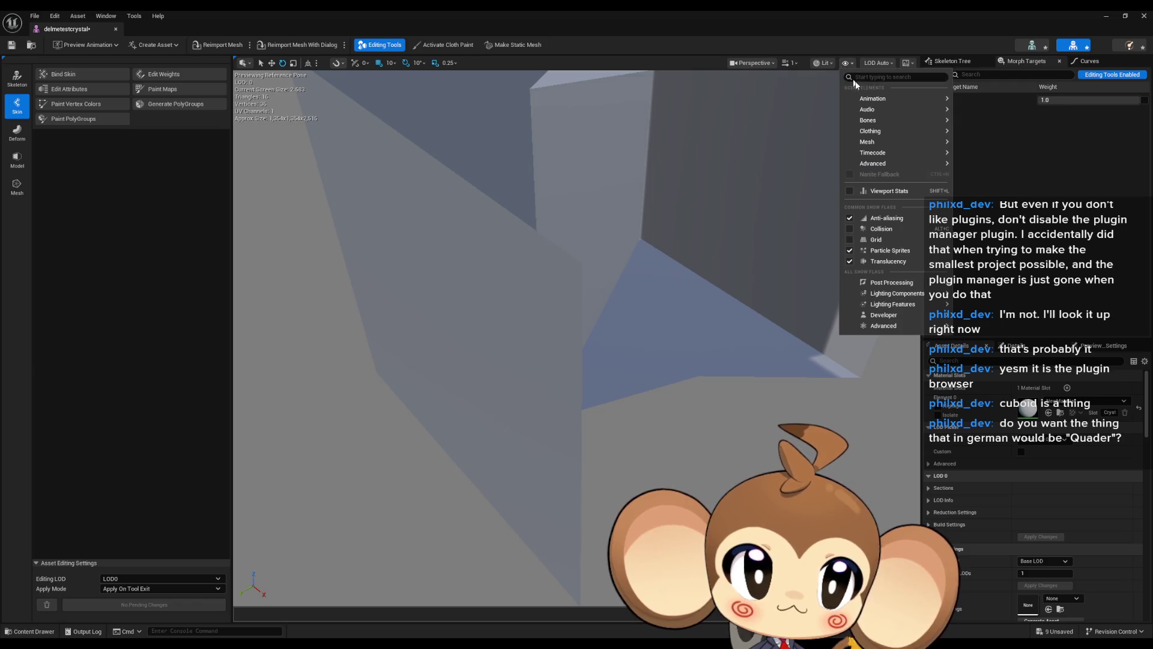
{"action": "mouse_move", "coordinate": [884, 104]}
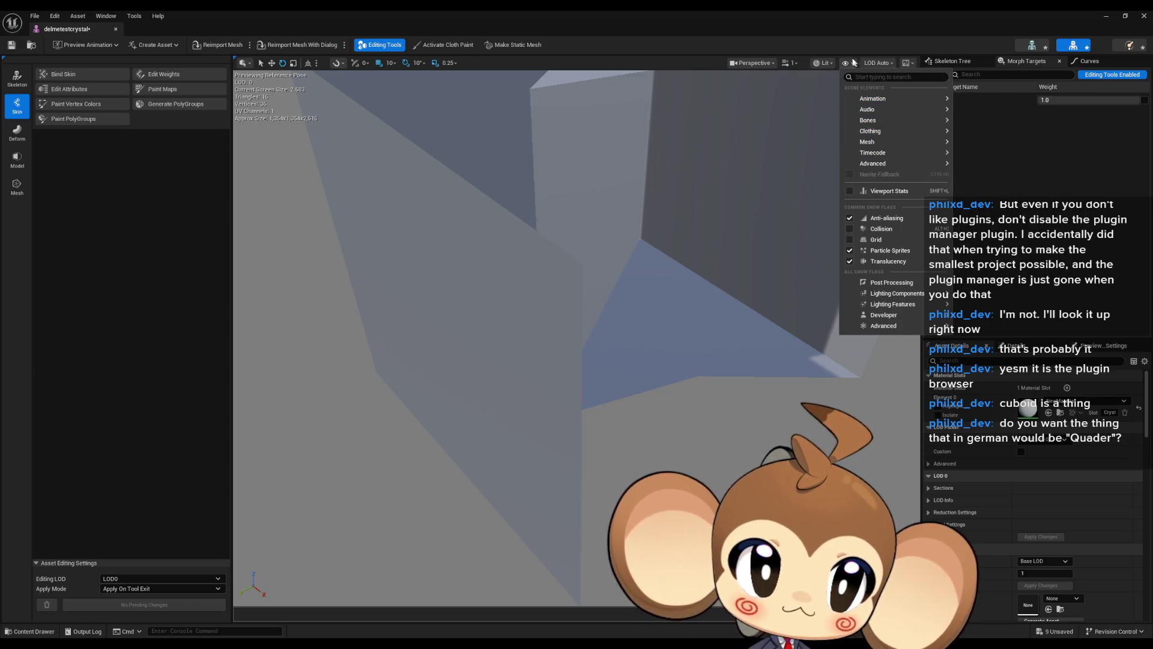
{"action": "left_click", "coordinate": [822, 62]}
{"action": "left_click", "coordinate": [851, 117]}
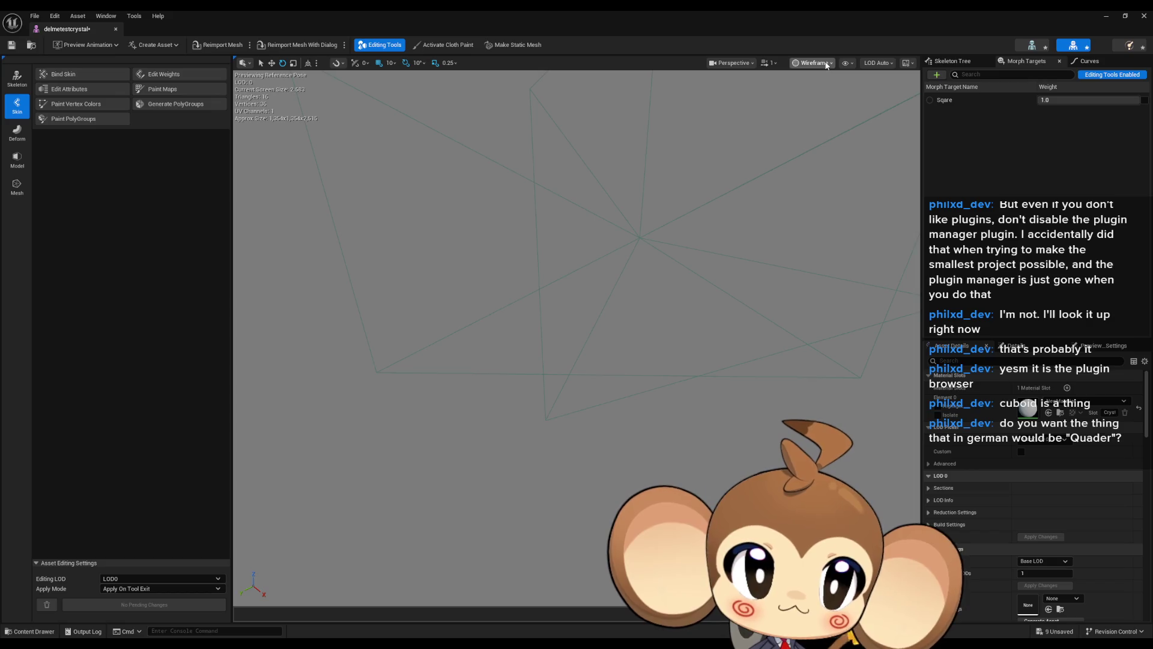
{"action": "left_click", "coordinate": [826, 63]}
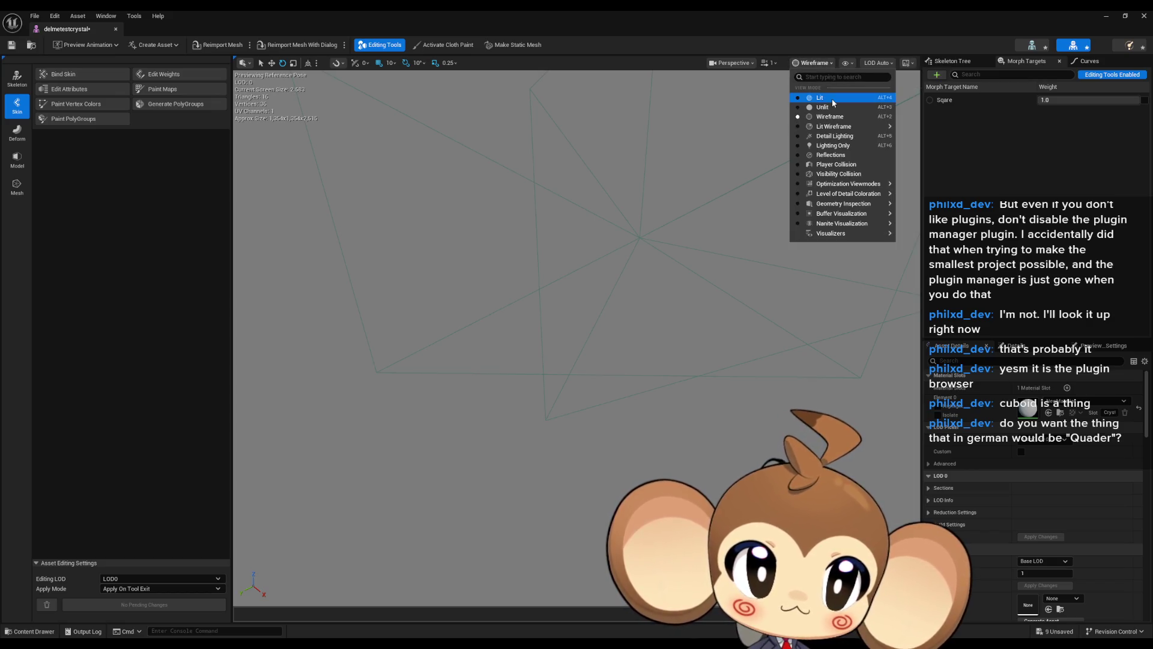
{"action": "left_click", "coordinate": [831, 98]}
{"action": "mouse_move", "coordinate": [610, 237]}
{"action": "left_mouse_down"}
{"action": "mouse_move", "coordinate": [609, 258]}
{"action": "mouse_move", "coordinate": [695, 216]}
{"action": "left_mouse_up"}
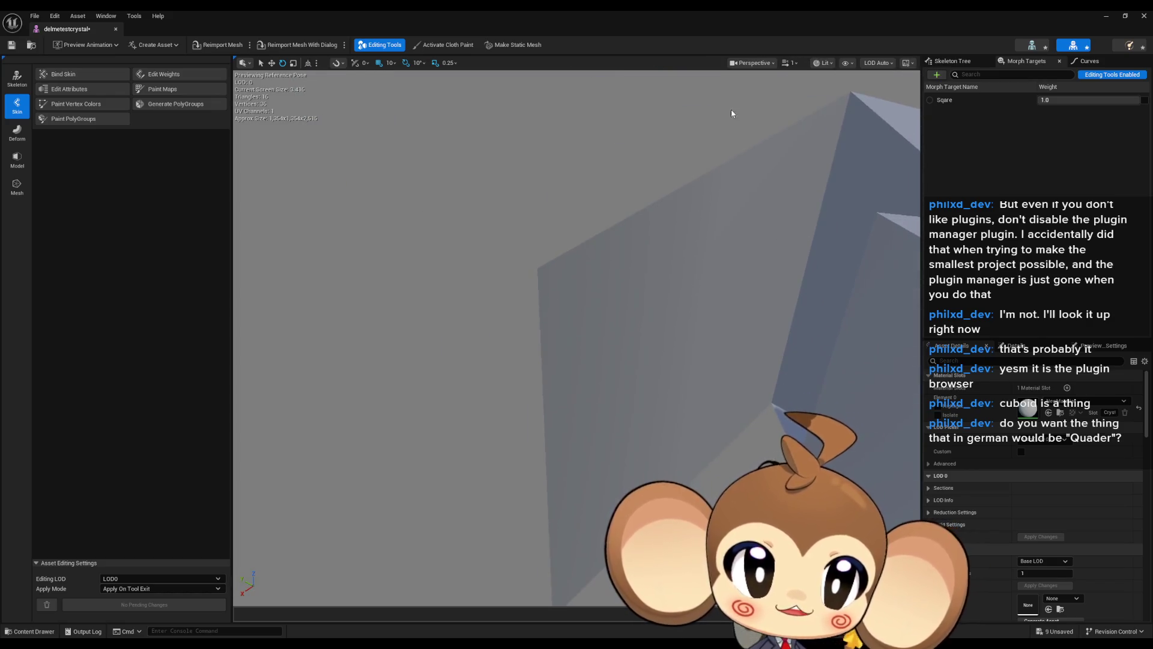
- View the whole mesh as wireframe once more, restore Lit shading, and bring Blender forward
{"action": "left_click", "coordinate": [822, 63]}
{"action": "left_click", "coordinate": [844, 118]}
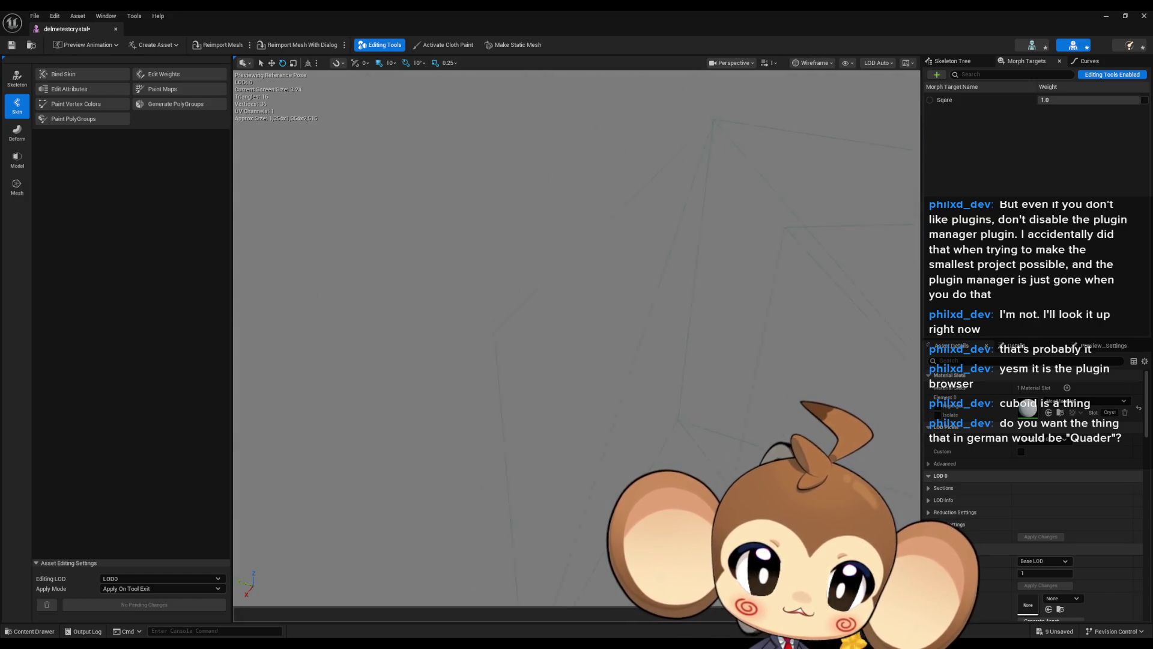
{"action": "left_click_drag", "start_coordinate": [577, 337], "coordinate": [612, 360]}
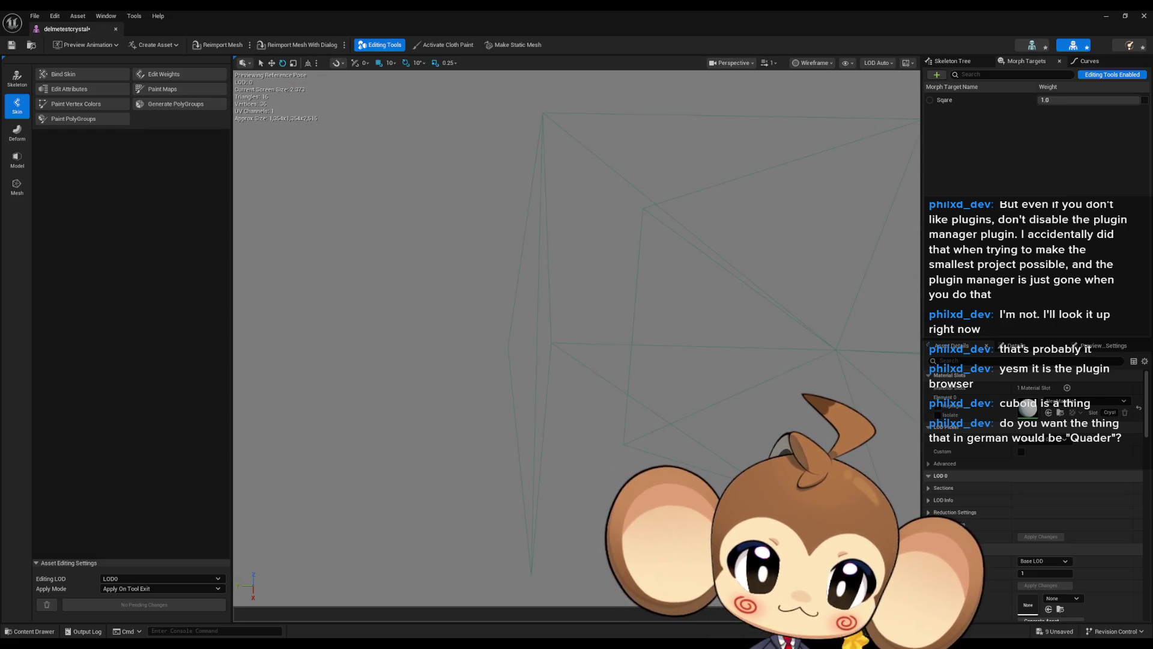
{"action": "left_click", "coordinate": [806, 61]}
{"action": "left_click", "coordinate": [820, 101]}
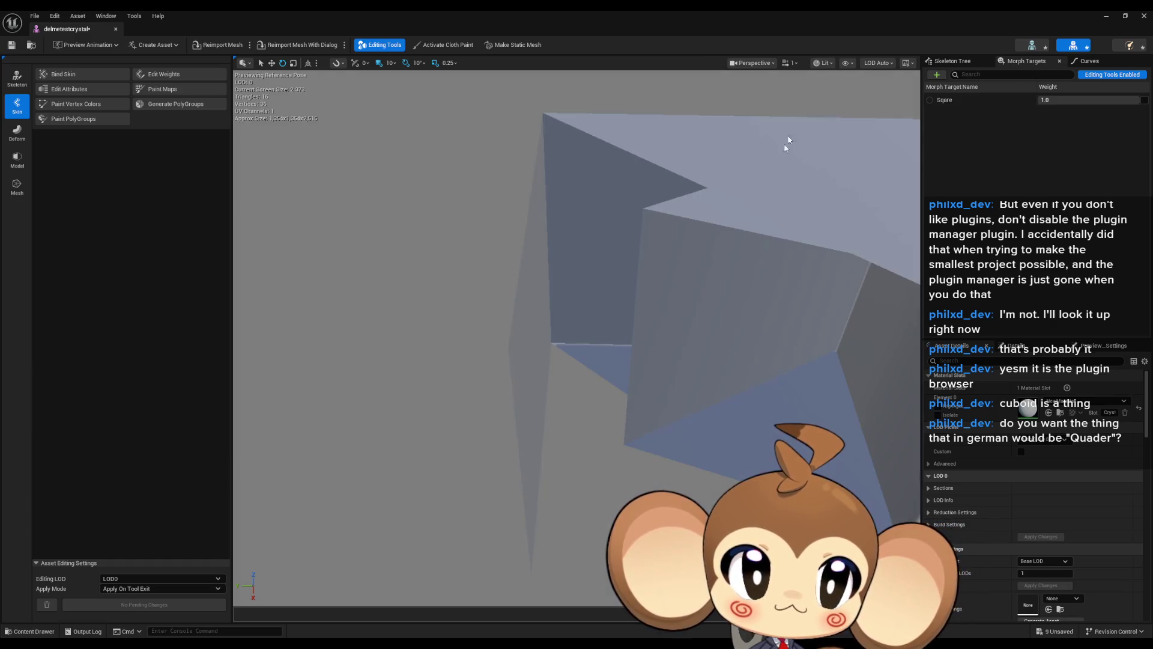
{"action": "left_click", "coordinate": [258, 644]}
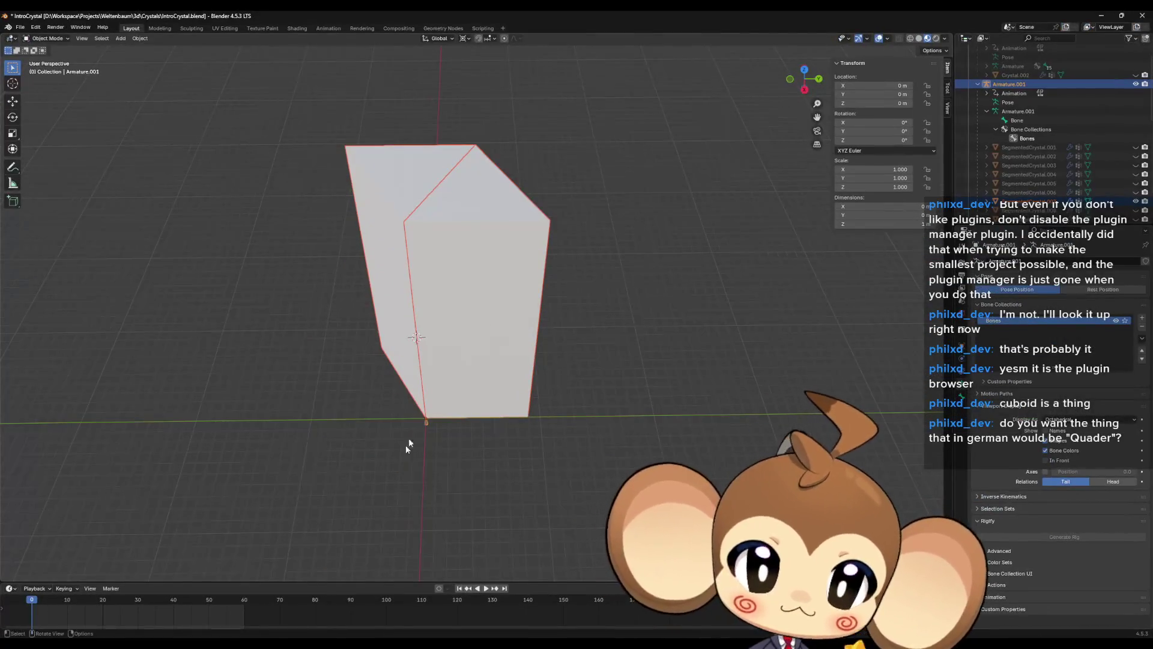
- Recalculate the normals of the SegmentedCrystal.007 segment in Edit Mode
{"action": "key", "text": "Tab"}
{"action": "key", "text": "Tab"}
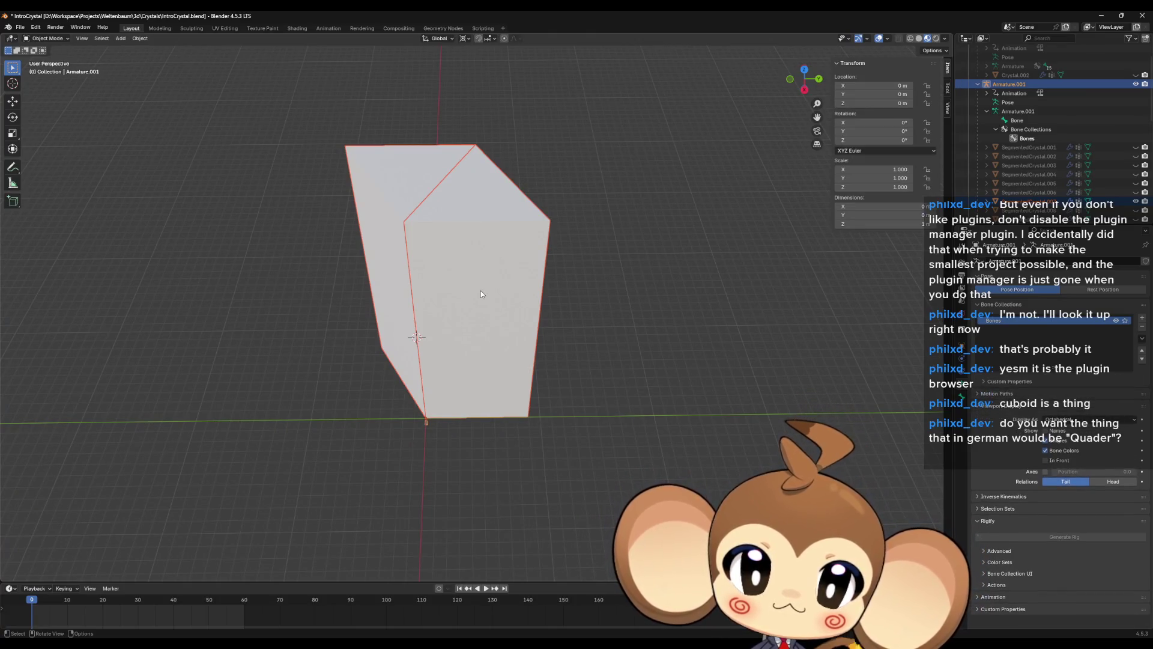
{"action": "left_click", "coordinate": [480, 290]}
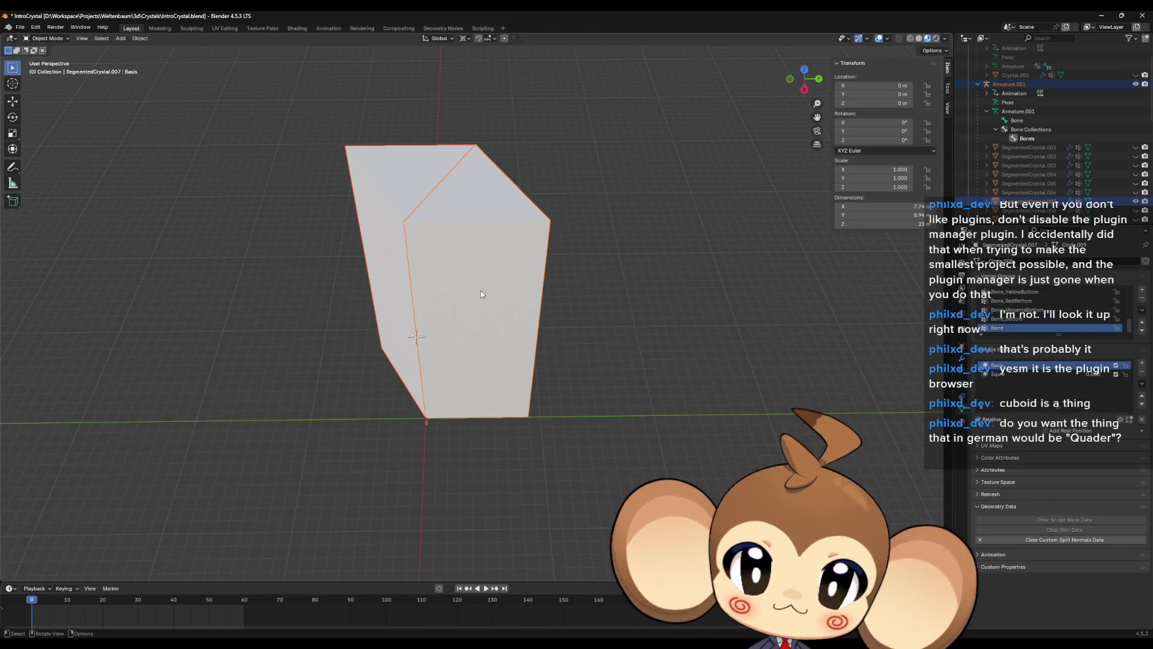
{"action": "key", "text": "Tab"}
{"action": "left_click", "coordinate": [511, 393]}
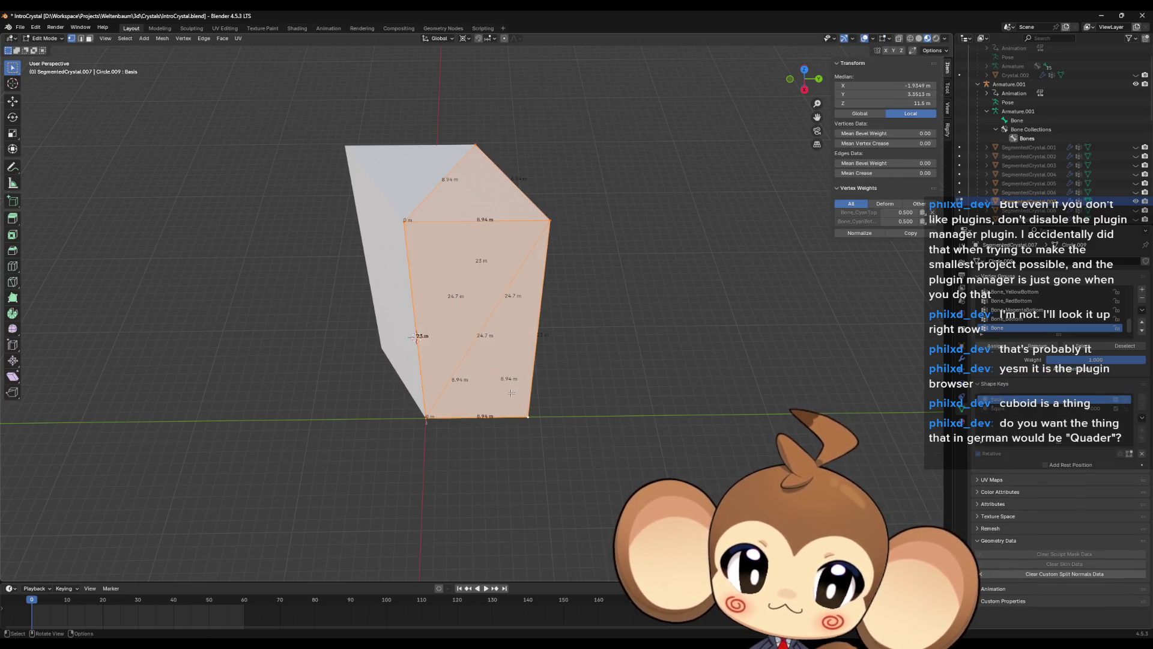
{"action": "left_click", "coordinate": [889, 39]}
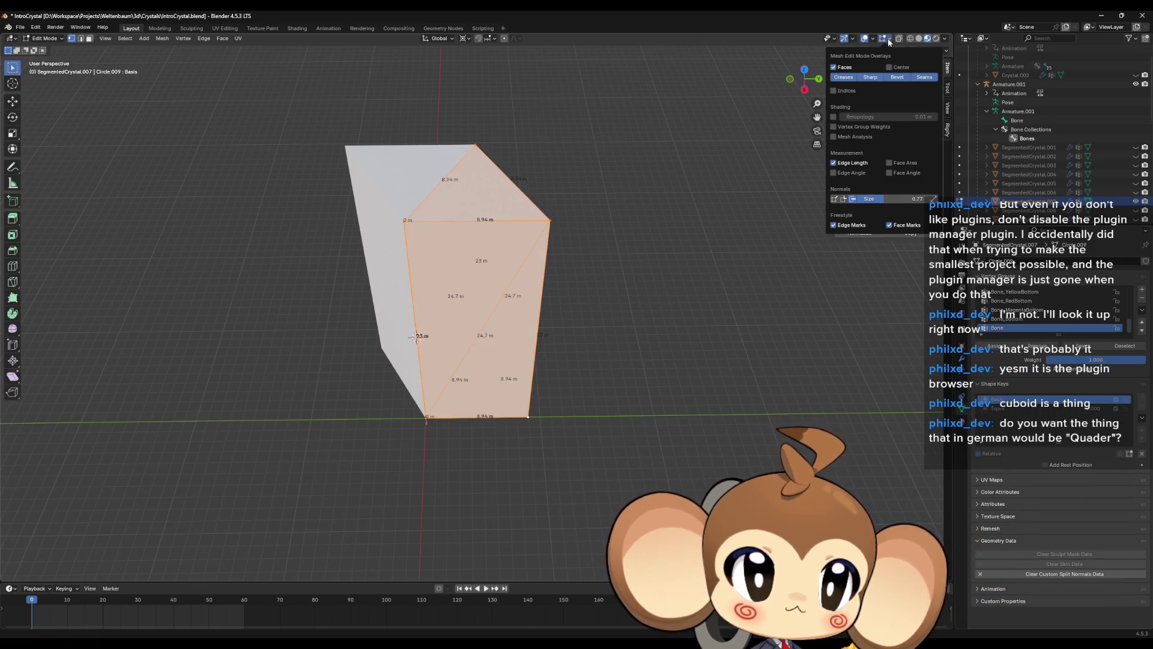
{"action": "left_click", "coordinate": [888, 37]}
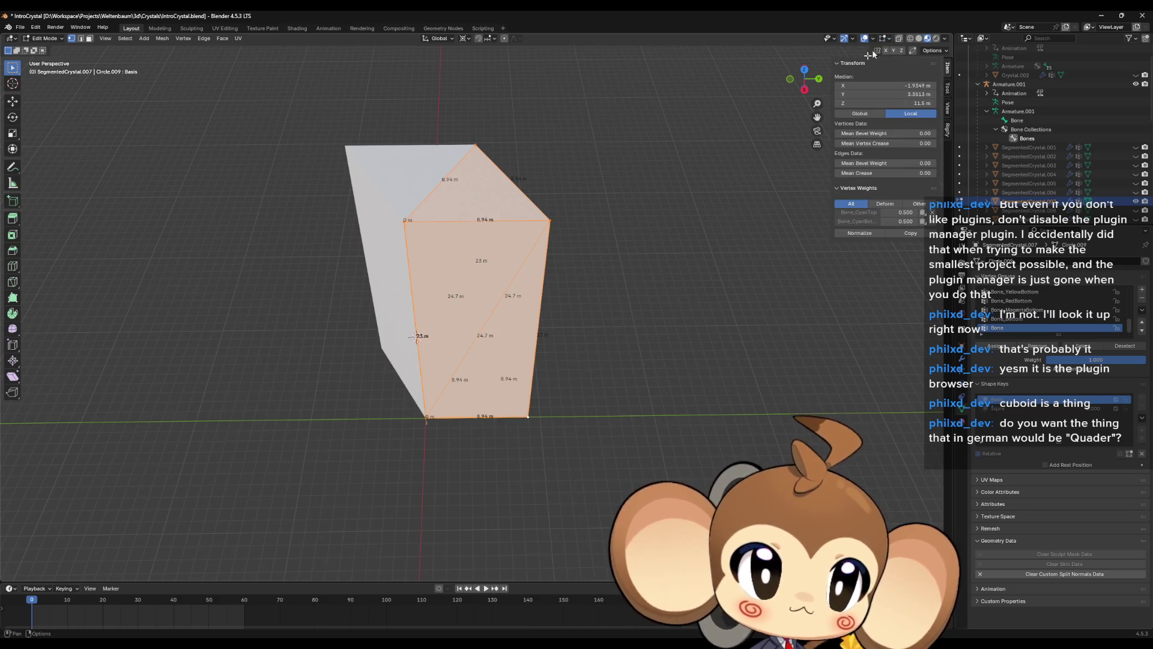
{"action": "key", "text": "shift+n"}
- Recalculate normals on SegmentedCrystal.025's Basis shape key with the whole mesh selected
{"action": "key", "text": "Tab"}
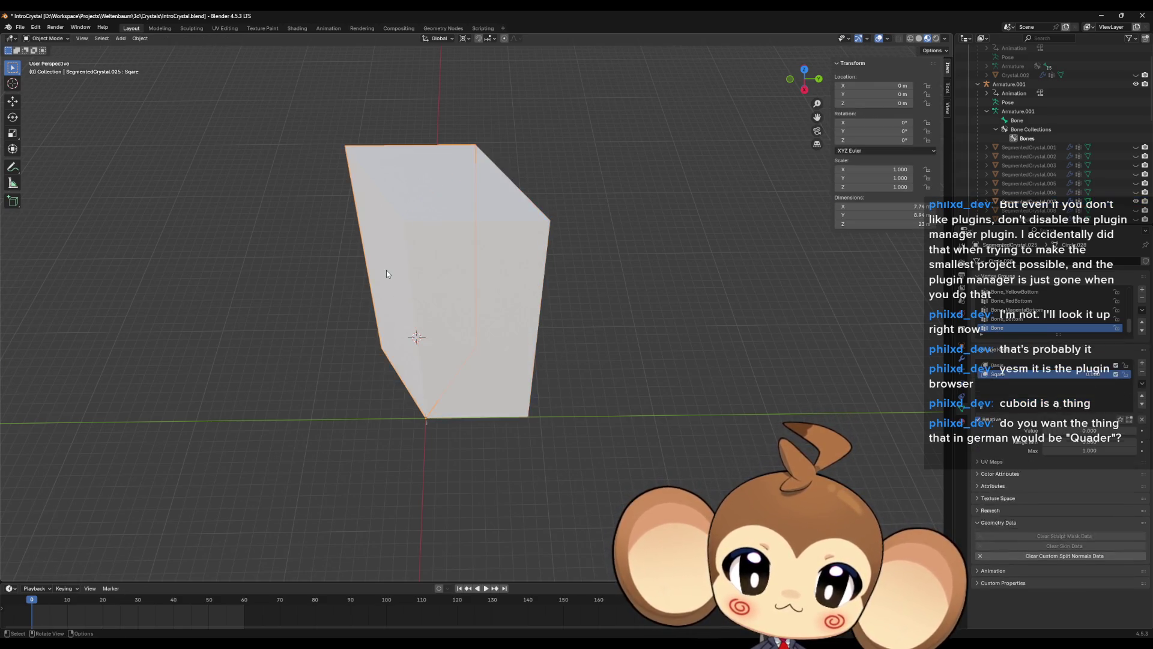
{"action": "left_click", "coordinate": [387, 270]}
{"action": "key", "text": "Tab"}
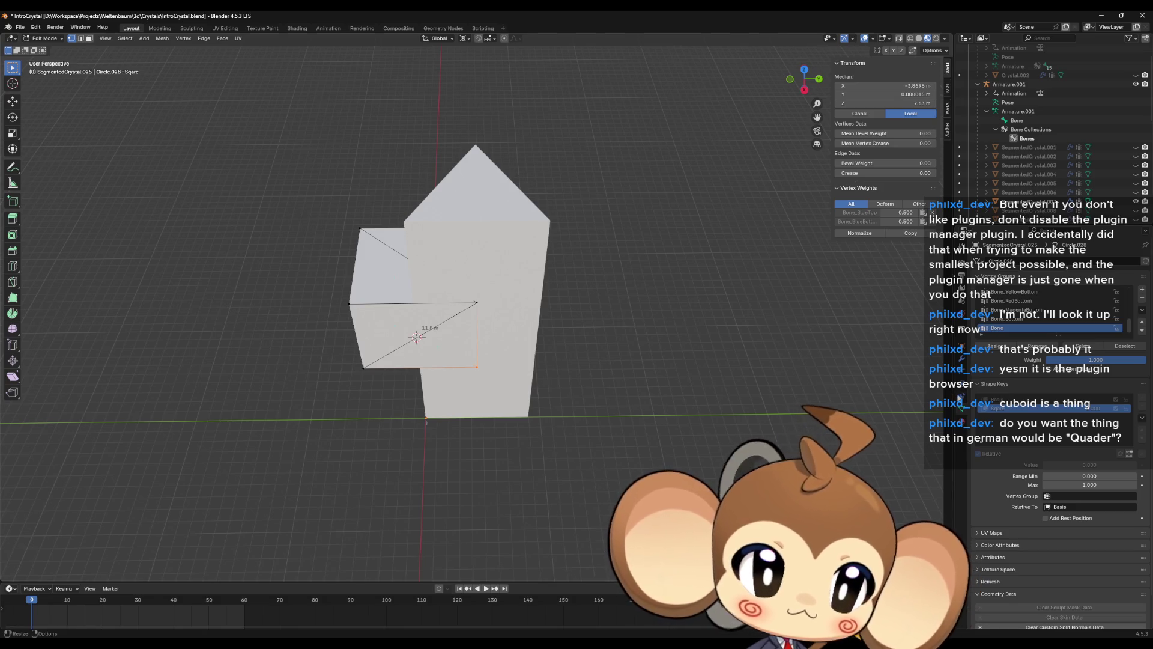
{"action": "left_click", "coordinate": [997, 399]}
{"action": "key", "text": "a"}
{"action": "key", "text": "shift+n"}
{"action": "middle_click_drag", "start_coordinate": [708, 417], "coordinate": [589, 360]}
{"action": "key", "text": "Tab"}
- Export Armature.001 as delmetestcrystal.fbx and return to Unreal Engine
{"action": "scroll", "coordinate": [1050, 160], "scroll_direction": "down", "scroll_amount": 5}
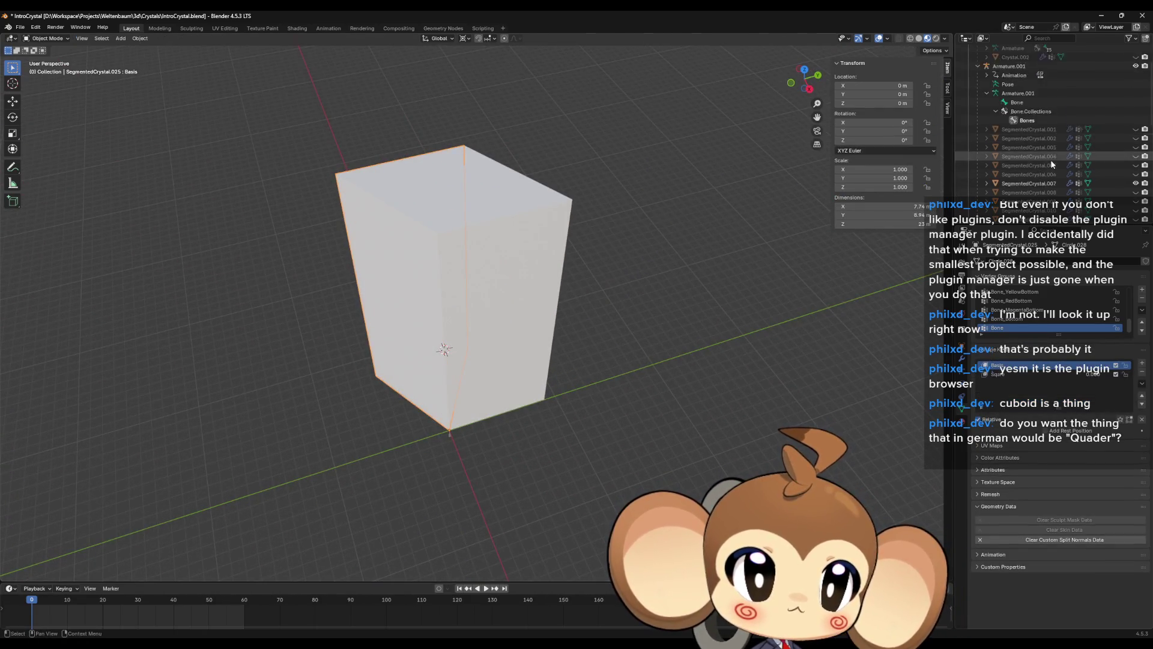
{"action": "left_click", "coordinate": [1027, 57]}
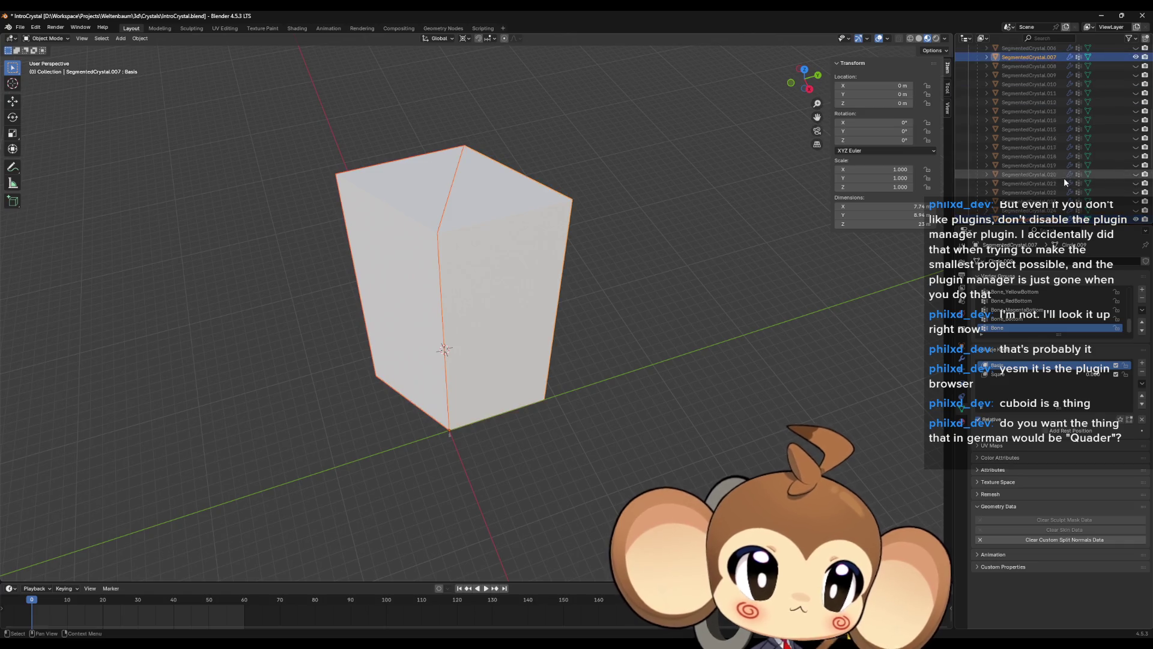
{"action": "scroll", "coordinate": [1064, 174], "scroll_direction": "up", "scroll_amount": 5}
{"action": "left_click", "coordinate": [1012, 88]}
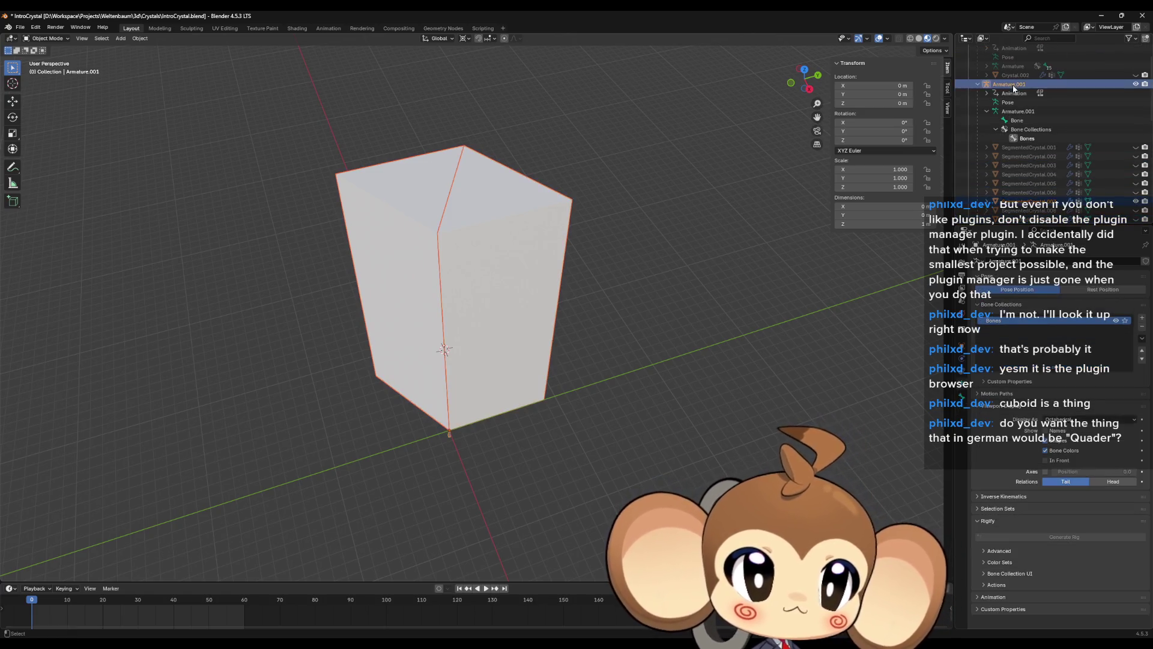
{"action": "left_click", "coordinate": [18, 30]}
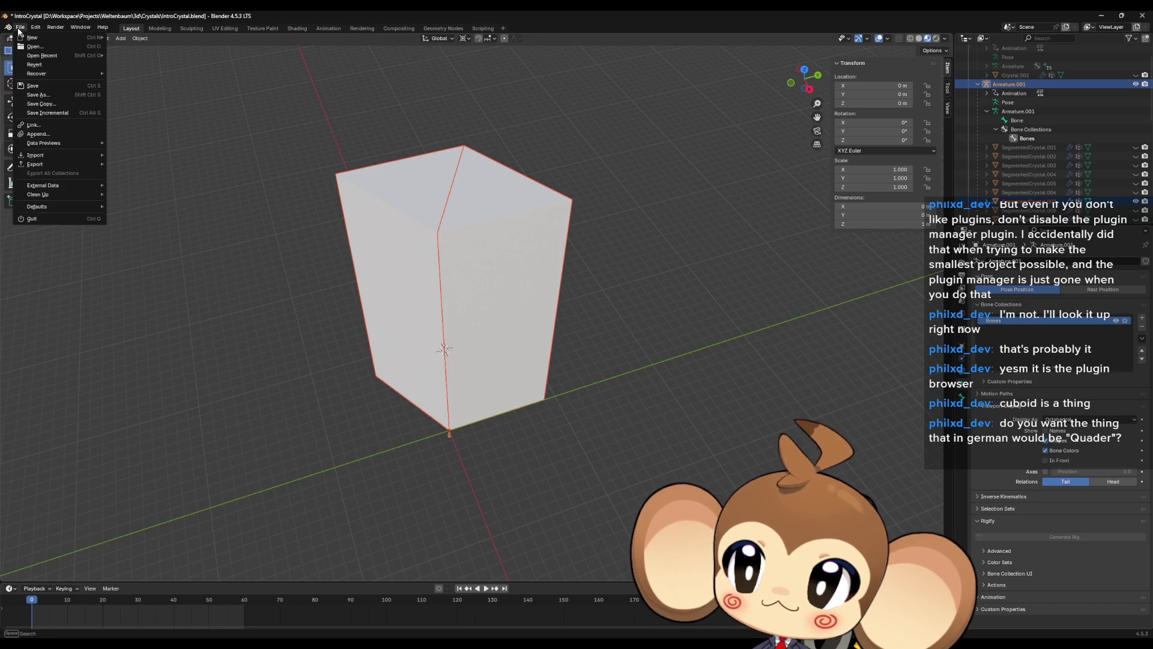
{"action": "mouse_move", "coordinate": [81, 165]}
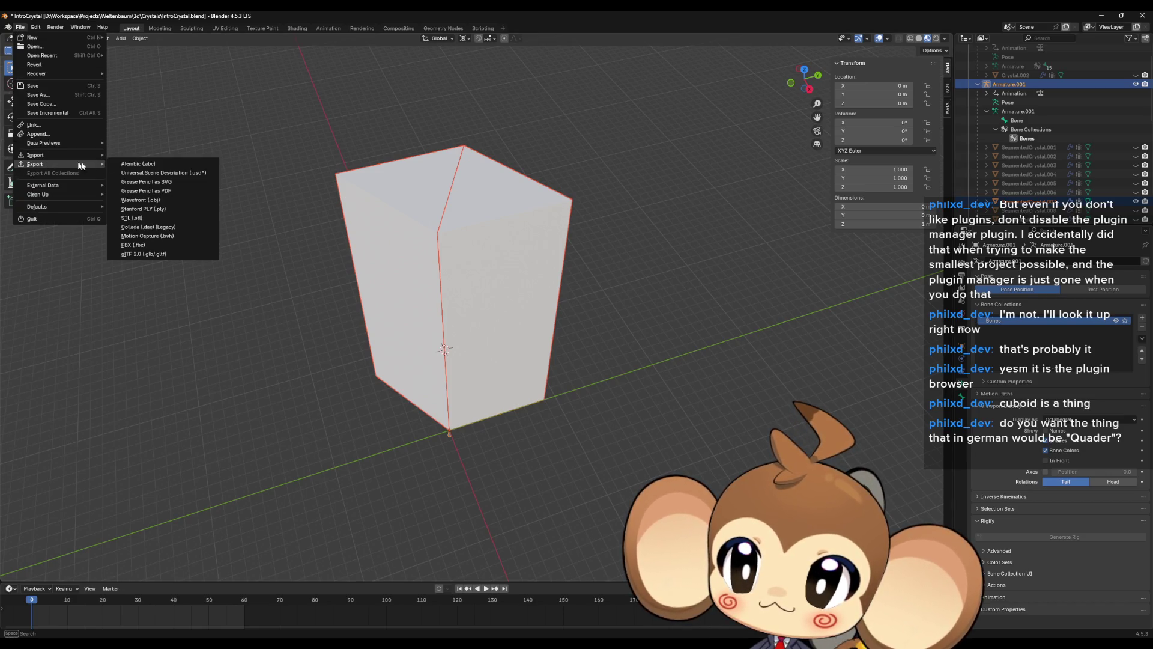
{"action": "left_click", "coordinate": [138, 244]}
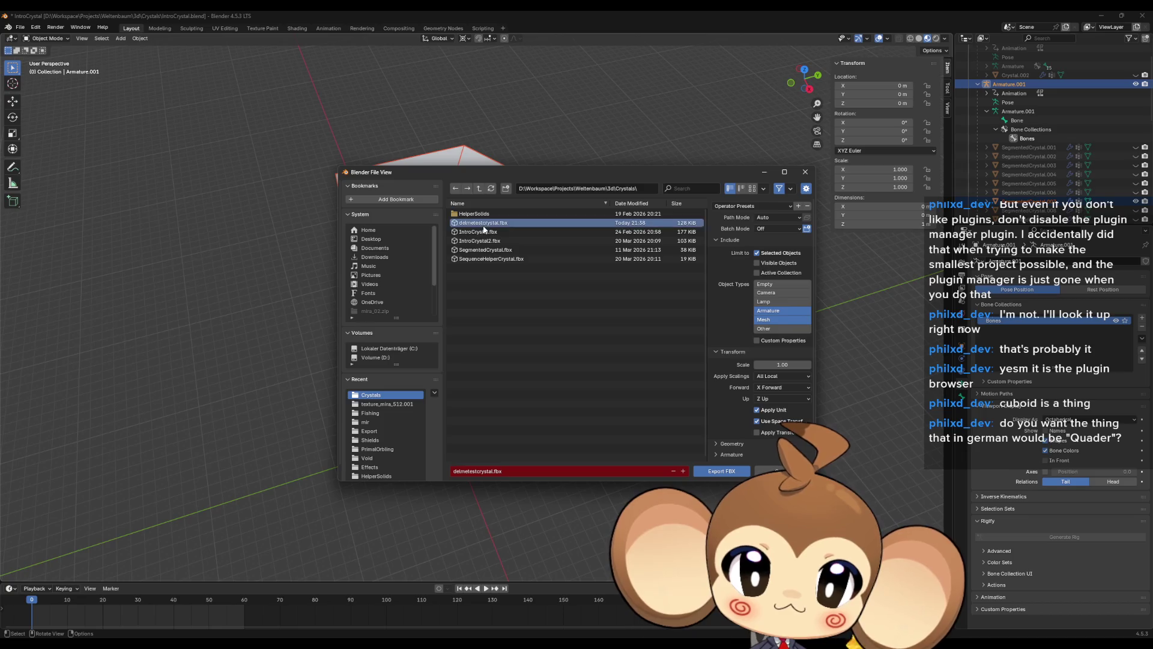
{"action": "left_click", "coordinate": [712, 471]}
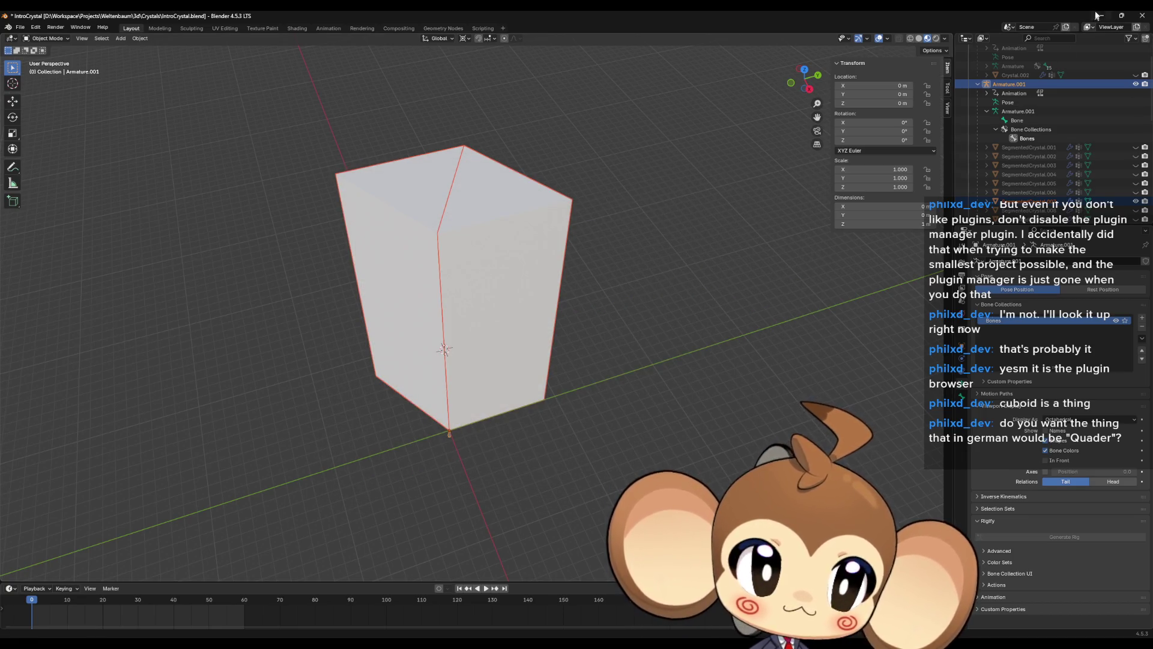
{"action": "key", "text": "alt+Tab"}
{"action": "key", "text": "alt+Tab"}
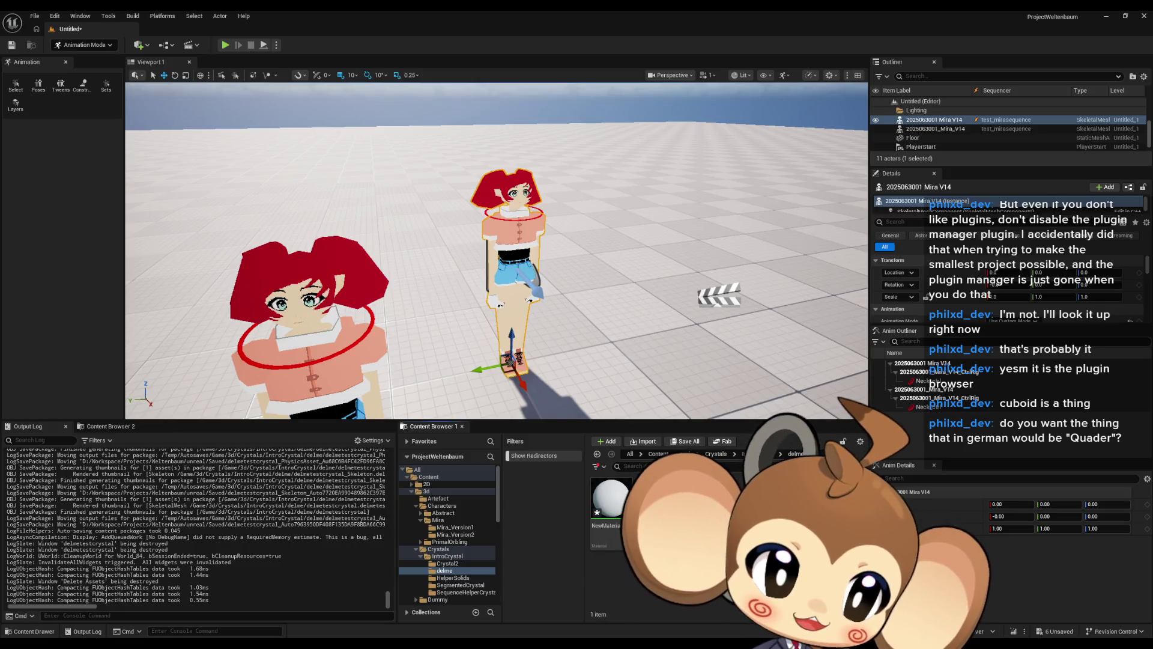
- Import delmetestcrystal.fbx into delme, open it, and raise the Sqare morph target weight
{"action": "left_click_drag", "start_coordinate": [660, 504], "coordinate": [673, 498]}
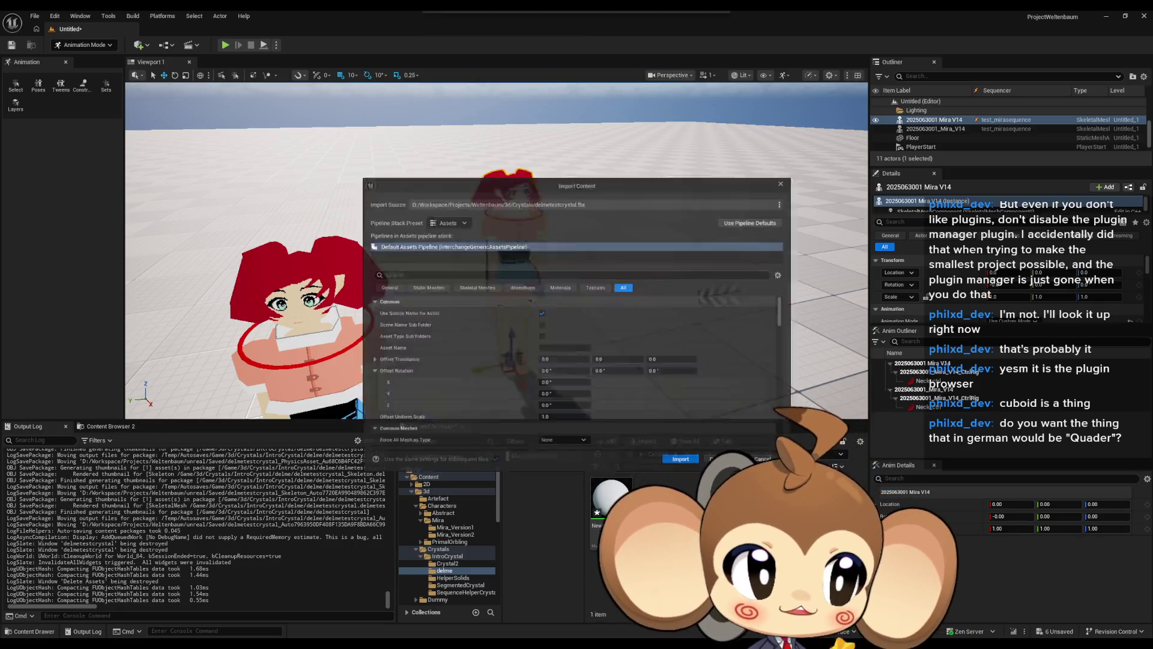
{"action": "left_click", "coordinate": [684, 466]}
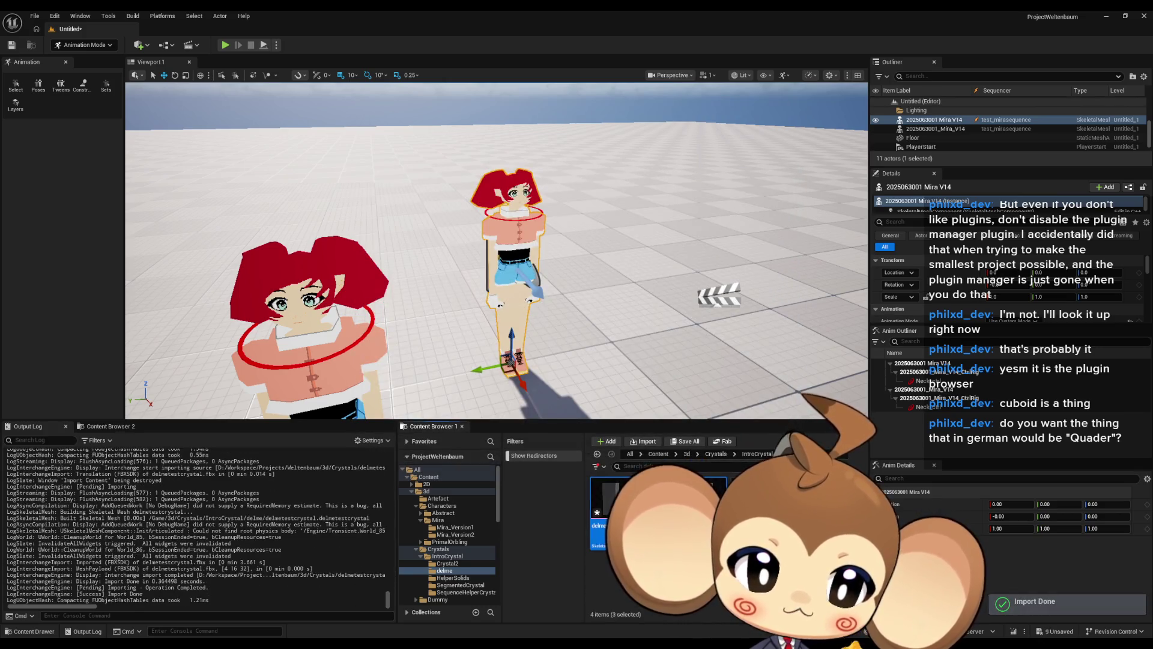
{"action": "double_click", "coordinate": [611, 498]}
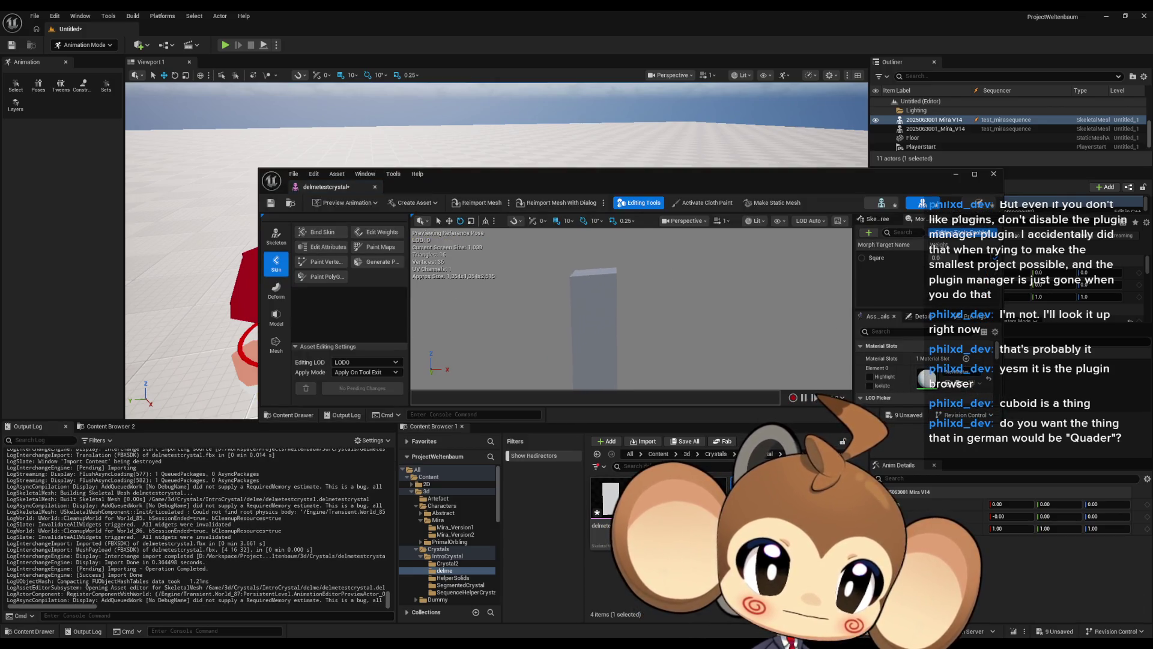
{"action": "left_click_drag", "start_coordinate": [683, 276], "coordinate": [683, 276]}
{"action": "left_click_drag", "start_coordinate": [943, 257], "coordinate": [973, 258]}
{"action": "left_click_drag", "start_coordinate": [630, 310], "coordinate": [630, 310]}
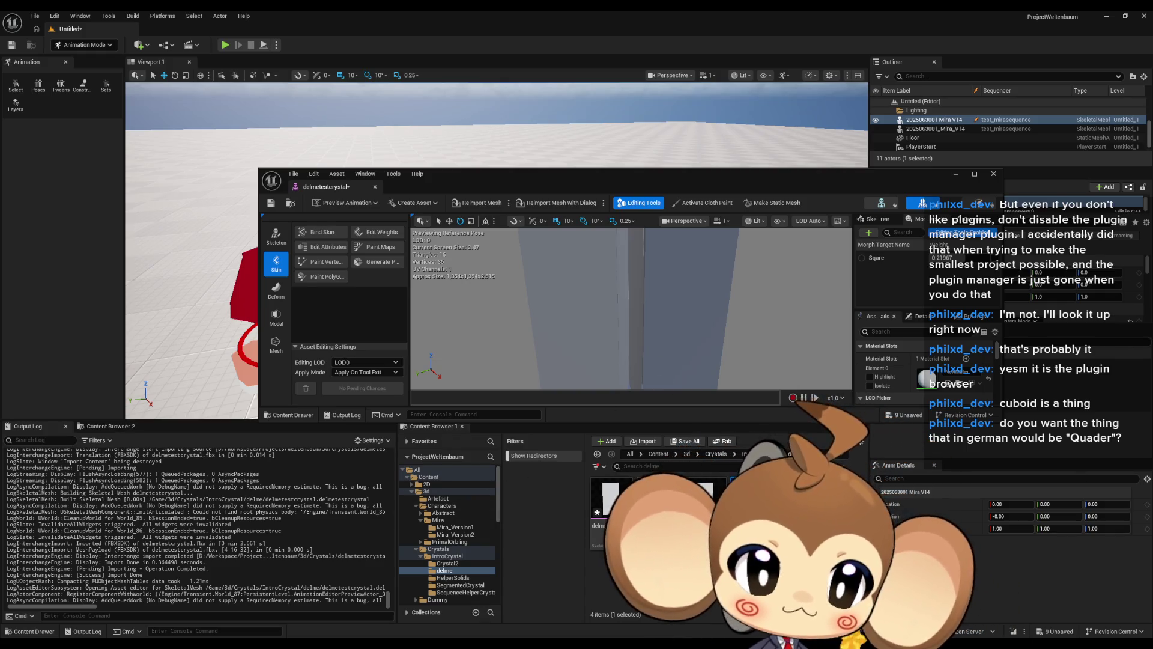
{"action": "key", "text": "Delete"}
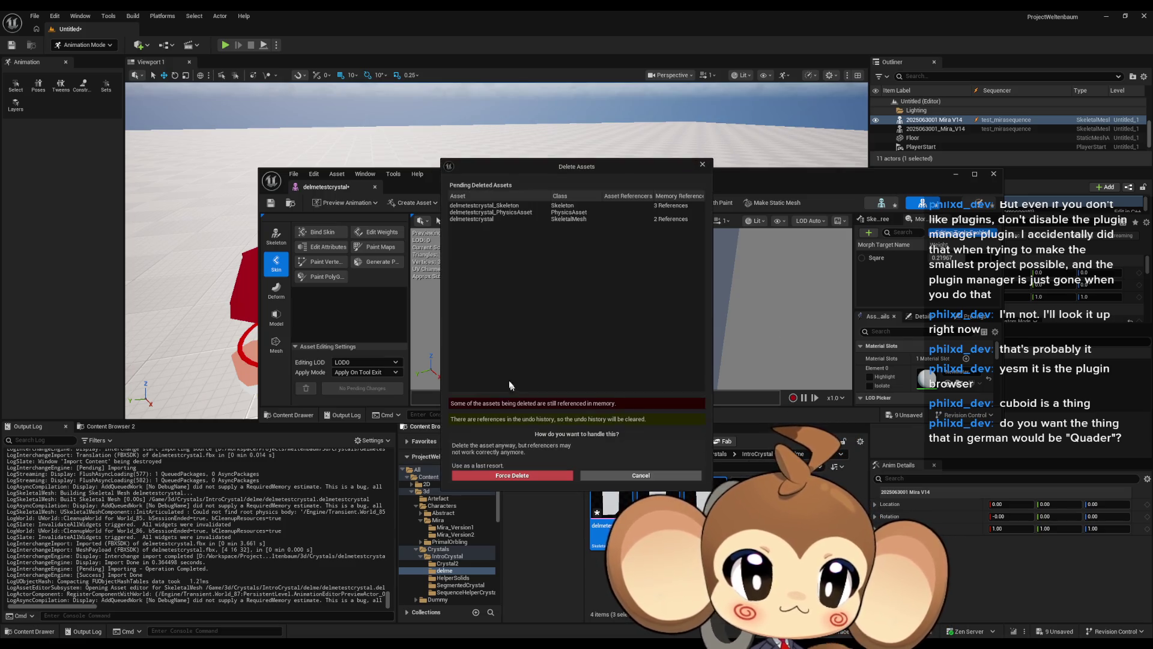
{"action": "left_click", "coordinate": [512, 475]}
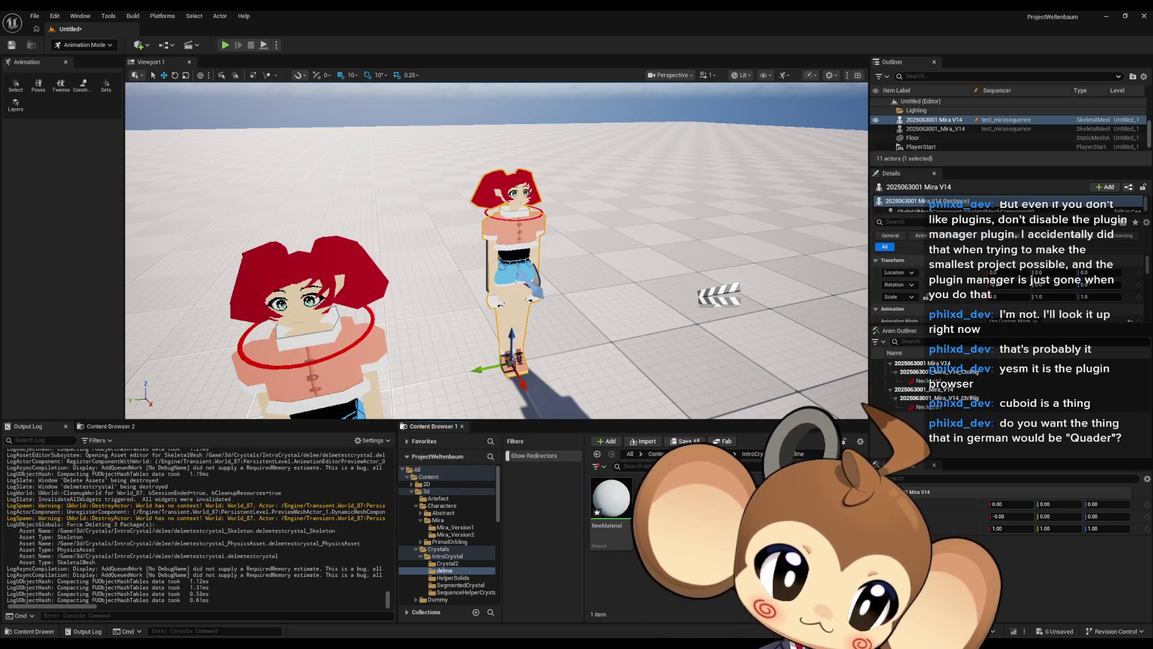
{"action": "left_click", "coordinate": [421, 272]}
{"action": "type", "text": "deg"}
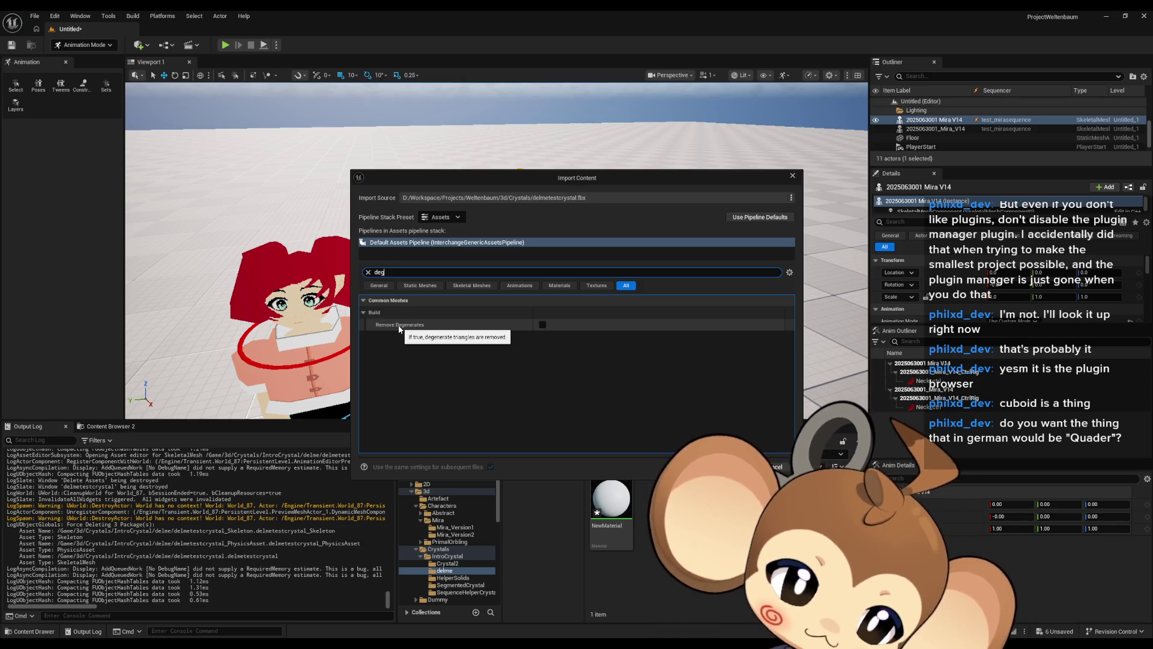
{"action": "key", "text": "ctrl+a"}
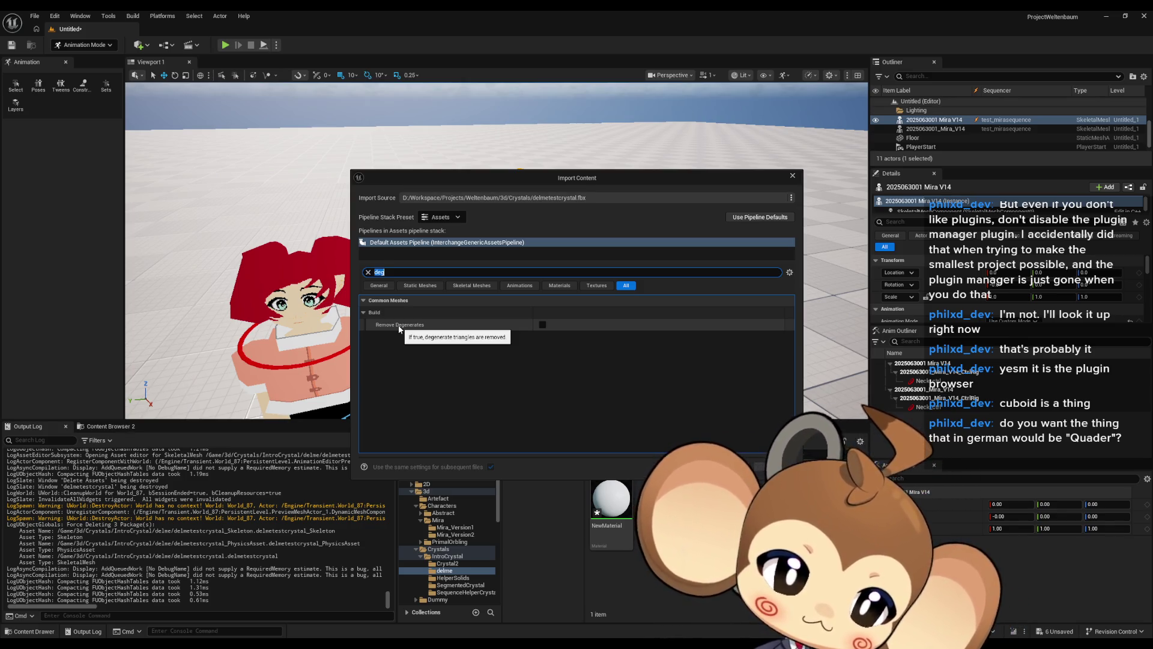
{"action": "type", "text": "buff"}
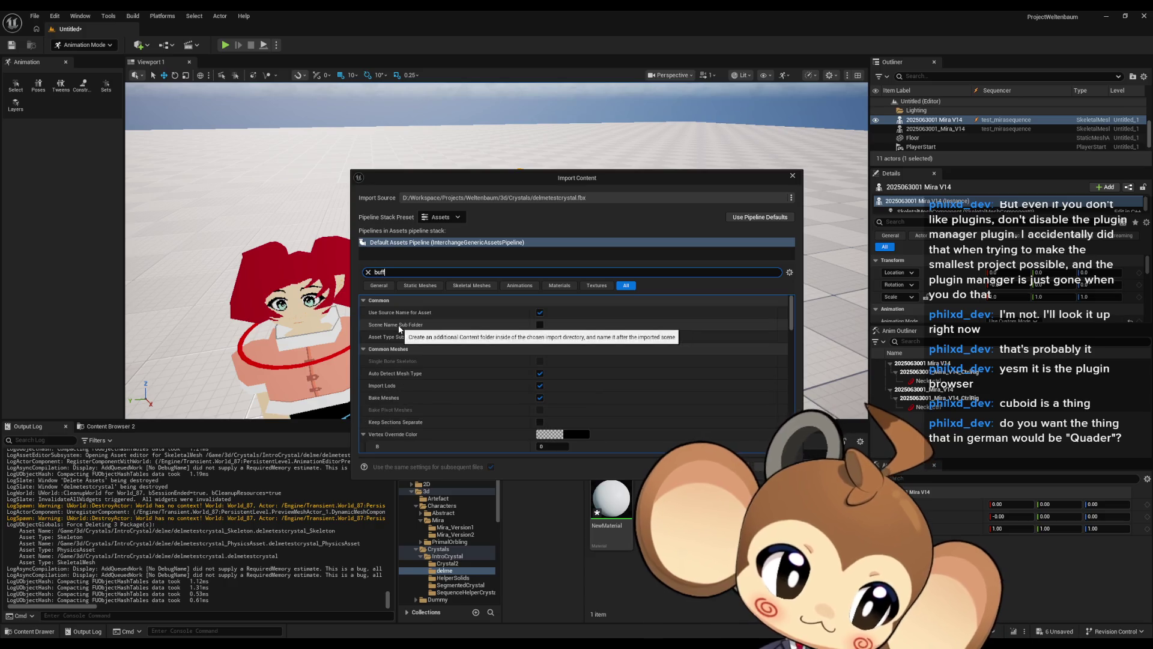
{"action": "type", "text": "er"}
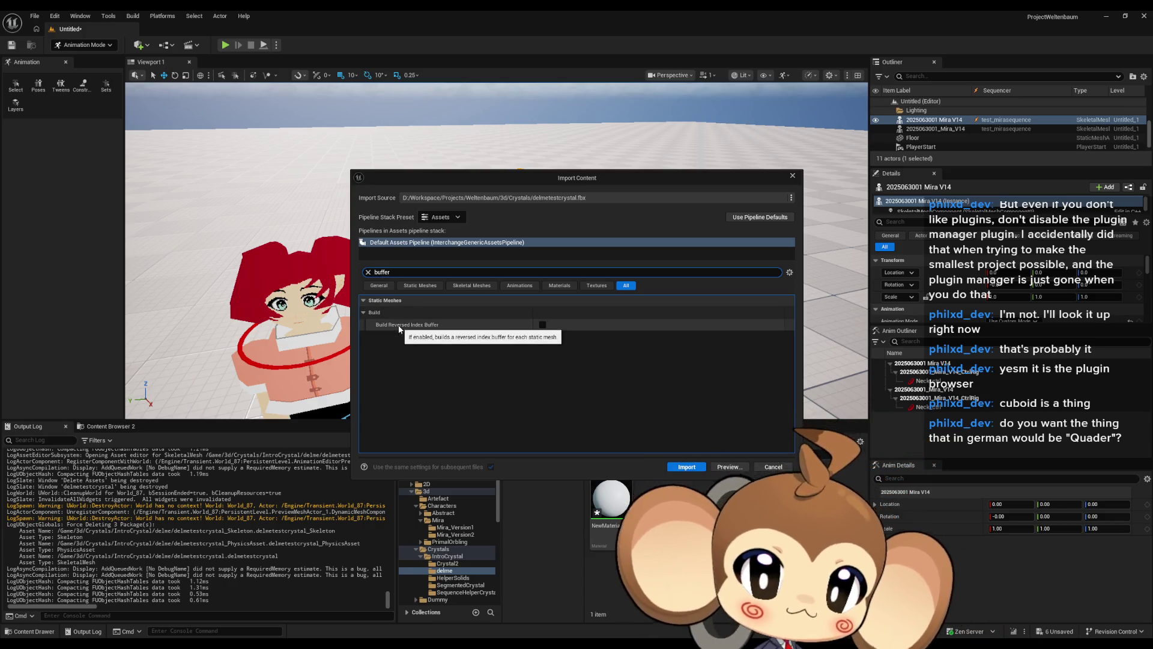
{"action": "key", "text": "ctrl+a"}
{"action": "type", "text": "comb"}
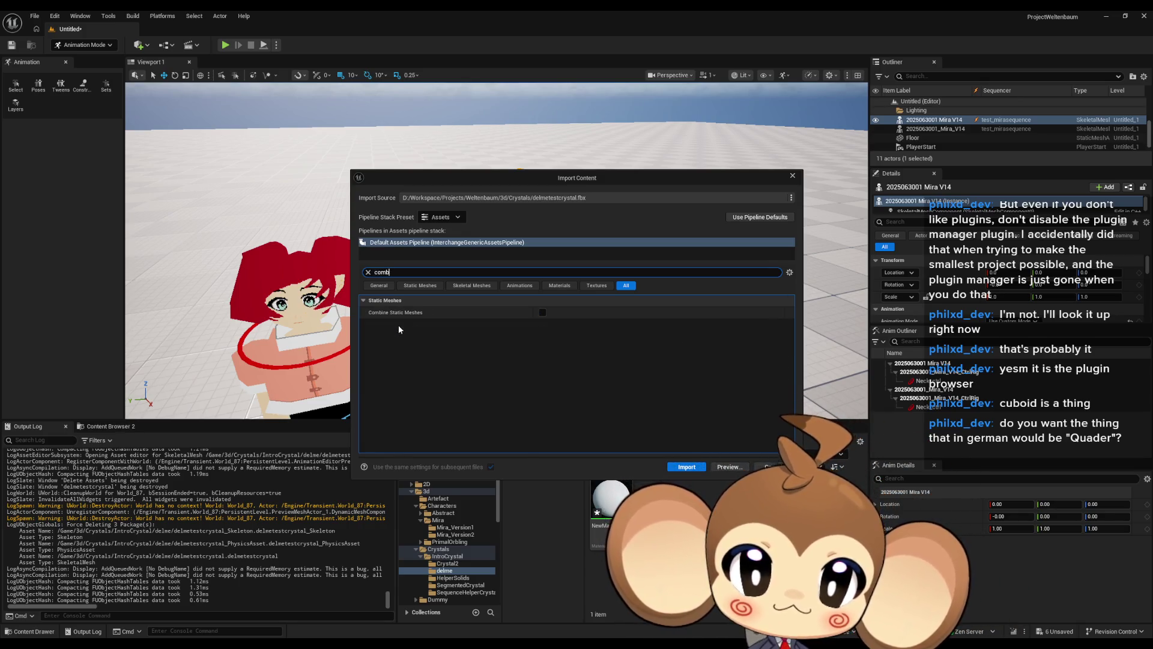
{"action": "key", "text": "ctrl+a"}
{"action": "type", "text": "weld"}
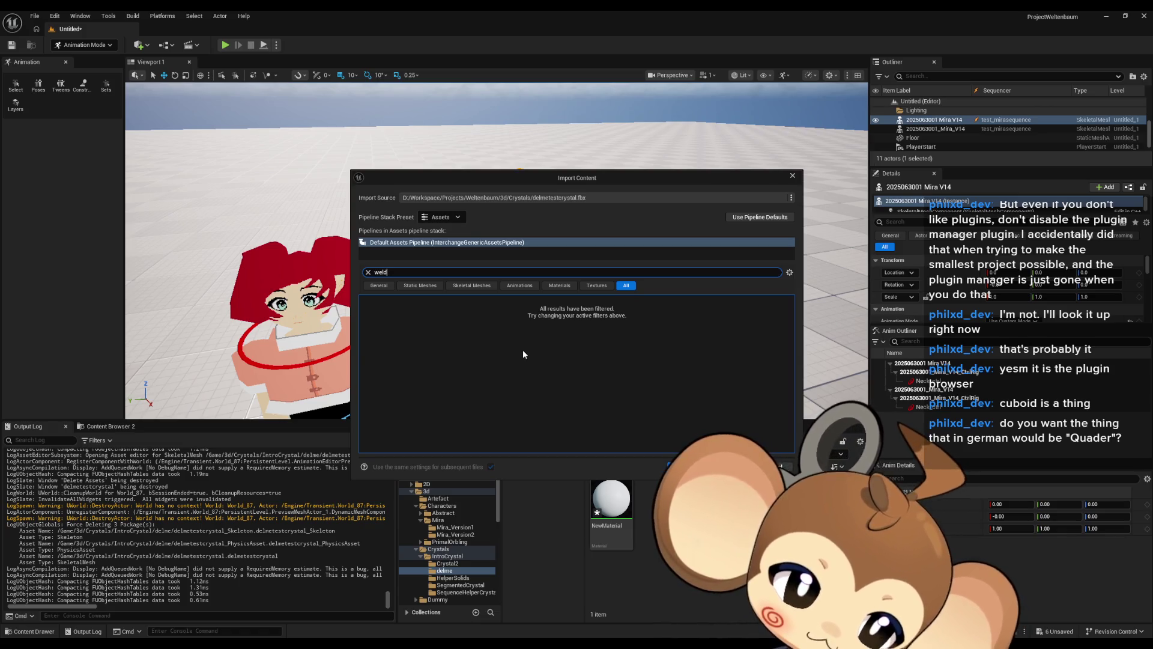
{"action": "key", "text": "ctrl+a"}
{"action": "type", "text": "impo"}
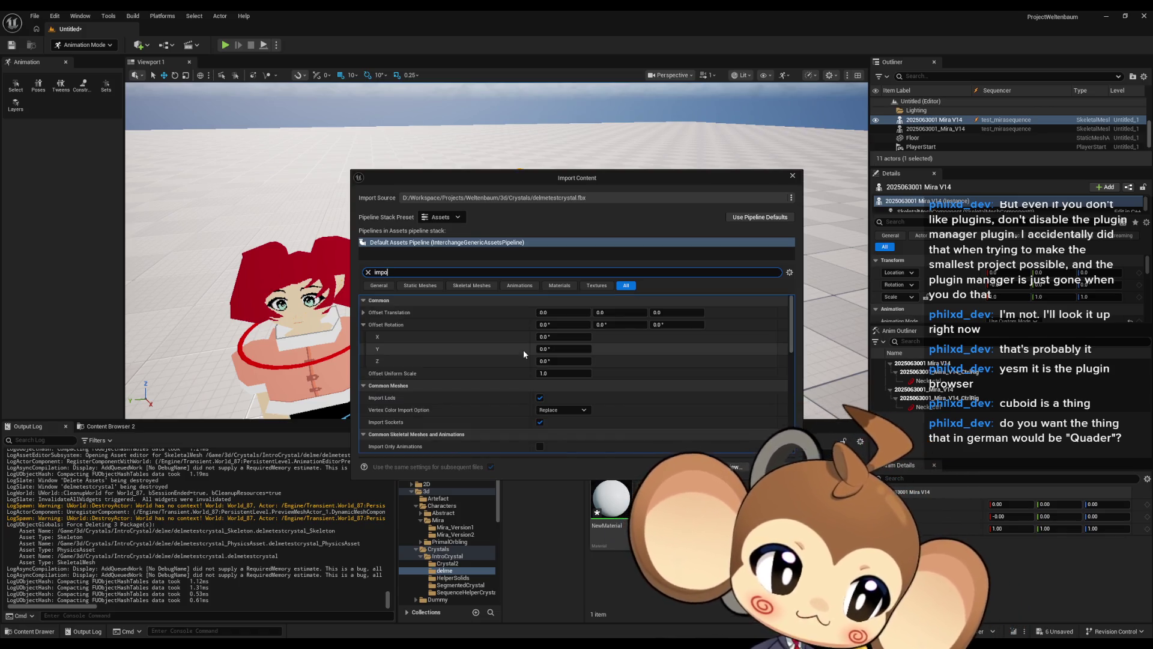
{"action": "type", "text": "rt"}
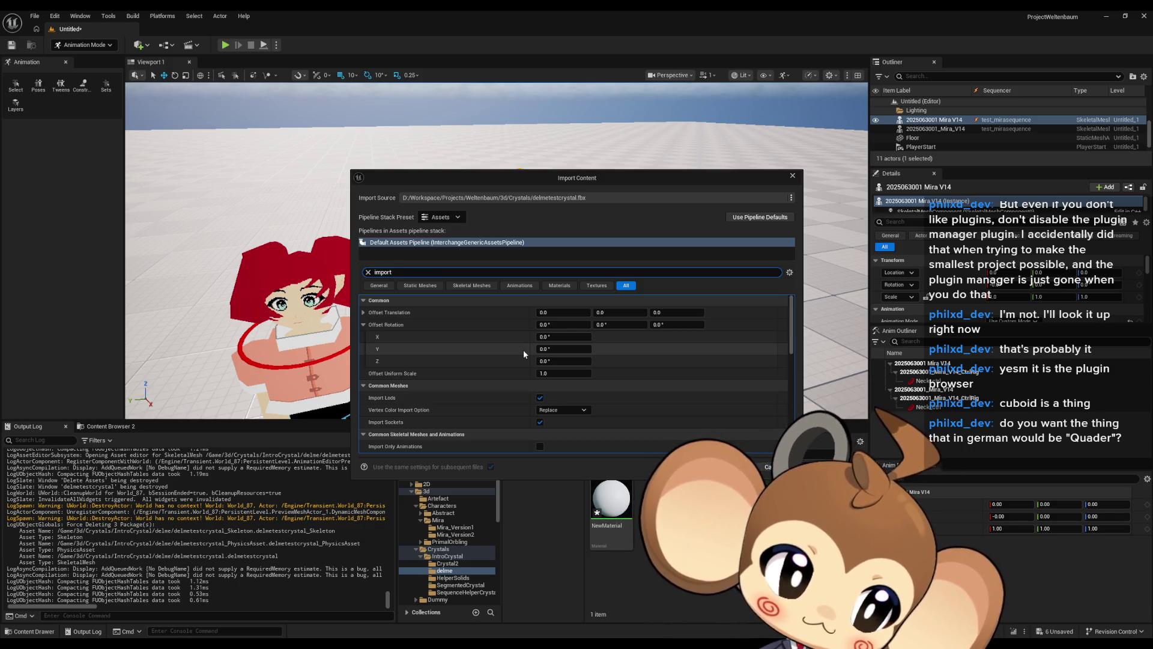
{"action": "type", "text": " nor"}
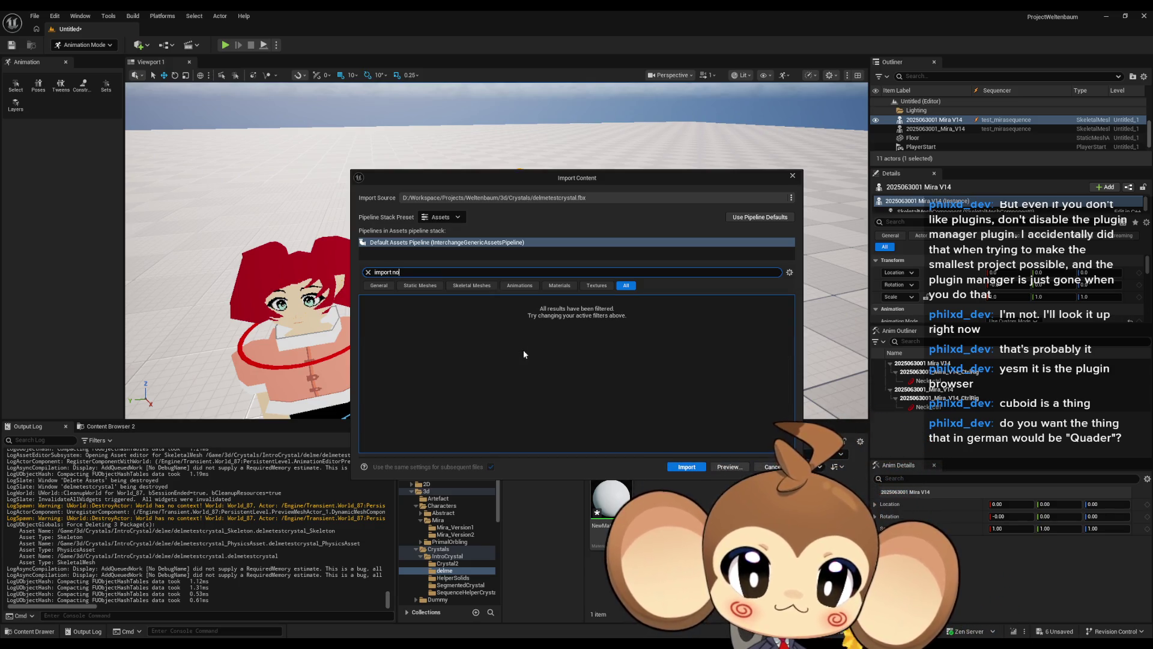
{"action": "key", "text": "BackSpace"}
{"action": "key", "text": "BackSpace"}
{"action": "key", "text": "BackSpace"}
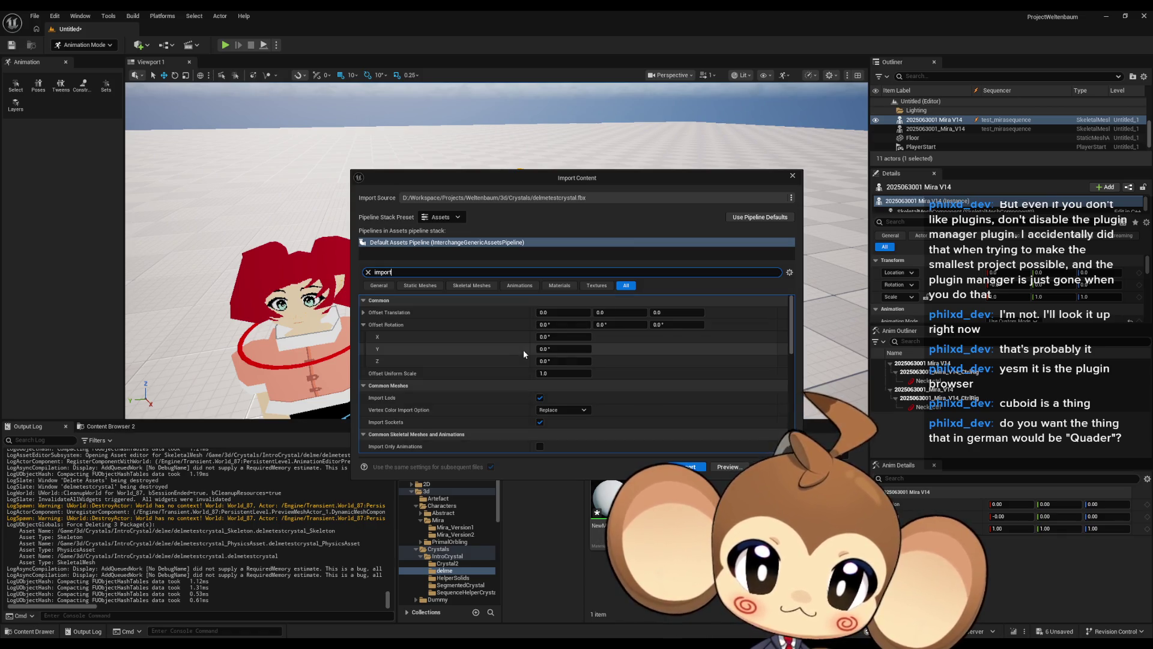
{"action": "key", "text": "BackSpace"}
{"action": "key", "text": "BackSpace"}
{"action": "key", "text": "BackSpace"}
{"action": "type", "text": "recom"}
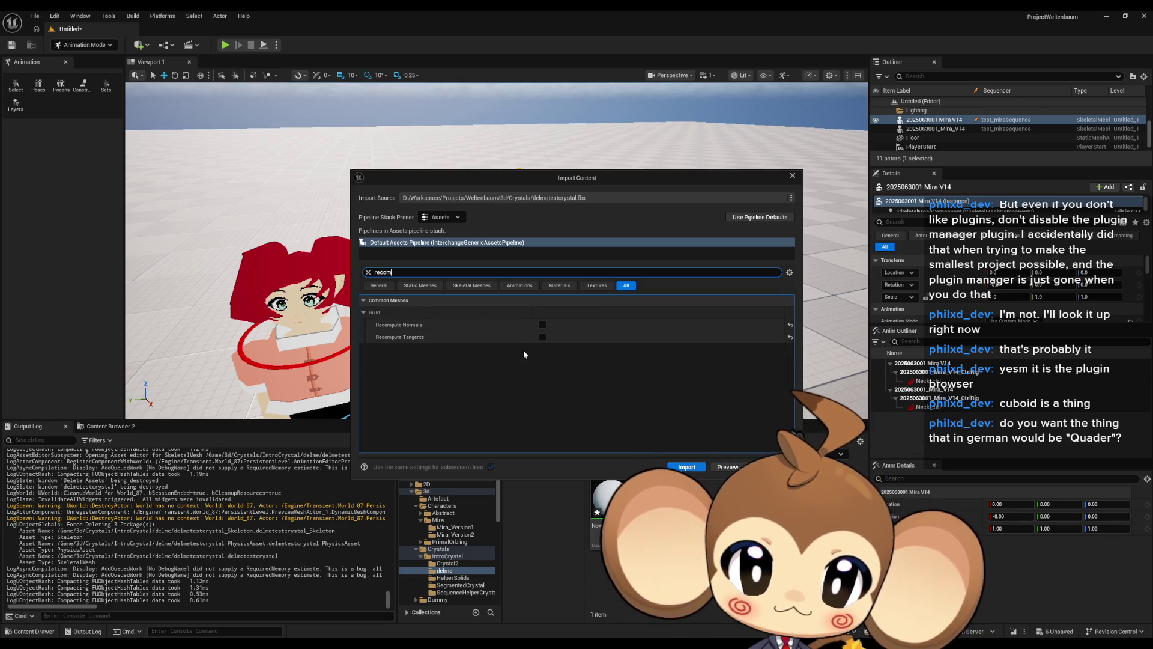
{"action": "key", "text": "BackSpace"}
{"action": "key", "text": "BackSpace"}
{"action": "key", "text": "BackSpace"}
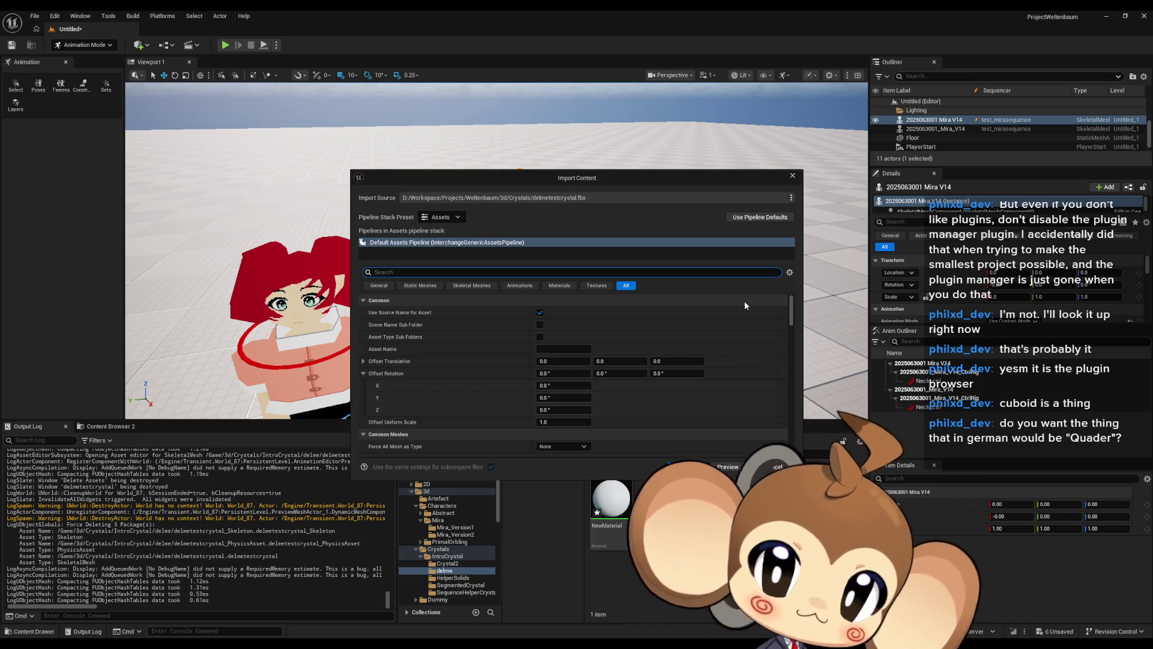
- Accept the import settings and import delmetestcrystal.fbx
{"action": "left_click", "coordinate": [686, 467]}
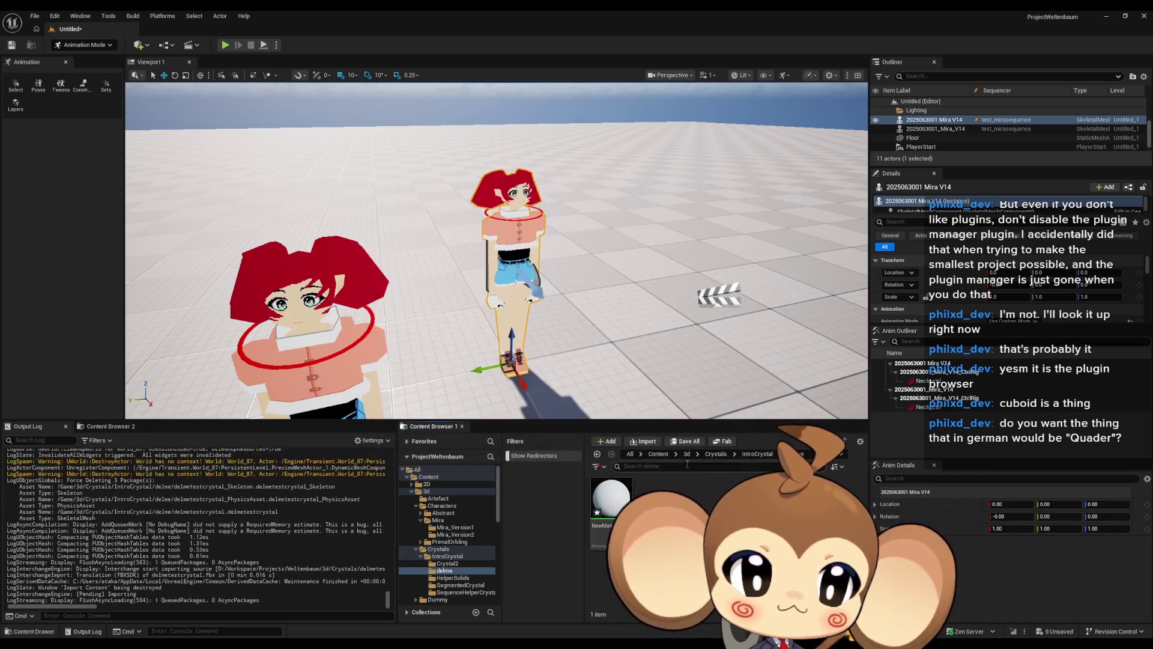
- Open the imported delmetestcrystal mesh and maximize its editor window
{"action": "double_click", "coordinate": [608, 517]}
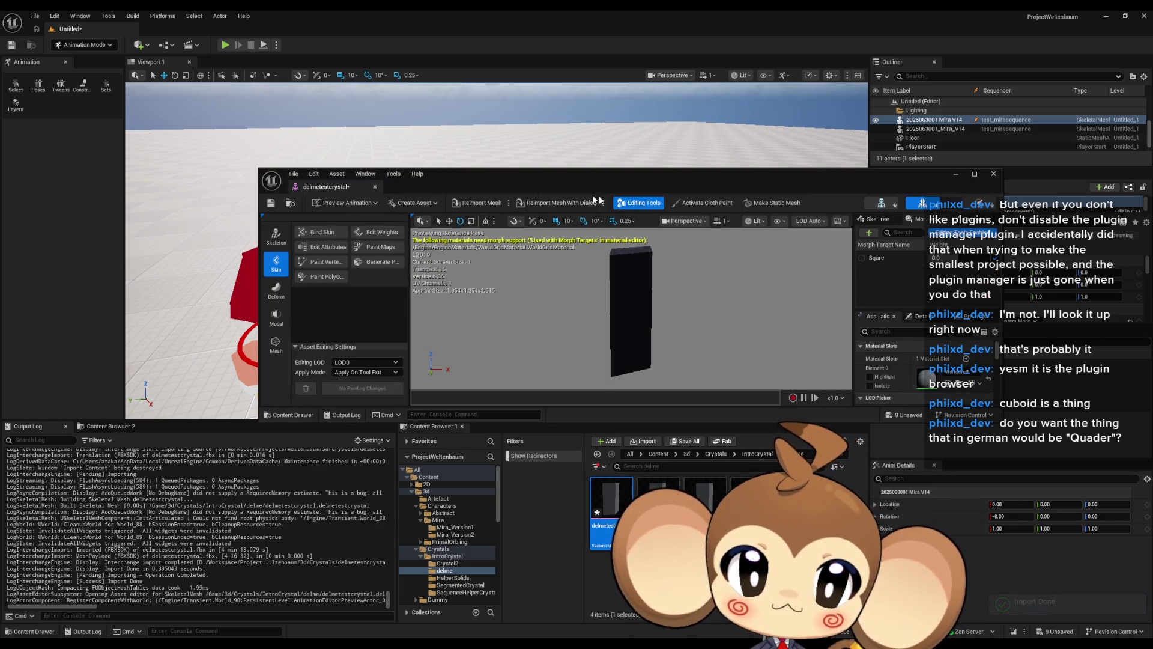
{"action": "left_click_drag", "start_coordinate": [664, 191], "coordinate": [586, 180]}
{"action": "double_click", "coordinate": [586, 180]}
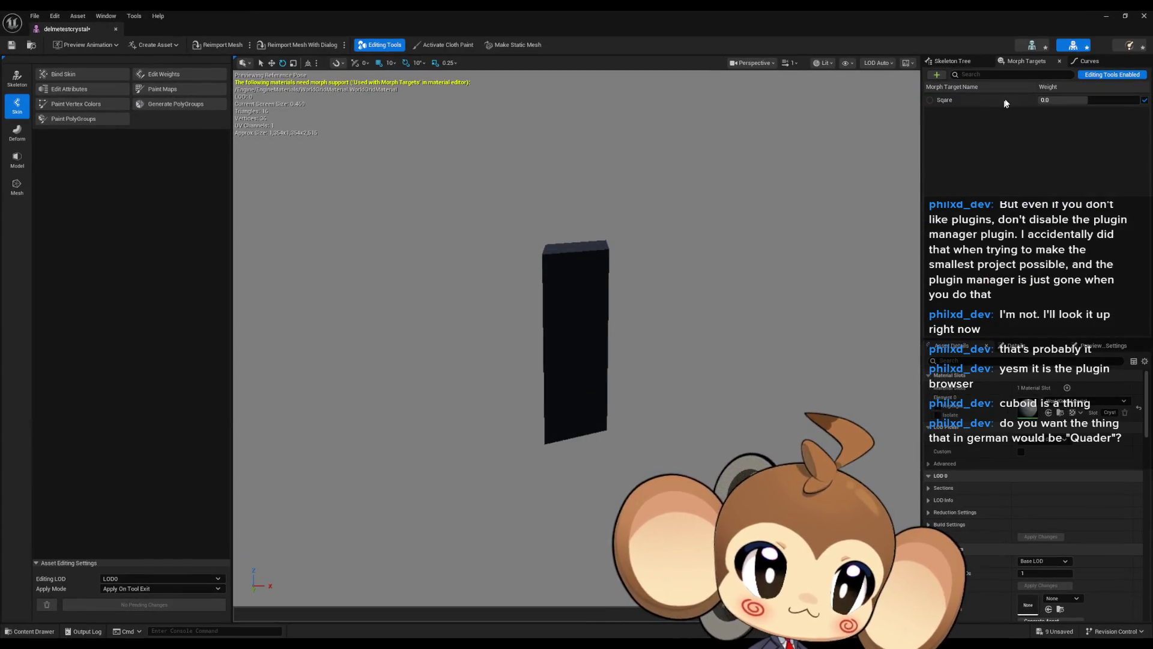
- Search Asset Details for 'normal' settings, clear the filter, and show Preview Scene Settings
{"action": "left_click", "coordinate": [960, 361]}
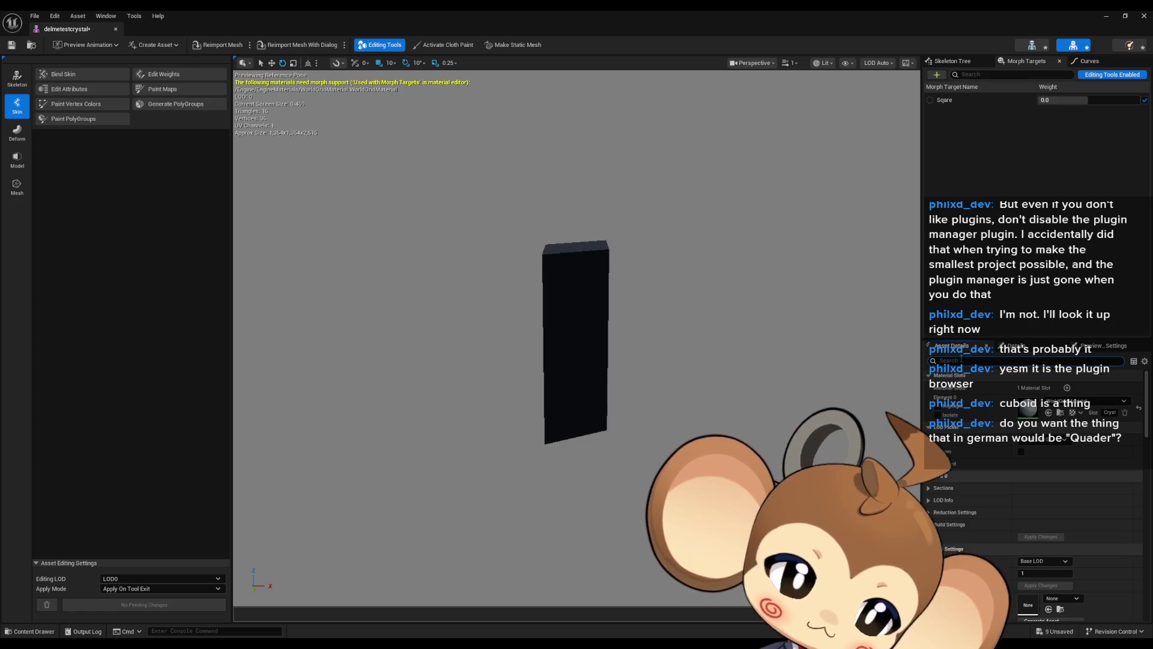
{"action": "type", "text": "normal"}
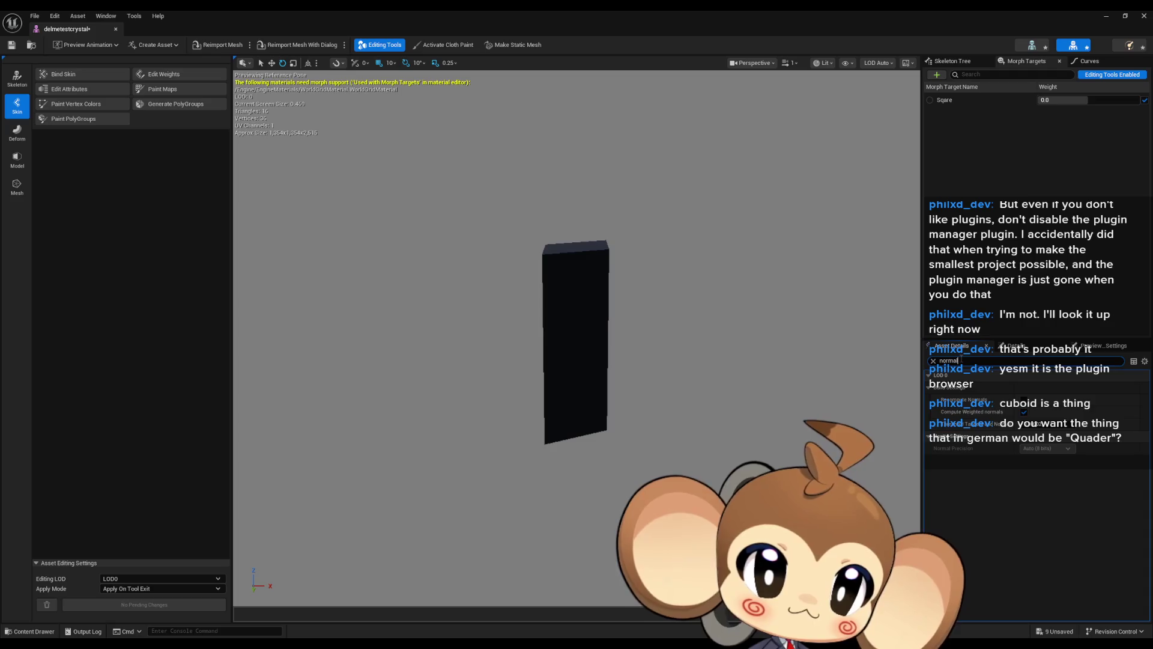
{"action": "key", "text": "ctrl+a"}
{"action": "type", "text": "w"}
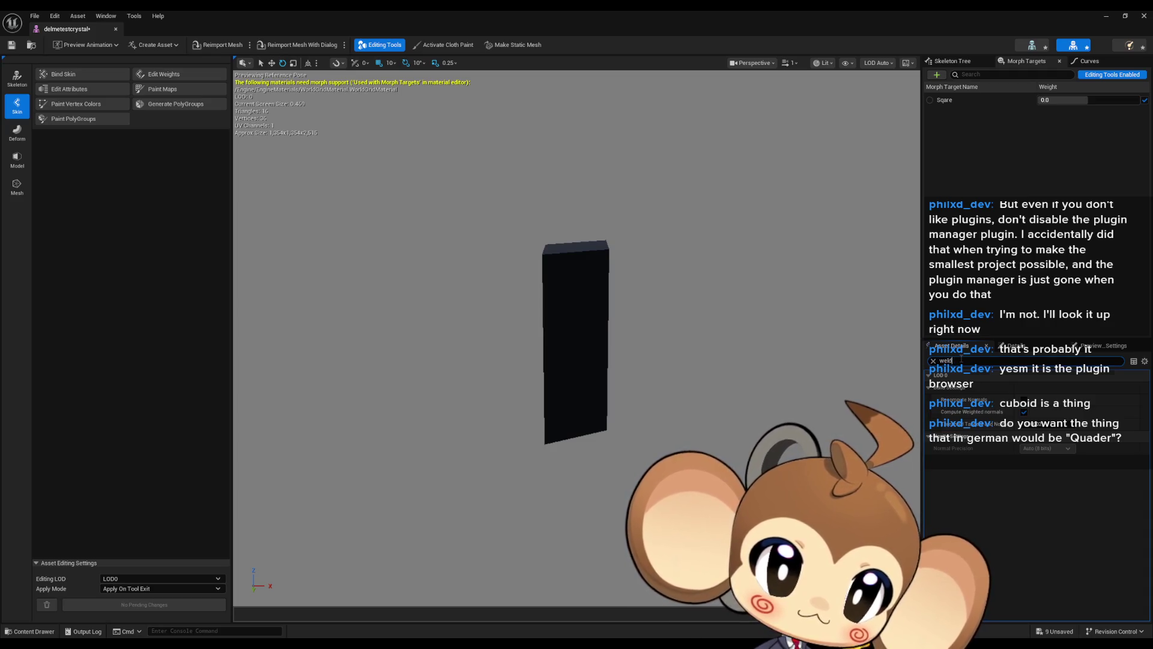
{"action": "key", "text": "BackSpace"}
{"action": "key", "text": "BackSpace"}
{"action": "key", "text": "BackSpace"}
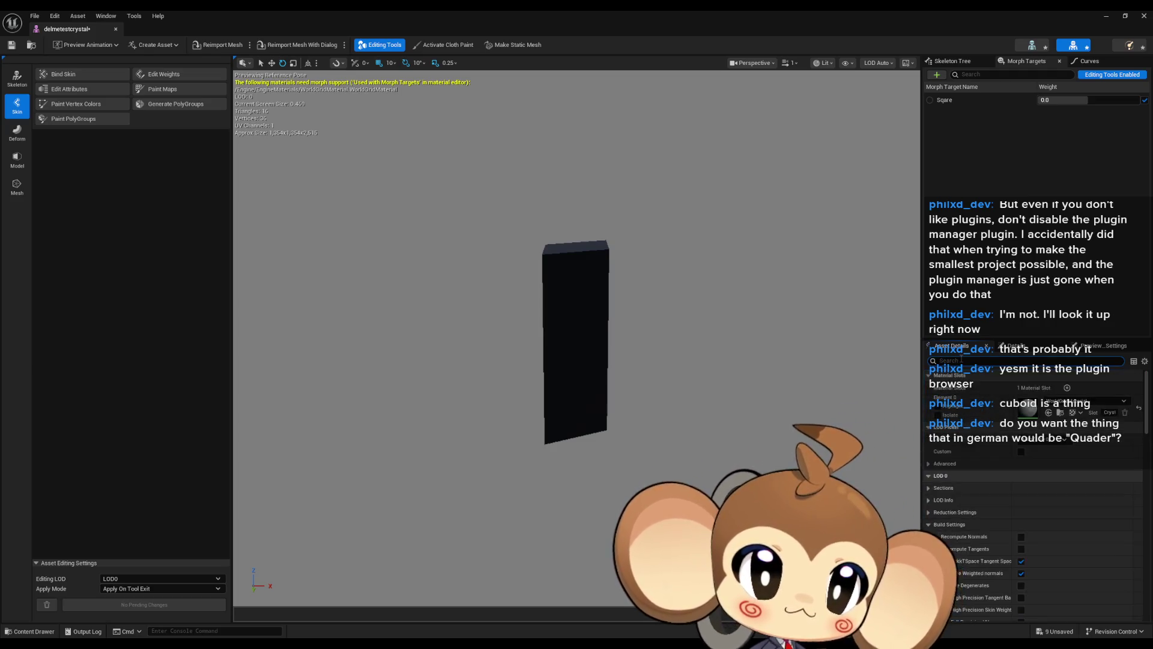
{"action": "left_click", "coordinate": [1099, 346]}
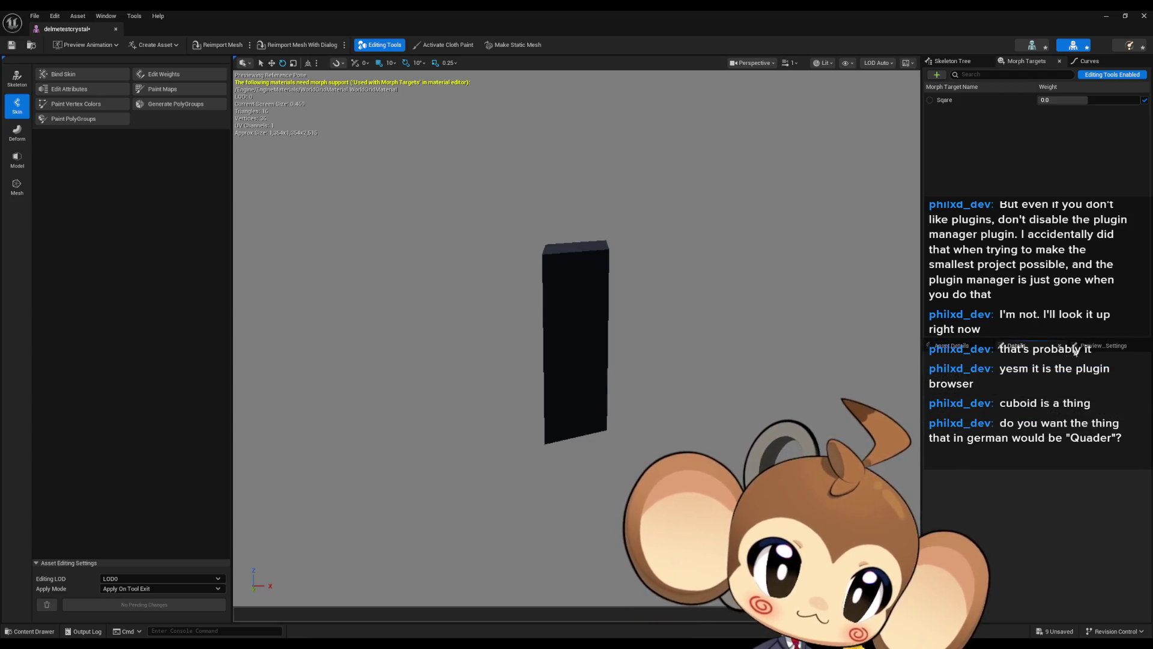
- Browse the mesh's Asset Details, collapsing the LOD 0 settings
{"action": "left_click", "coordinate": [954, 346]}
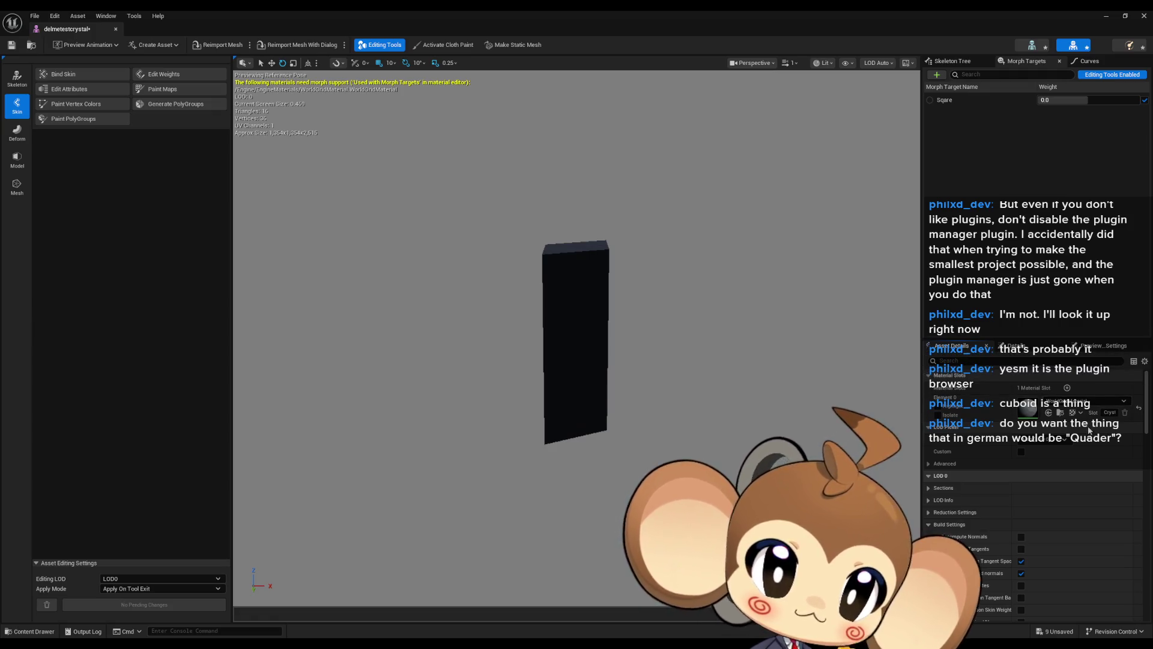
{"action": "scroll", "coordinate": [1087, 432], "scroll_direction": "down", "scroll_amount": 2}
{"action": "scroll", "coordinate": [1088, 432], "scroll_direction": "down", "scroll_amount": 5}
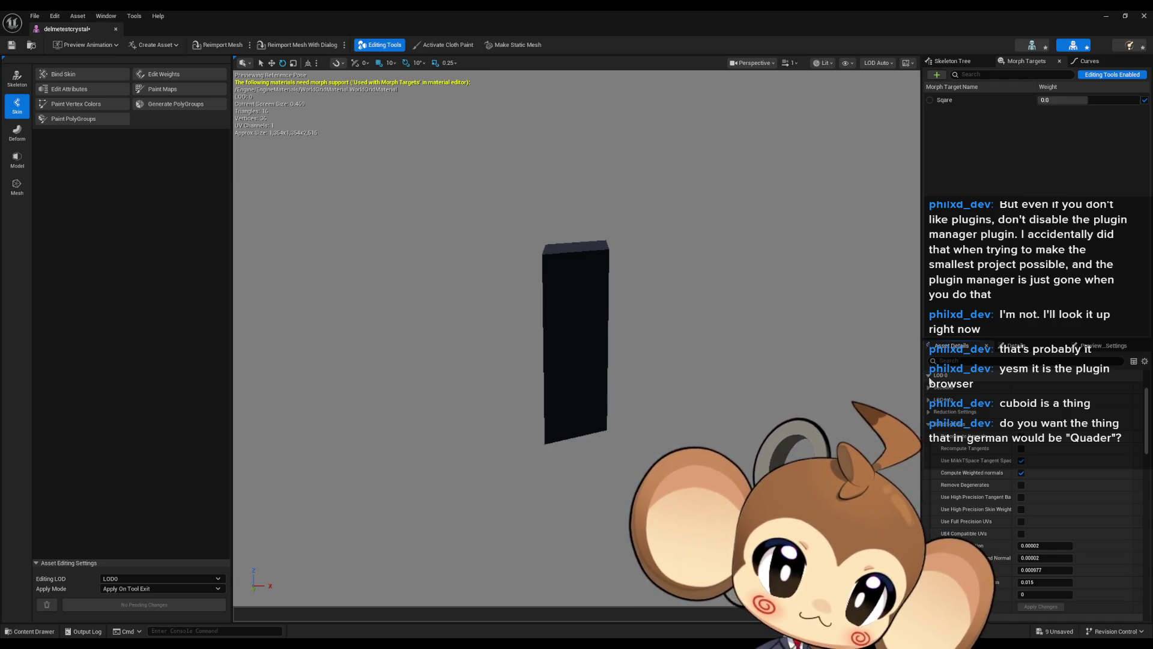
{"action": "left_click", "coordinate": [930, 376]}
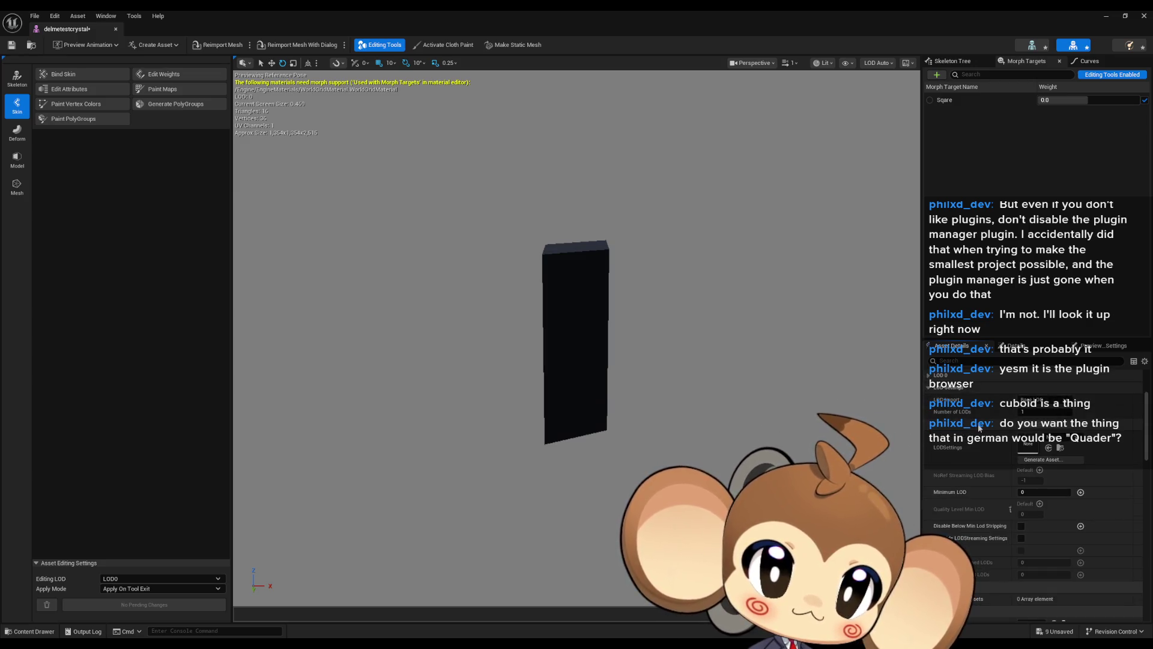
{"action": "scroll", "coordinate": [974, 429], "scroll_direction": "down", "scroll_amount": 7}
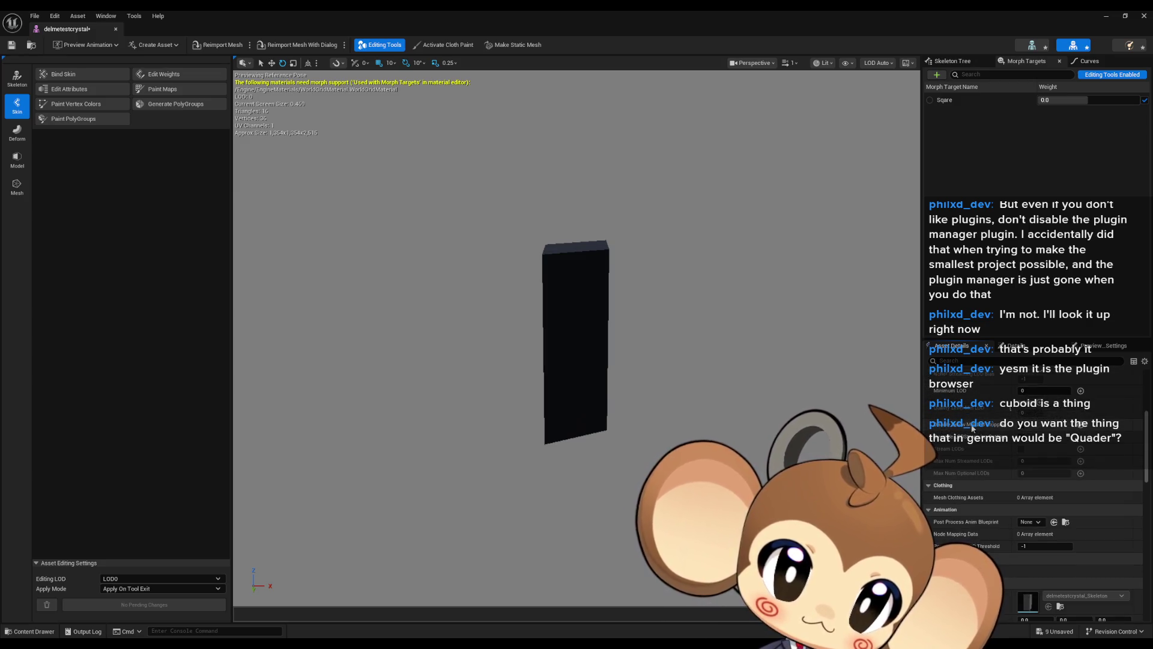
{"action": "scroll", "coordinate": [972, 426], "scroll_direction": "up", "scroll_amount": 6}
{"action": "scroll", "coordinate": [968, 419], "scroll_direction": "down", "scroll_amount": 12}
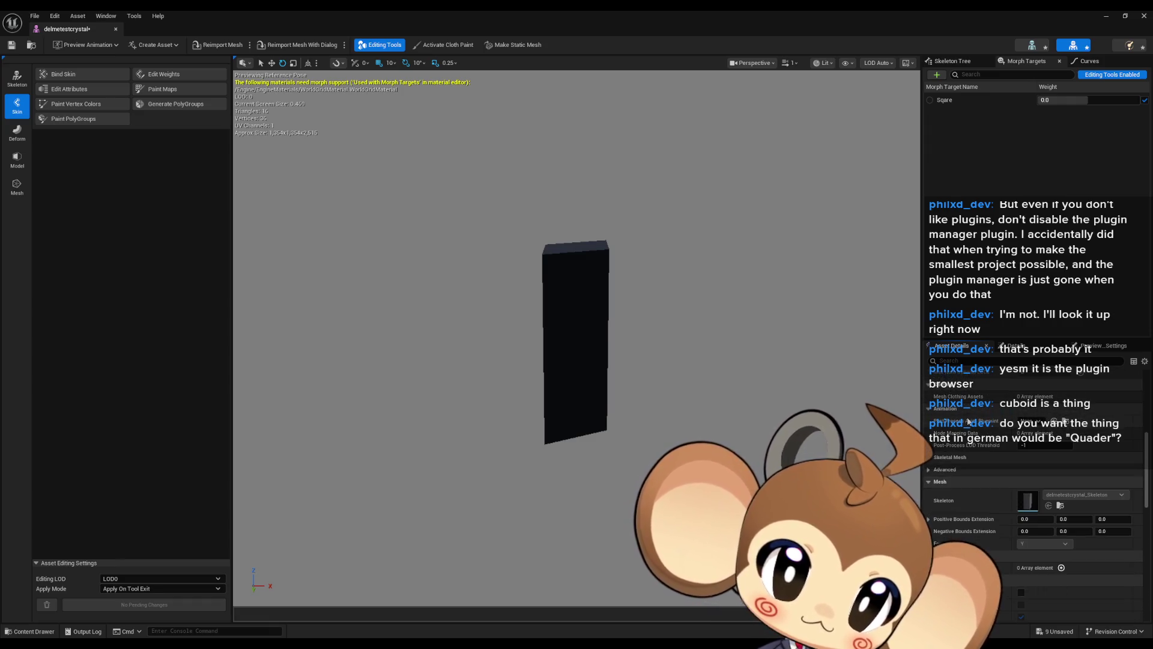
{"action": "scroll", "coordinate": [968, 423], "scroll_direction": "down", "scroll_amount": 3}
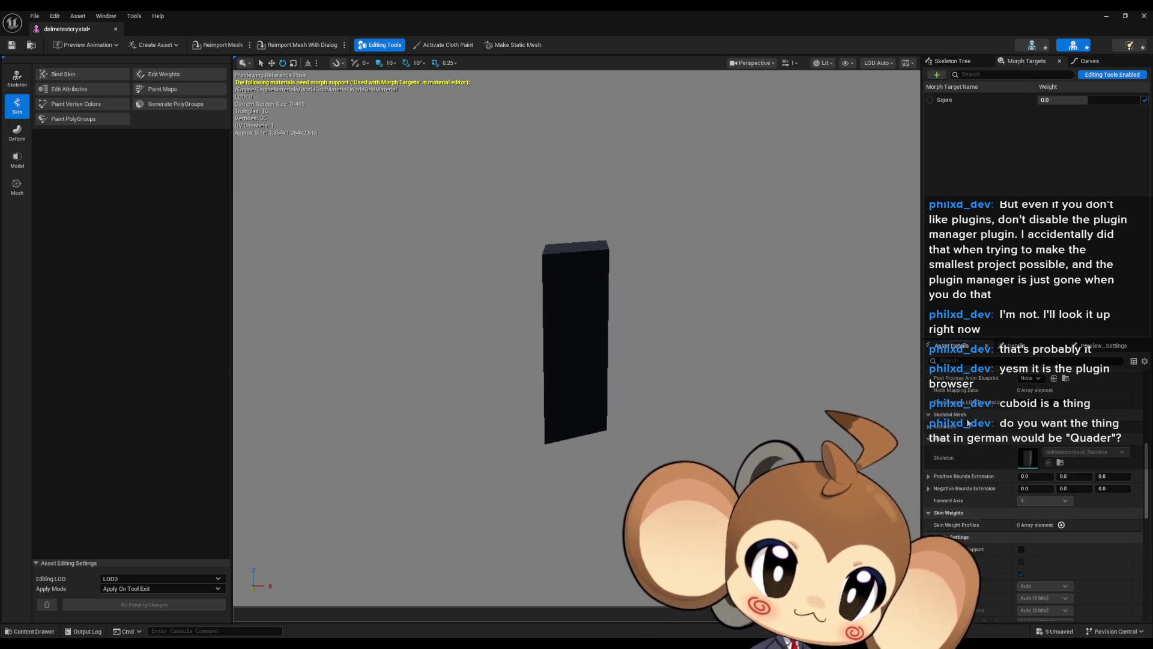
- Expand the Advanced settings and add an Asset User Data element to the crystal mesh
{"action": "left_click", "coordinate": [930, 427]}
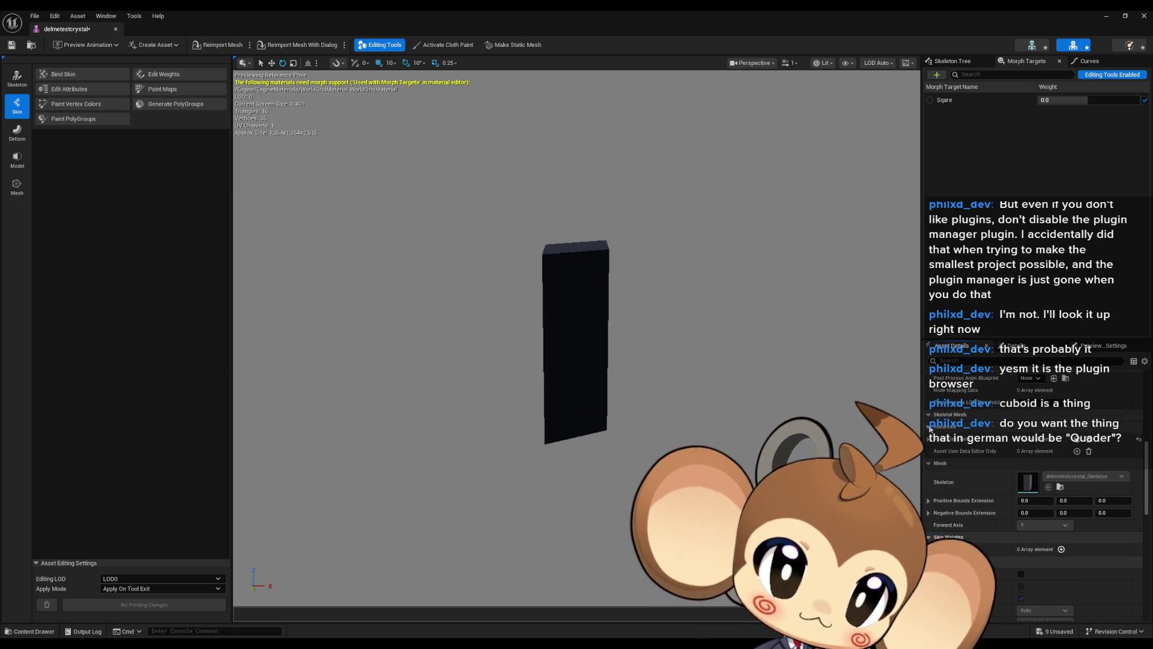
{"action": "left_click", "coordinate": [985, 425]}
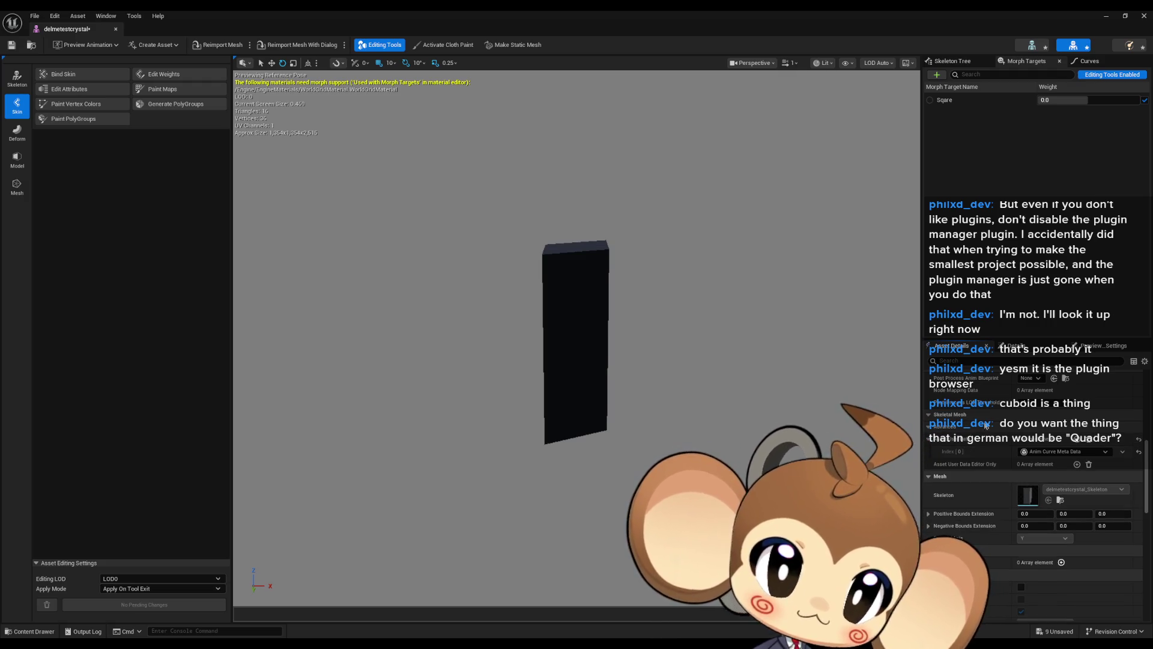
{"action": "scroll", "coordinate": [986, 424], "scroll_direction": "down", "scroll_amount": 5}
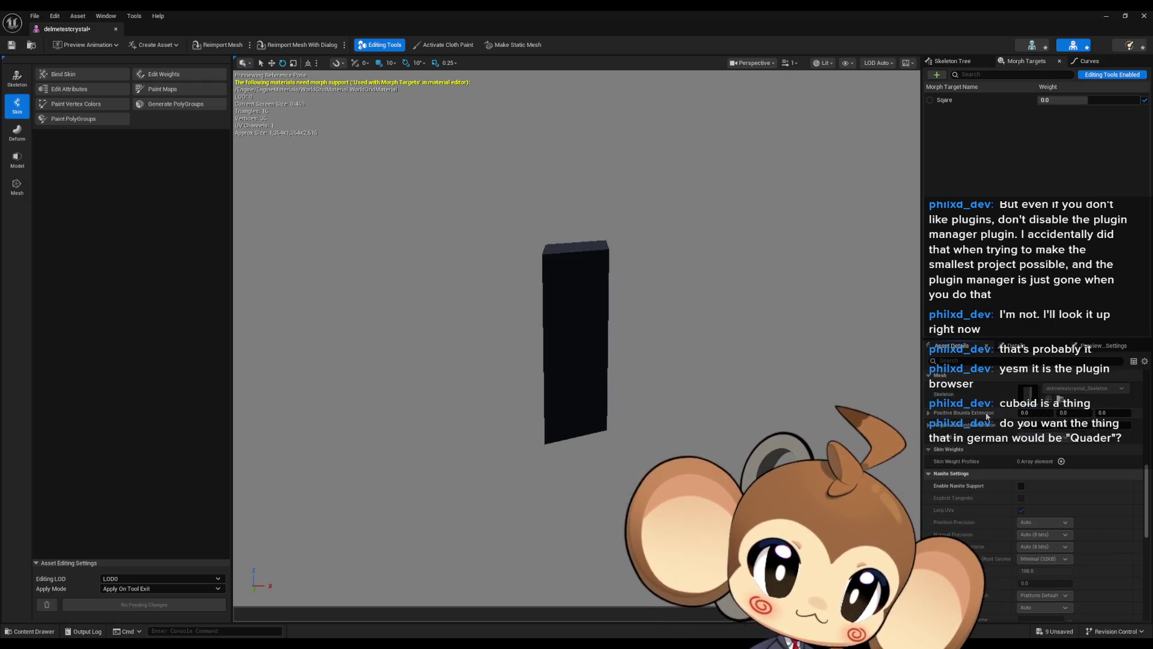
{"action": "scroll", "coordinate": [987, 414], "scroll_direction": "down", "scroll_amount": 5}
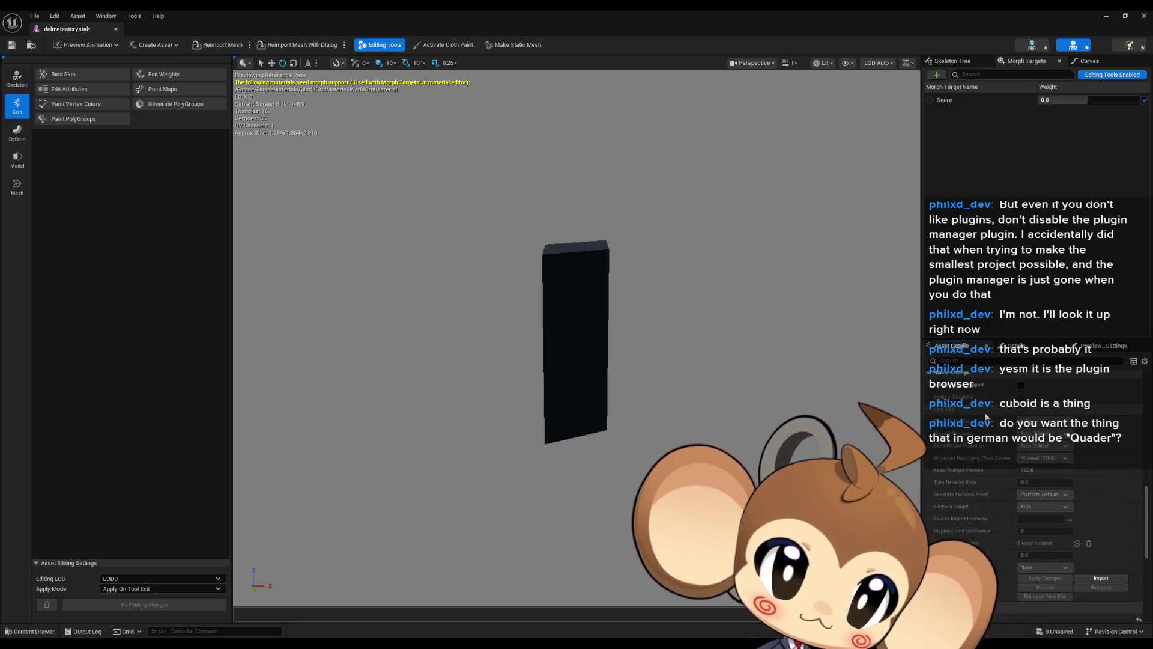
{"action": "scroll", "coordinate": [985, 415], "scroll_direction": "down", "scroll_amount": 5}
{"action": "scroll", "coordinate": [985, 412], "scroll_direction": "down", "scroll_amount": 5}
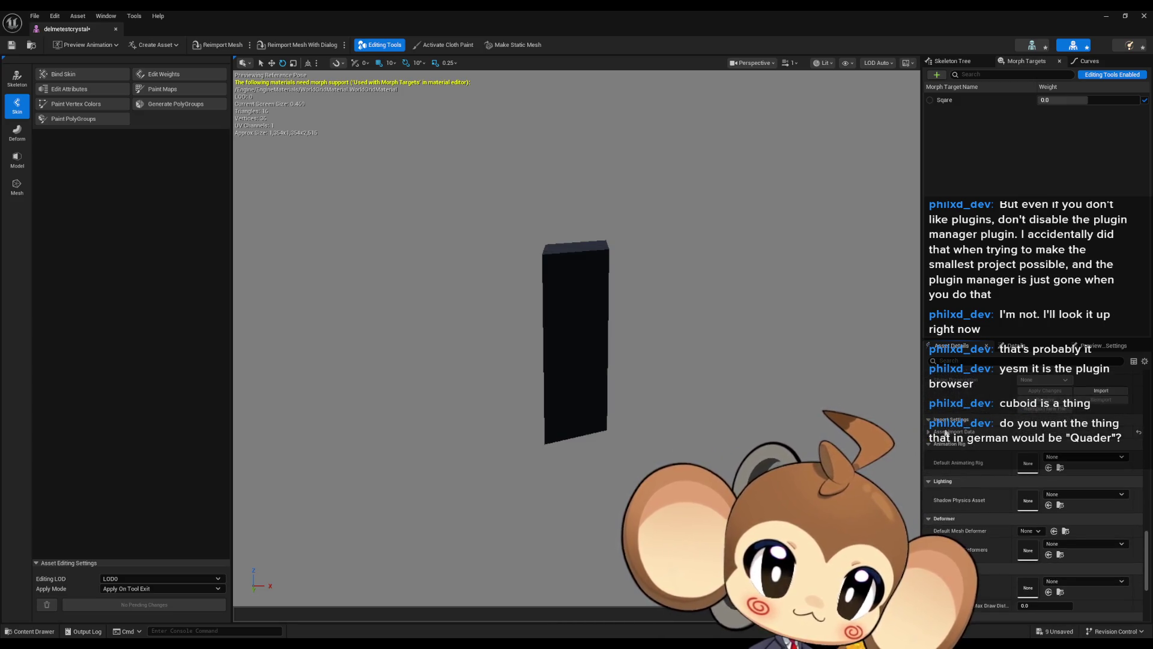
{"action": "scroll", "coordinate": [948, 432], "scroll_direction": "down", "scroll_amount": 3}
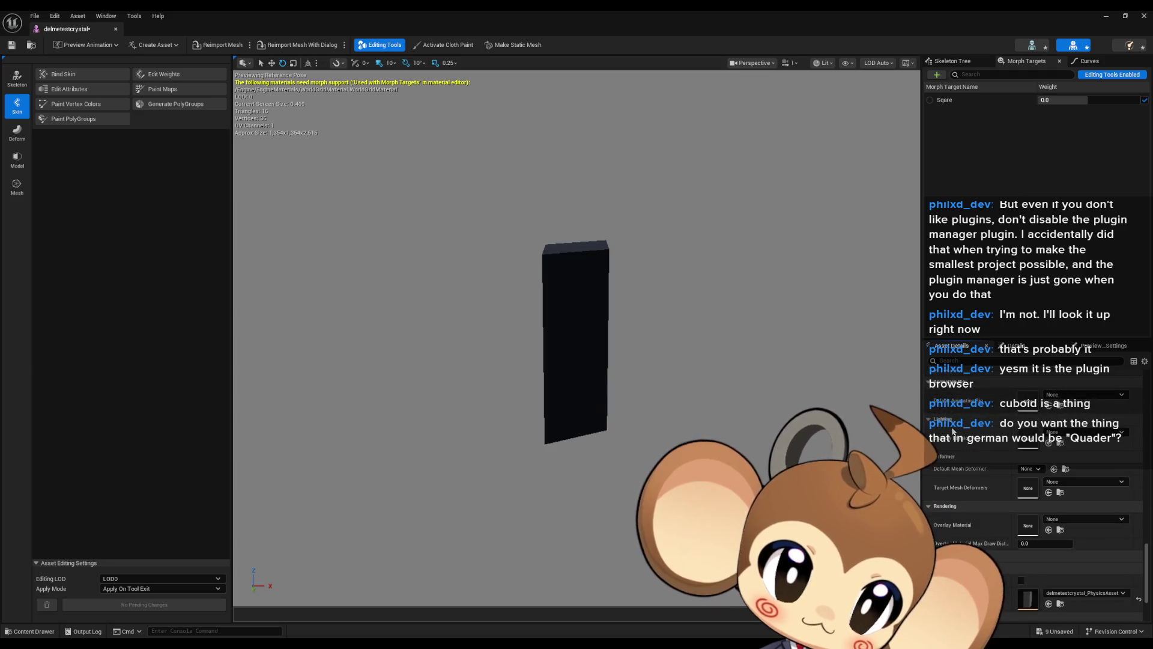
{"action": "scroll", "coordinate": [953, 430], "scroll_direction": "down", "scroll_amount": 4}
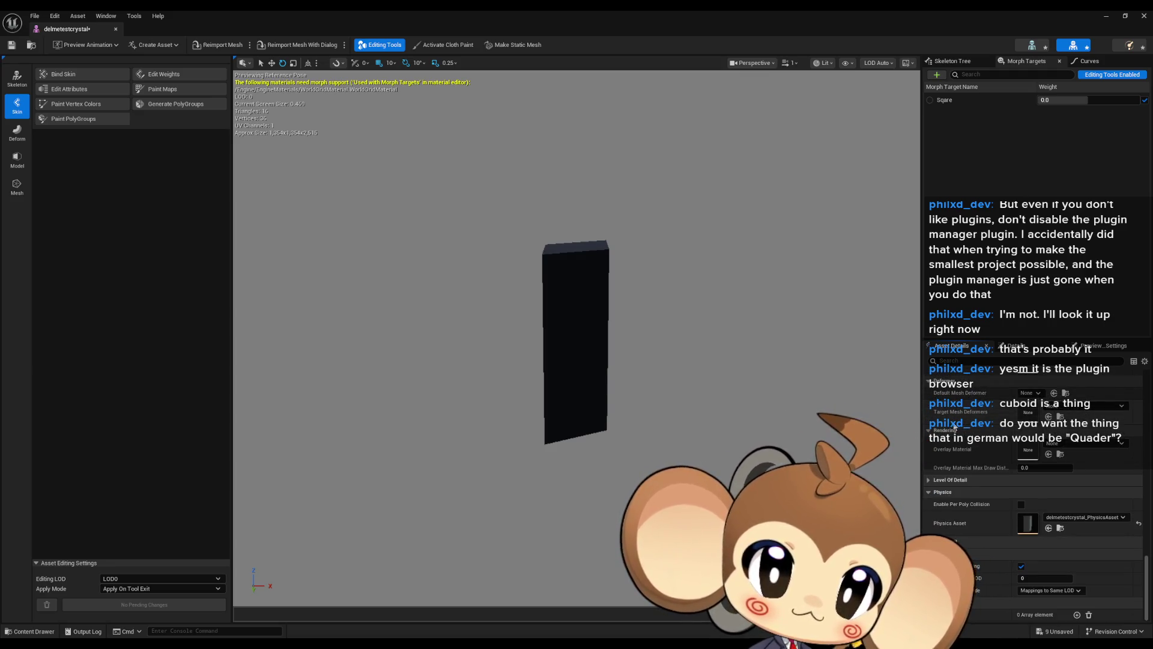
{"action": "mouse_move", "coordinate": [705, 312]}
{"action": "middle_mouse_down"}
{"action": "mouse_move", "coordinate": [685, 385]}
{"action": "mouse_move", "coordinate": [757, 288]}
{"action": "mouse_move", "coordinate": [711, 314]}
{"action": "middle_mouse_up"}
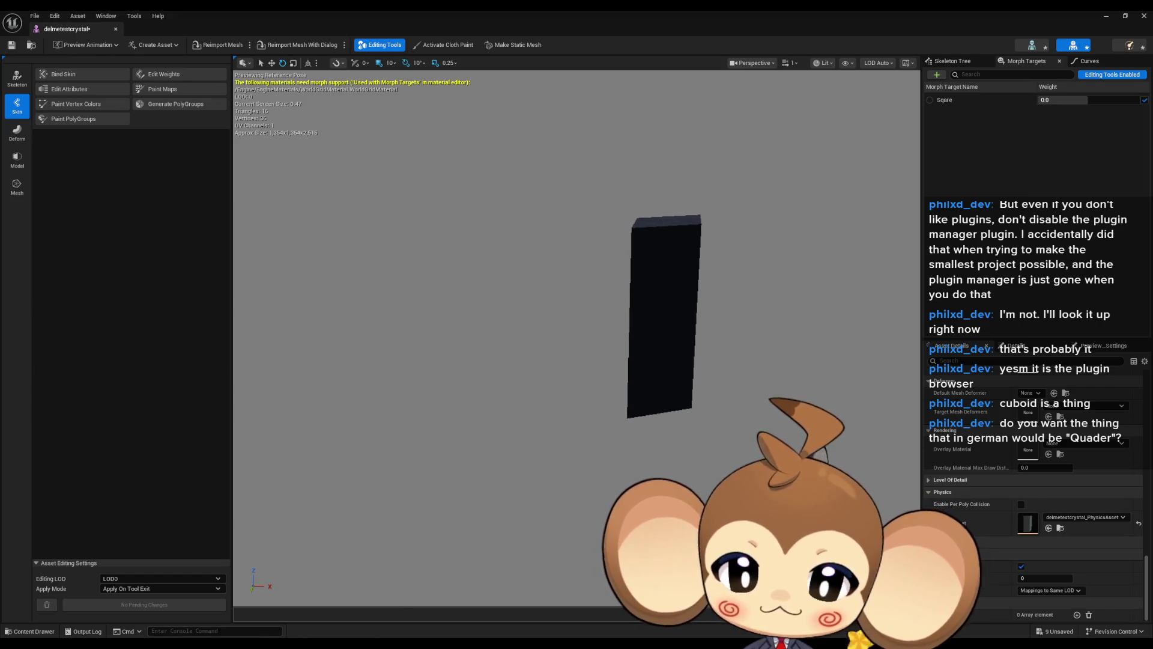
- Switch to Blender, orbit to face the cube, and put the armature in Edit Mode
{"action": "key", "text": "alt+Tab"}
{"action": "mouse_move", "coordinate": [529, 424]}
{"action": "middle_mouse_down"}
{"action": "mouse_move", "coordinate": [578, 294]}
{"action": "mouse_move", "coordinate": [564, 281]}
{"action": "mouse_move", "coordinate": [577, 273]}
{"action": "middle_mouse_up"}
{"action": "mouse_move", "coordinate": [738, 221]}
{"action": "middle_mouse_down"}
{"action": "mouse_move", "coordinate": [748, 237]}
{"action": "mouse_move", "coordinate": [643, 239]}
{"action": "middle_mouse_up"}
{"action": "key", "text": "Tab"}
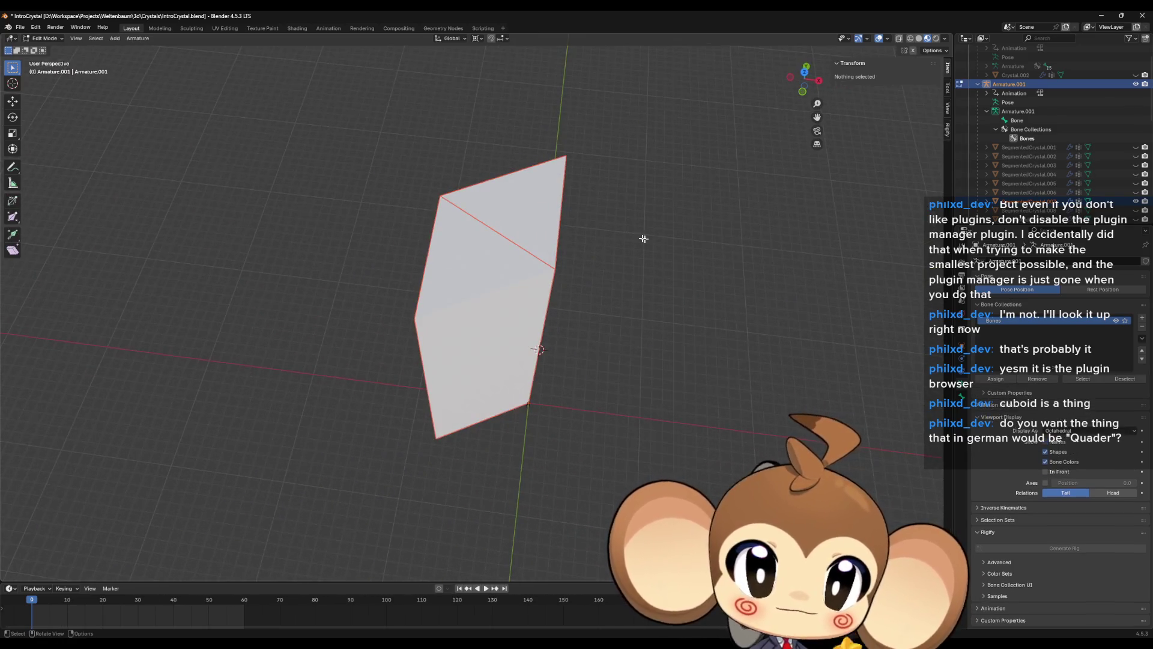
- Return Armature.001 to Object Mode and make SegmentedCrystal.007 active, orbiting around it
{"action": "left_click", "coordinate": [43, 38]}
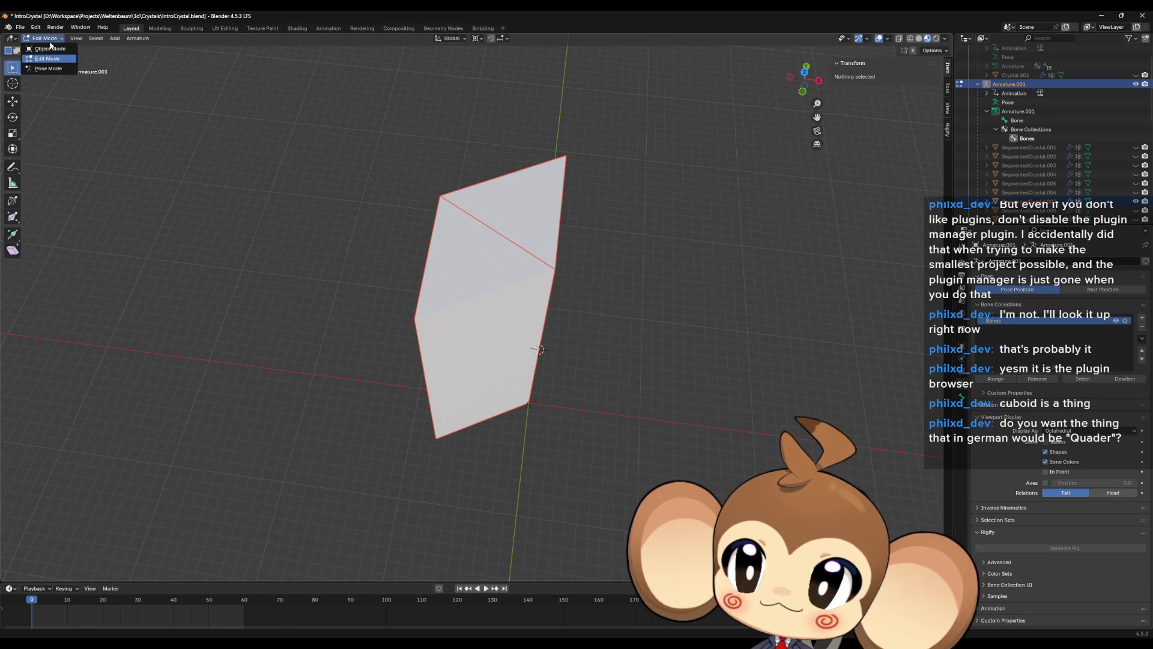
{"action": "left_click", "coordinate": [48, 49]}
{"action": "left_click", "coordinate": [494, 215]}
{"action": "mouse_move", "coordinate": [505, 292]}
{"action": "middle_mouse_down"}
{"action": "mouse_move", "coordinate": [452, 242]}
{"action": "mouse_move", "coordinate": [395, 289]}
{"action": "mouse_move", "coordinate": [467, 257]}
{"action": "middle_mouse_up"}
{"action": "mouse_move", "coordinate": [480, 270]}
{"action": "middle_mouse_down"}
{"action": "mouse_move", "coordinate": [481, 248]}
{"action": "mouse_move", "coordinate": [557, 294]}
{"action": "mouse_move", "coordinate": [628, 265]}
{"action": "mouse_move", "coordinate": [663, 281]}
{"action": "middle_mouse_up"}
{"action": "key", "text": "Escape"}
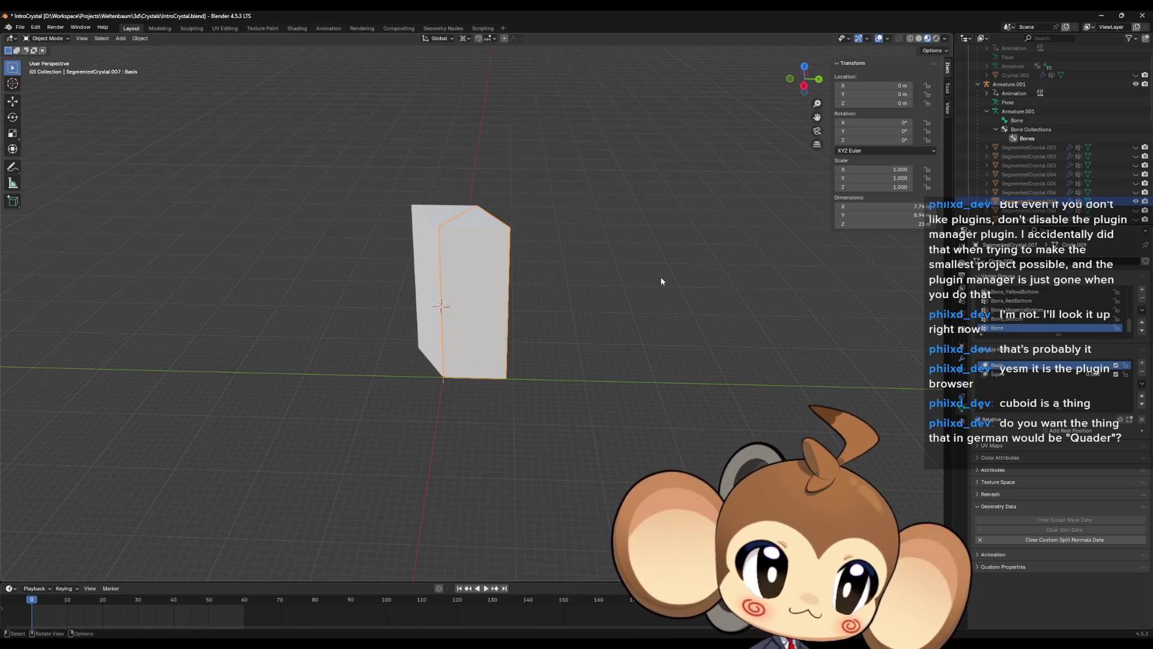
- Duplicate the crystal segment in place, rotate it -60° around Z, and apply all transforms
{"action": "key", "text": "shift+d"}
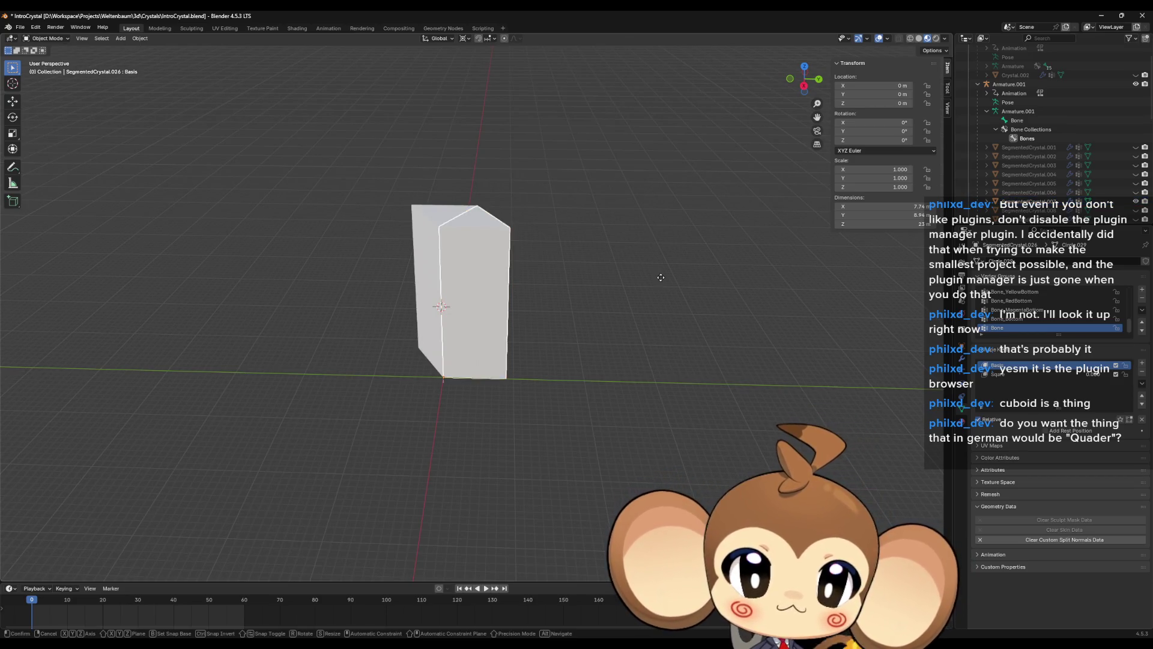
{"action": "key", "text": "Escape"}
{"action": "key", "text": "r"}
{"action": "type", "text": "z"}
{"action": "type", "text": "60"}
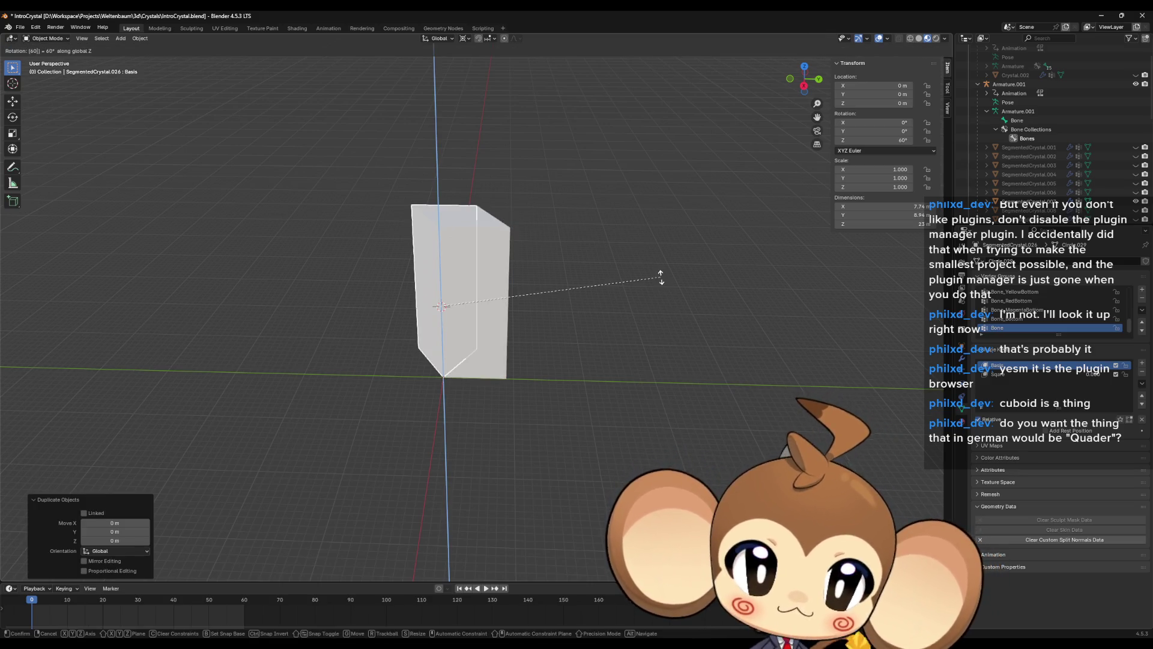
{"action": "key", "text": "minus"}
{"action": "key", "text": "Return"}
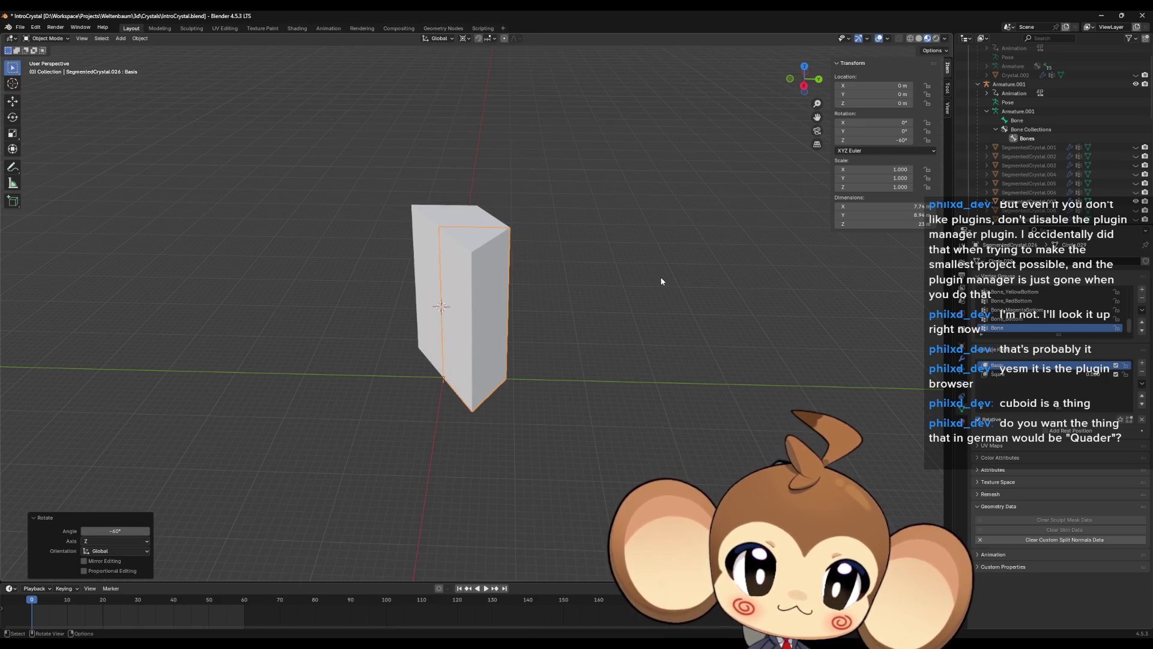
{"action": "key", "text": "ctrl+a"}
{"action": "left_click", "coordinate": [663, 277]}
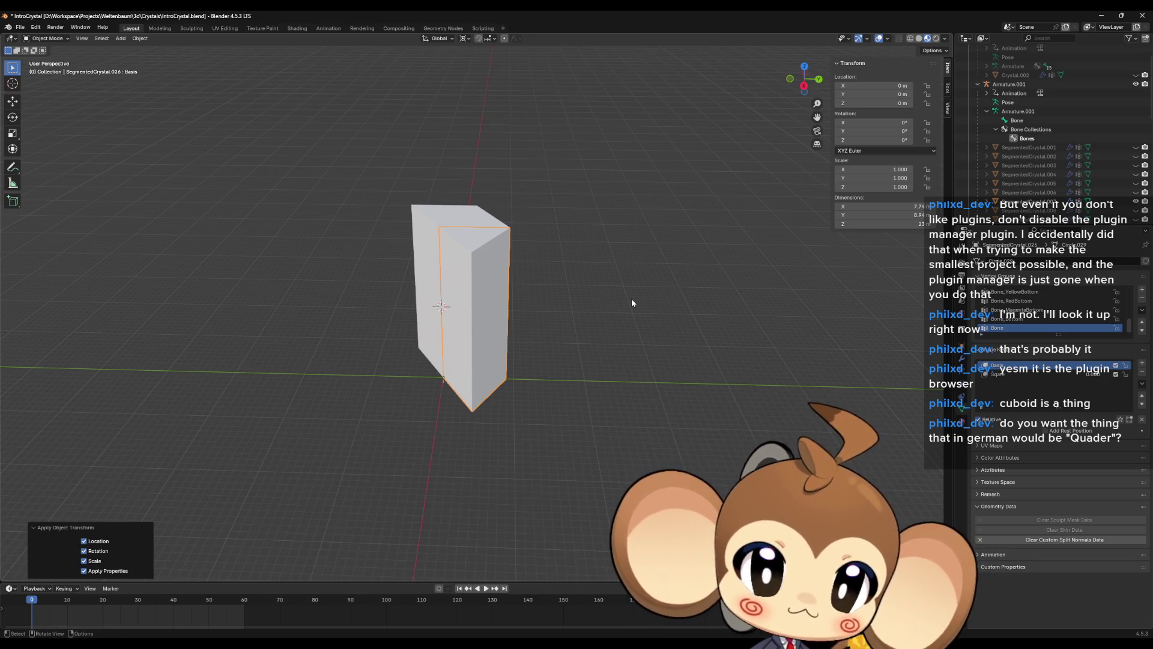
{"action": "scroll", "coordinate": [1063, 182], "scroll_direction": "down", "scroll_amount": 10}
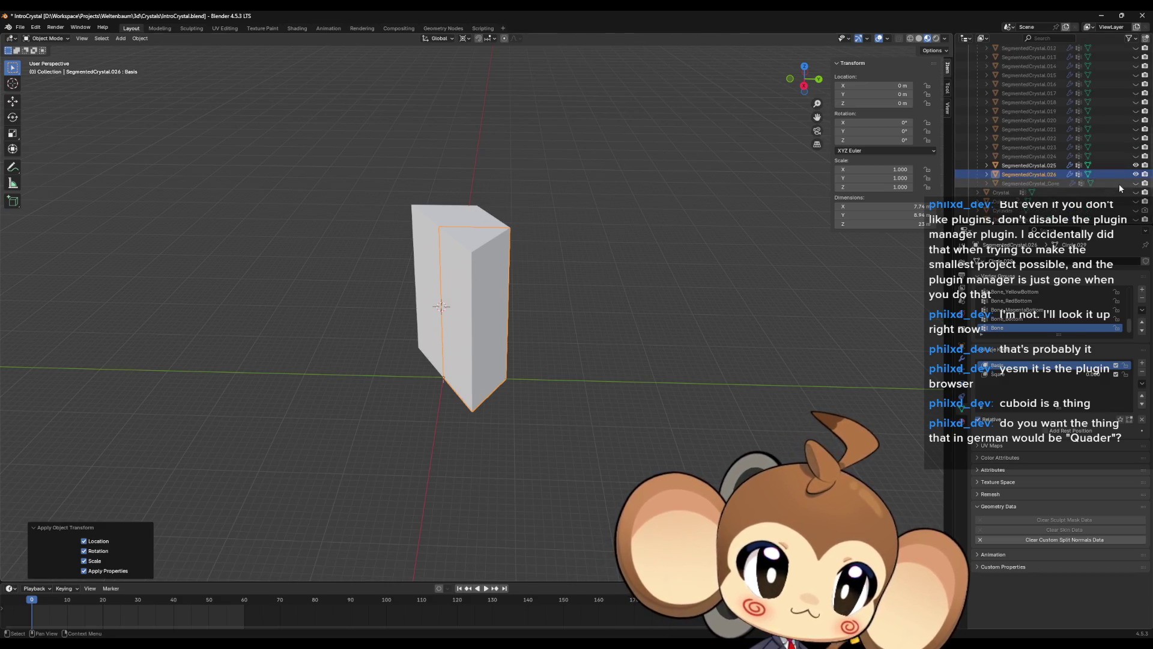
- Duplicate the rotated segment and turn the copy another -60° around Z
{"action": "key", "text": "shift+d"}
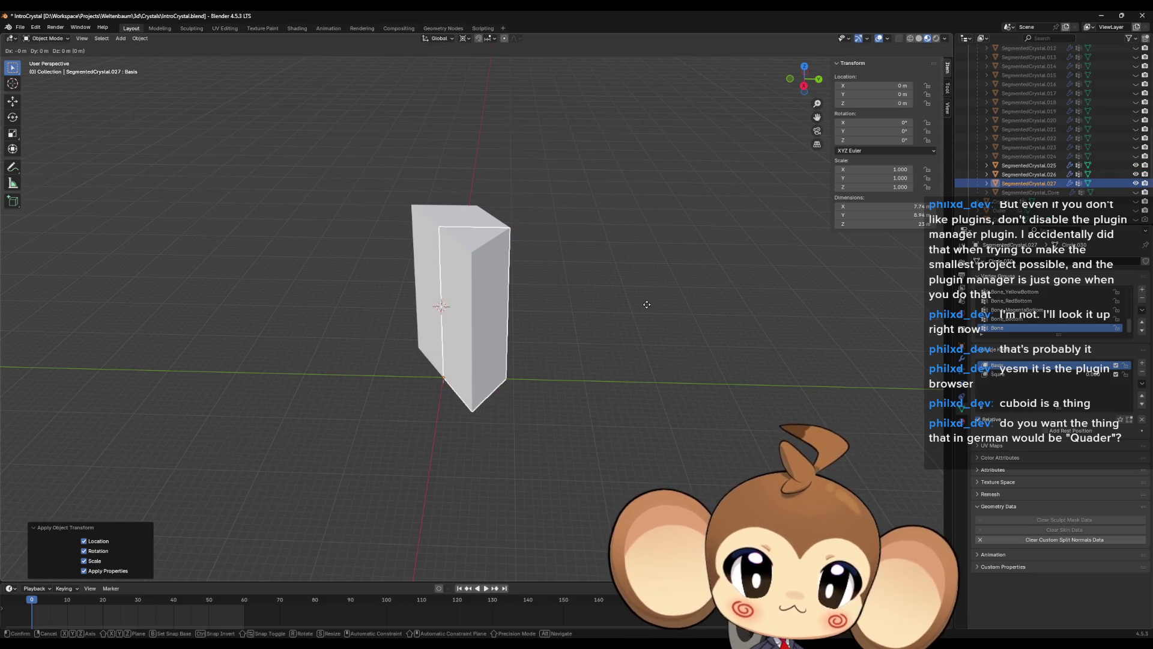
{"action": "type", "text": "rz"}
{"action": "type", "text": "-60"}
{"action": "key", "text": "Return"}
{"action": "key", "text": "ctrl+a"}
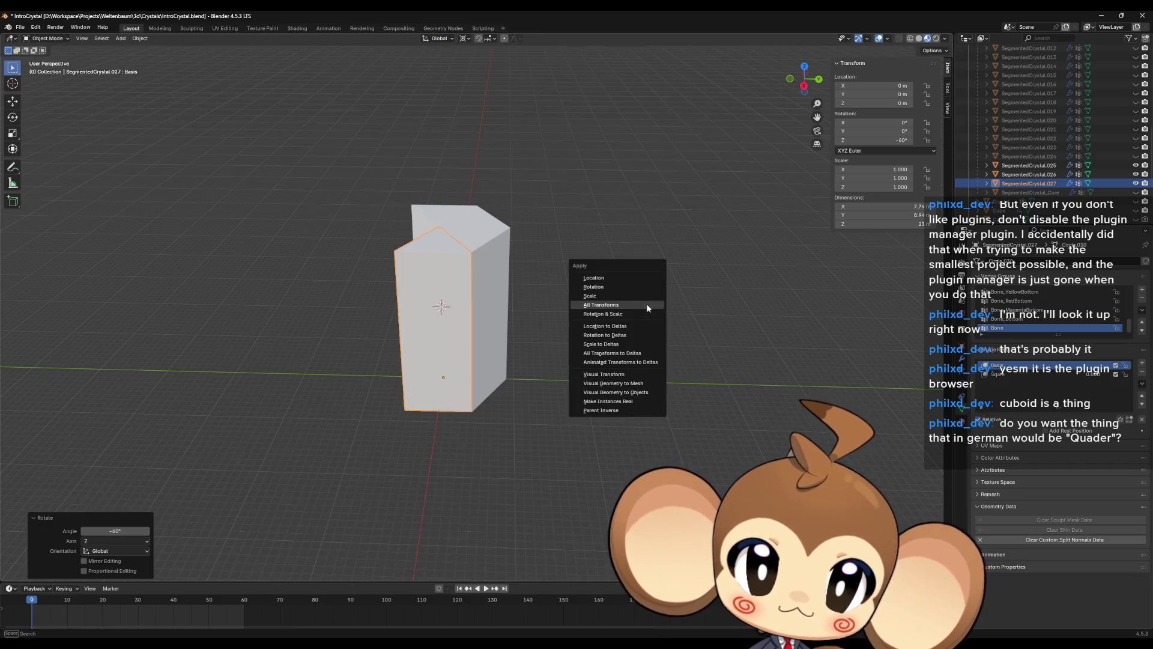
- Apply transforms to the copy, then add another in-place duplicate rotated -60° around Z
{"action": "left_click", "coordinate": [647, 307]}
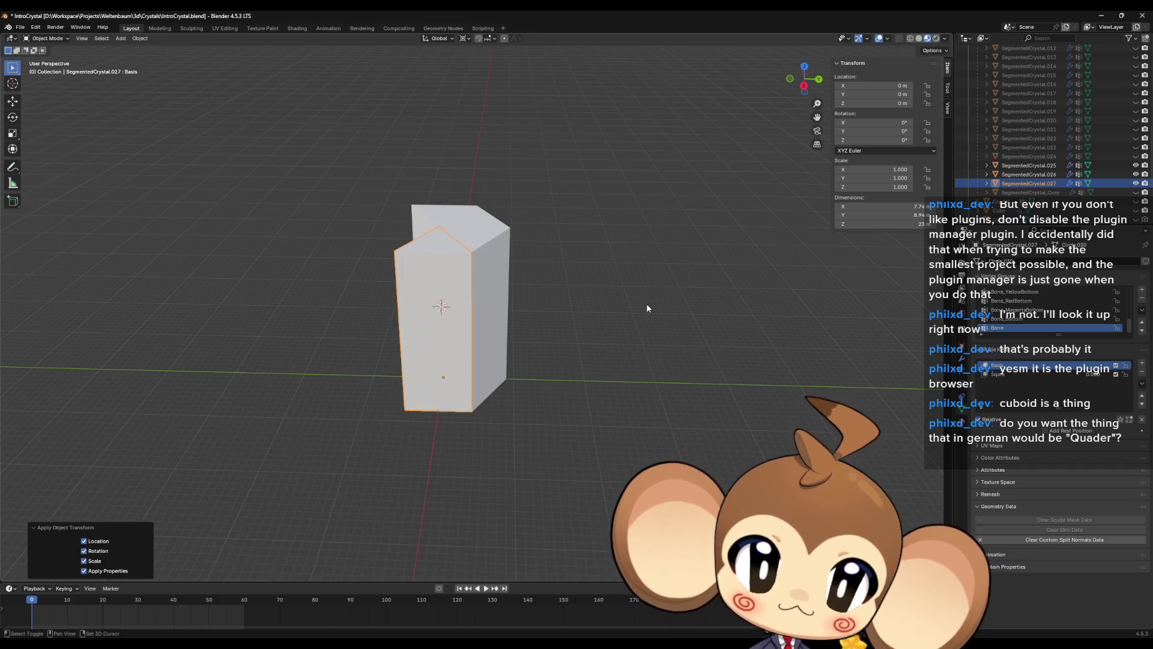
{"action": "key", "text": "shift+d"}
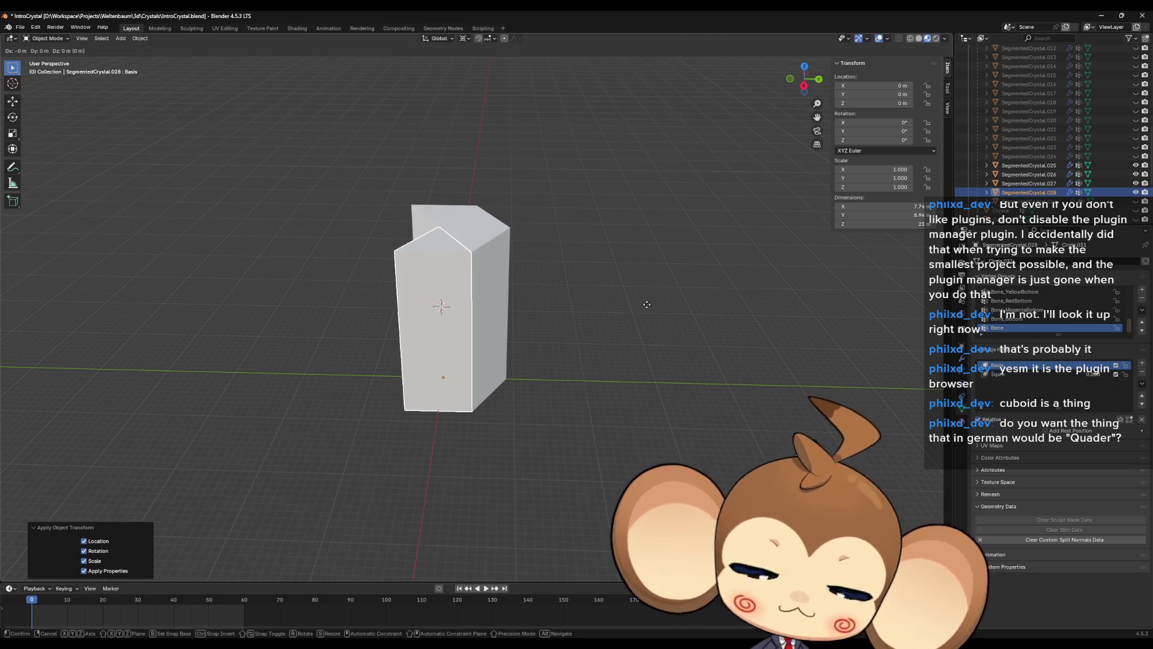
{"action": "right_click", "coordinate": [646, 304]}
{"action": "type", "text": "rz"}
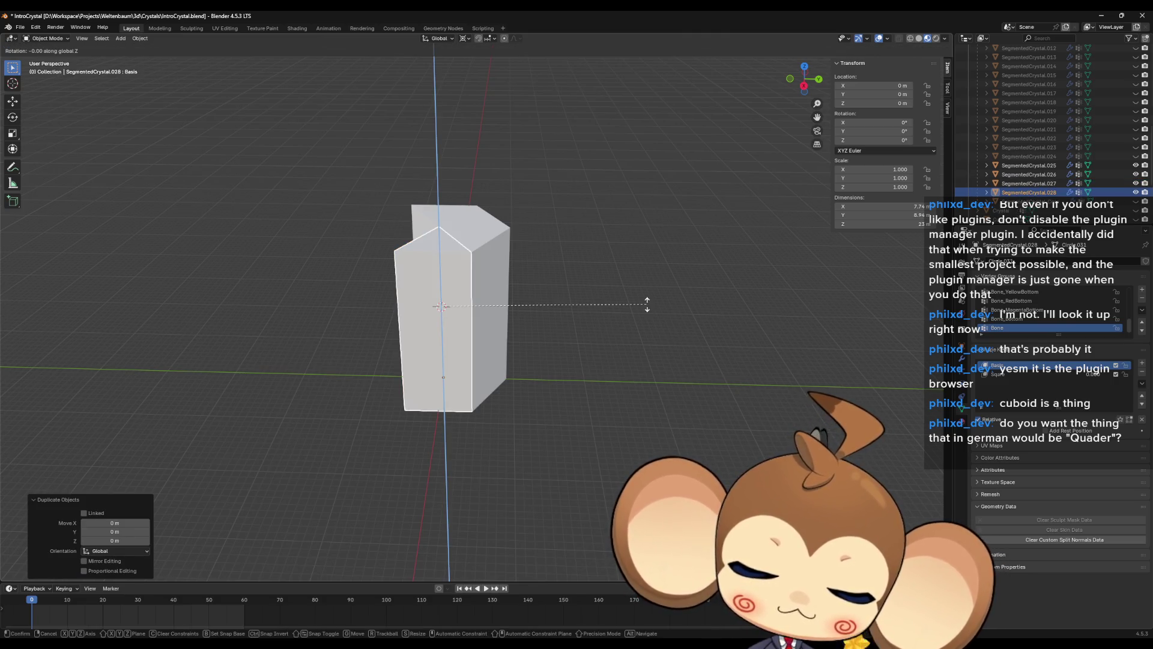
{"action": "type", "text": "-60"}
{"action": "key", "text": "Return"}
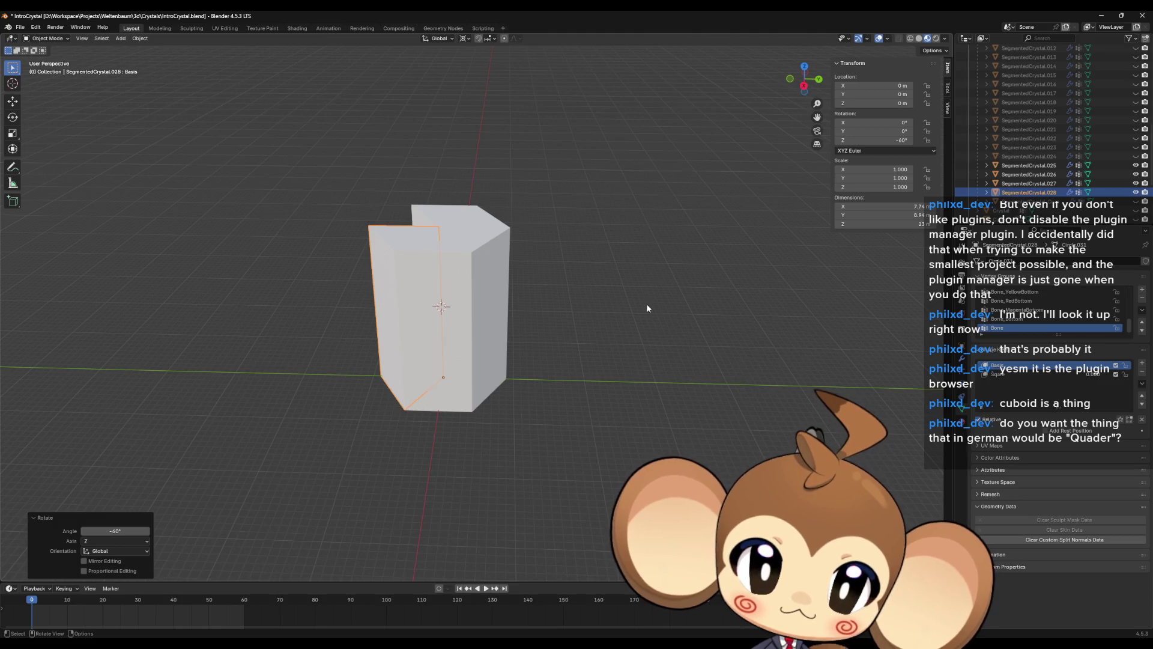
{"action": "key", "text": "ctrl+a"}
{"action": "left_click", "coordinate": [646, 304]}
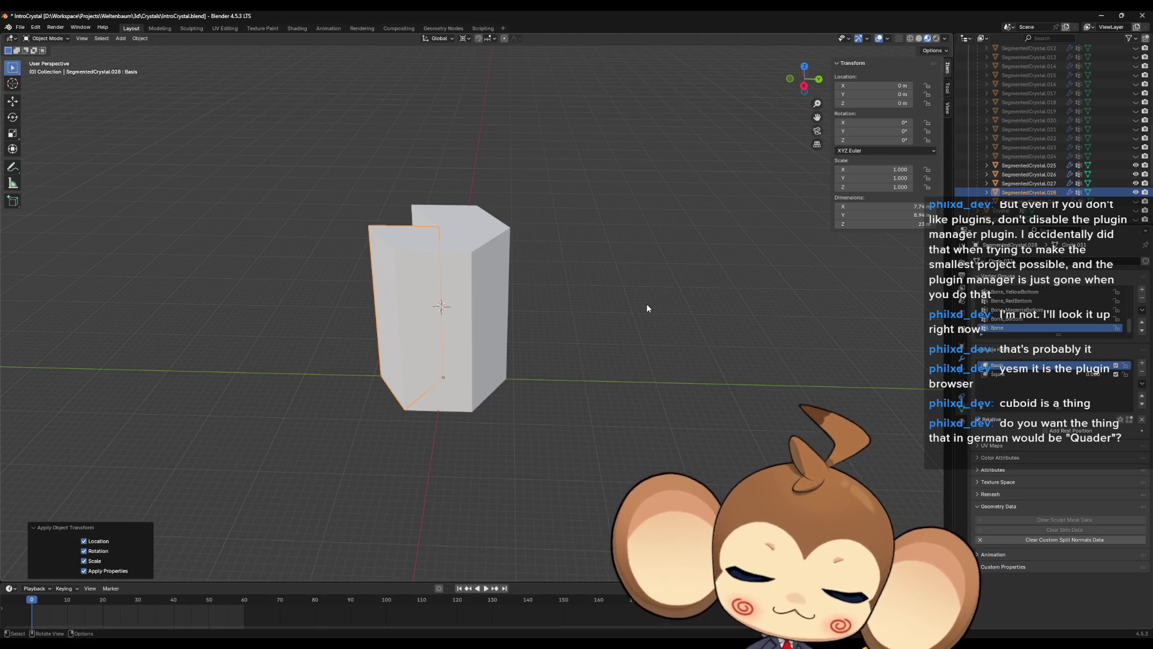
- Add the last -60° rotated segment with transforms applied, closing the hexagonal ring
{"action": "key", "text": "shift+d"}
{"action": "right_click", "coordinate": [646, 304]}
{"action": "type", "text": "rz-60"}
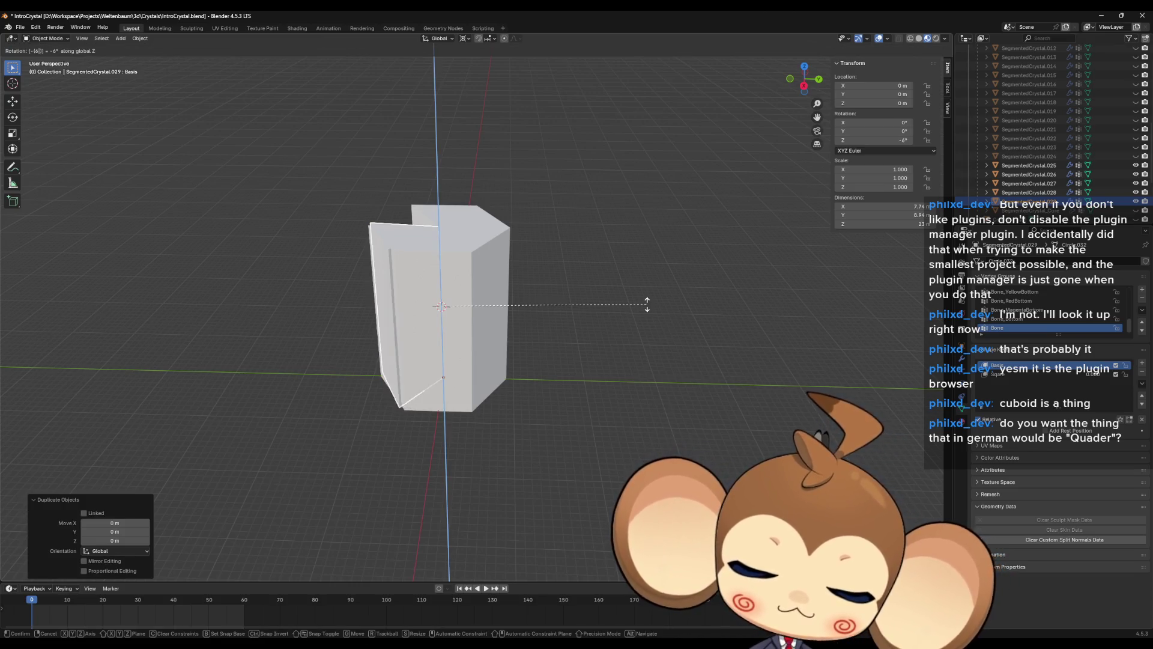
{"action": "key", "text": "Return"}
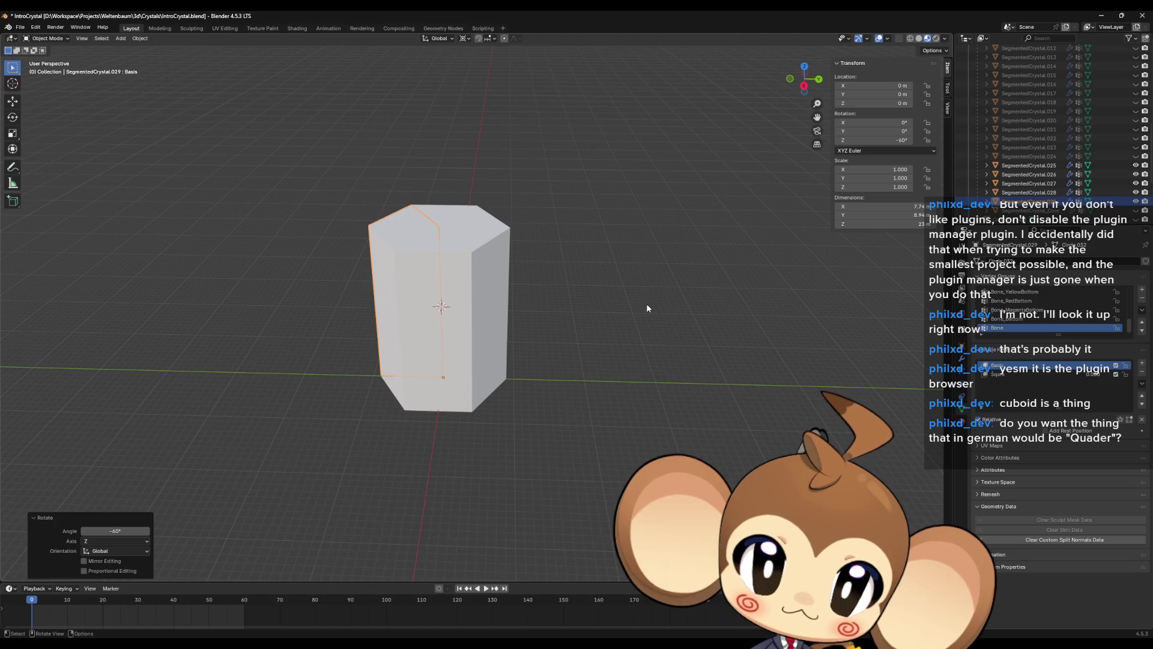
{"action": "key", "text": "ctrl+a"}
{"action": "left_click", "coordinate": [647, 304]}
{"action": "mouse_move", "coordinate": [655, 308]}
{"action": "middle_mouse_down"}
{"action": "mouse_move", "coordinate": [568, 276]}
{"action": "mouse_move", "coordinate": [586, 296]}
{"action": "mouse_move", "coordinate": [643, 216]}
{"action": "mouse_move", "coordinate": [582, 193]}
{"action": "mouse_move", "coordinate": [499, 361]}
{"action": "mouse_move", "coordinate": [521, 270]}
{"action": "middle_mouse_up"}
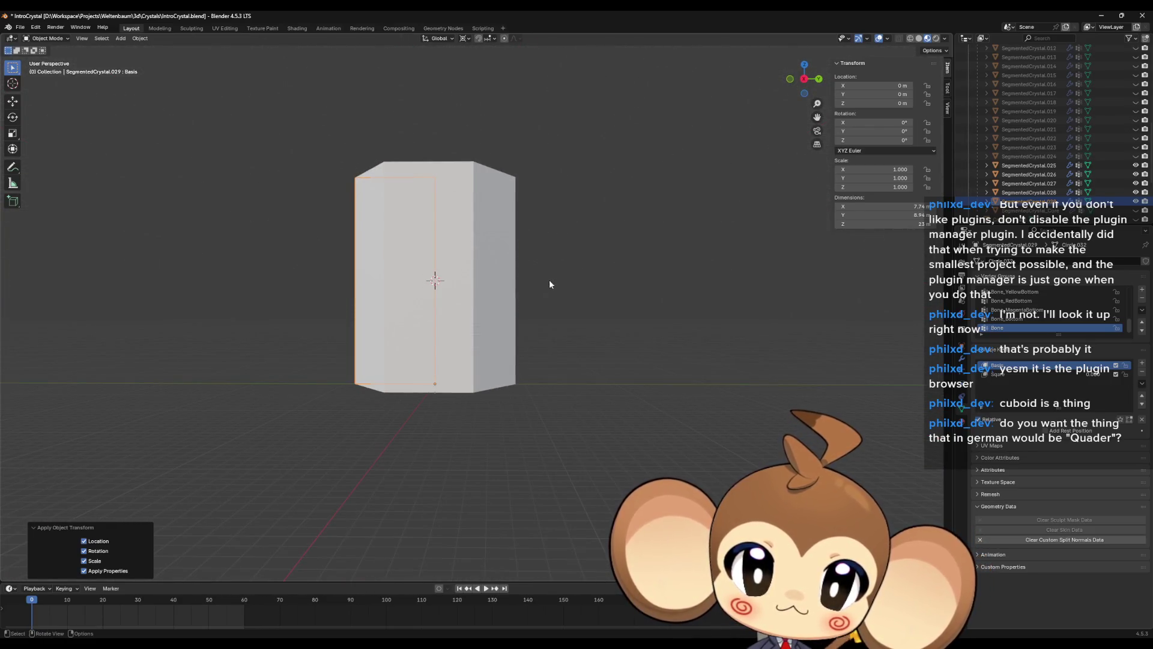
{"action": "mouse_move", "coordinate": [655, 302]}
{"action": "middle_mouse_down"}
{"action": "mouse_move", "coordinate": [641, 358]}
{"action": "mouse_move", "coordinate": [647, 301]}
{"action": "middle_mouse_up"}
{"action": "scroll", "coordinate": [1112, 147], "scroll_direction": "up", "scroll_amount": 5}
{"action": "scroll", "coordinate": [1111, 147], "scroll_direction": "up", "scroll_amount": 3}
- Select SegmentedCrystal.027, .028 and .029 in the Outliner and duplicate them
{"action": "left_click", "coordinate": [1014, 85]}
{"action": "scroll", "coordinate": [1055, 190], "scroll_direction": "down", "scroll_amount": 5}
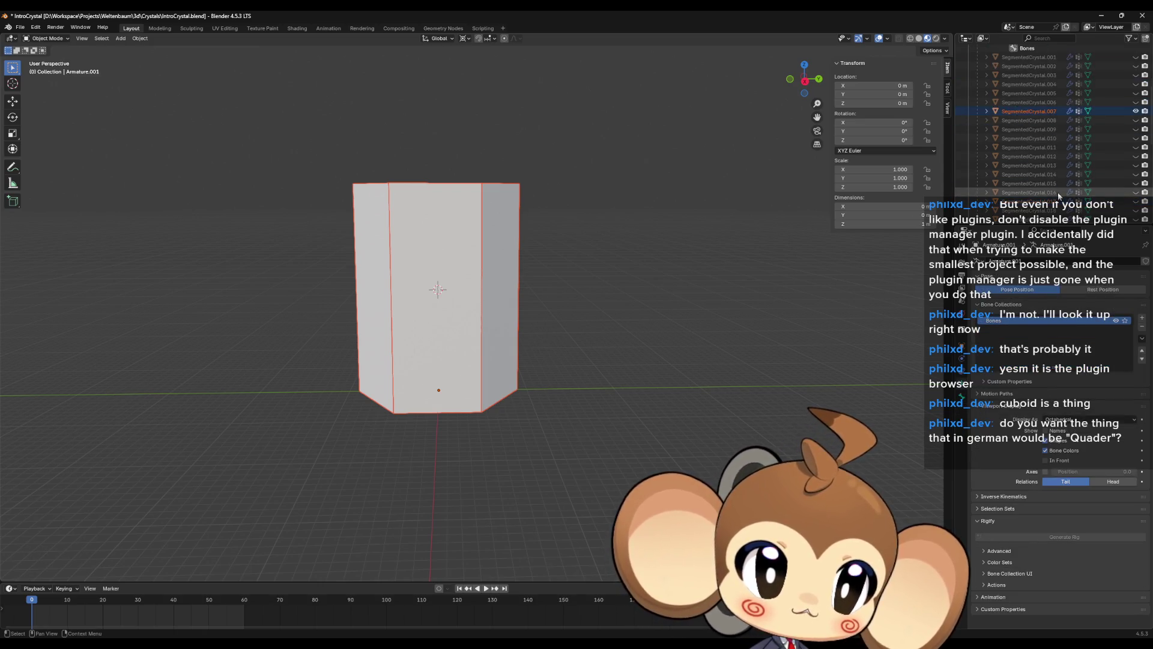
{"action": "scroll", "coordinate": [1032, 118], "scroll_direction": "down", "scroll_amount": 2}
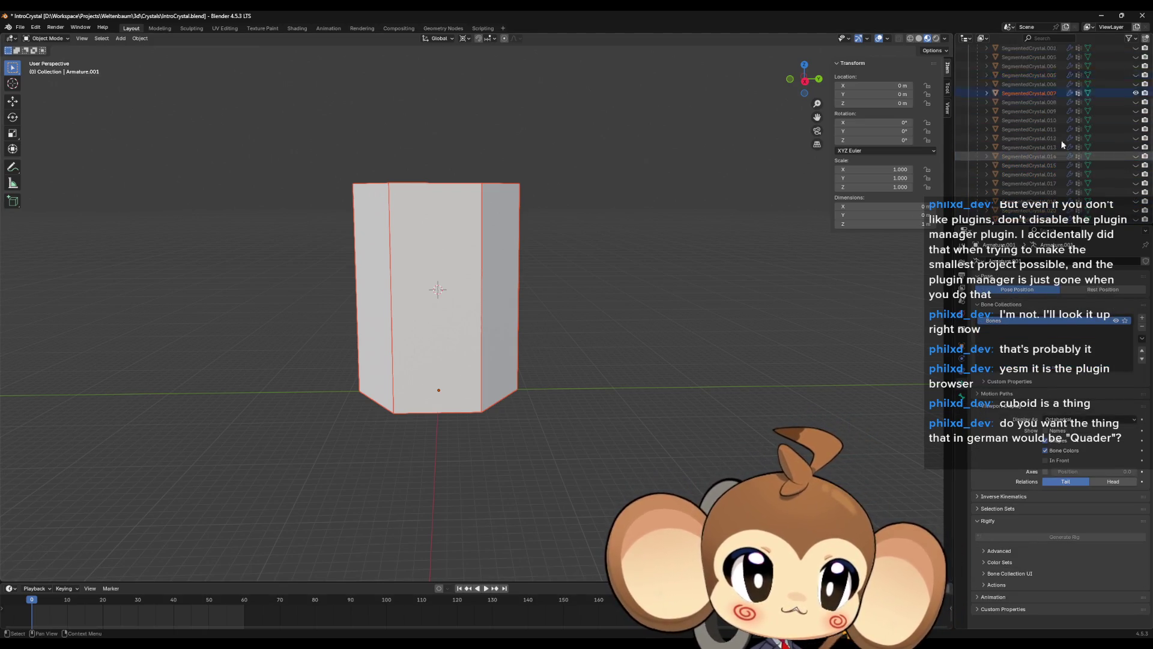
{"action": "scroll", "coordinate": [1062, 144], "scroll_direction": "up", "scroll_amount": 6}
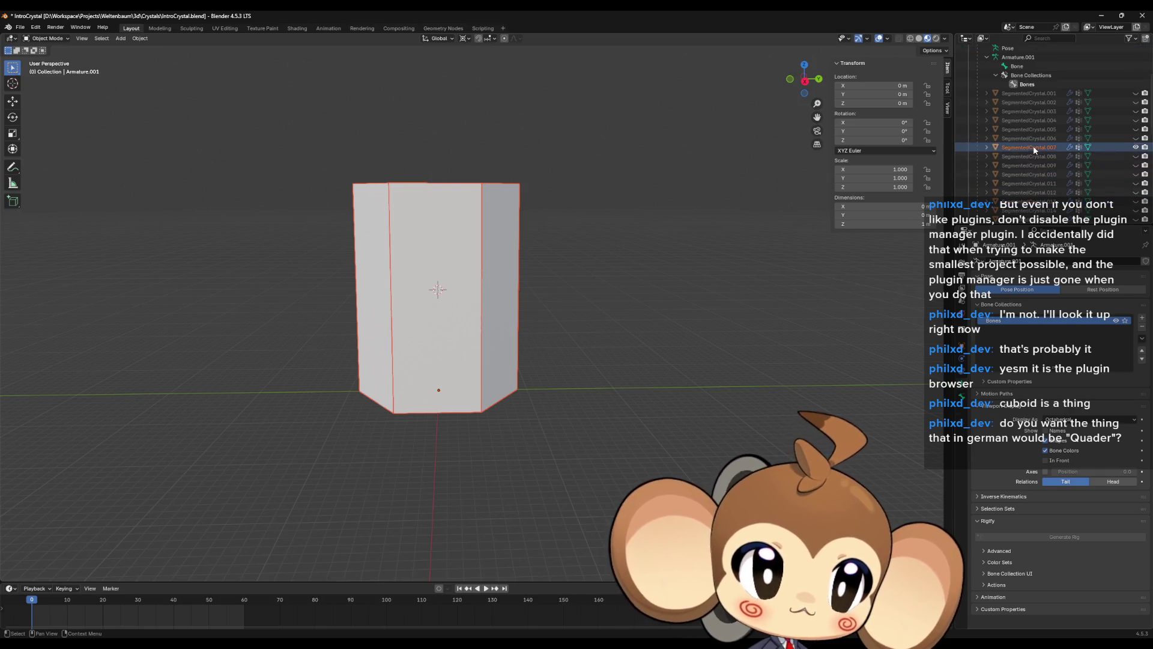
{"action": "scroll", "coordinate": [1046, 180], "scroll_direction": "down", "scroll_amount": 10}
{"action": "left_click", "coordinate": [1032, 147]}
{"action": "left_click", "coordinate": [1029, 165], "text": "shift"}
{"action": "left_click", "coordinate": [1029, 156], "text": "ctrl"}
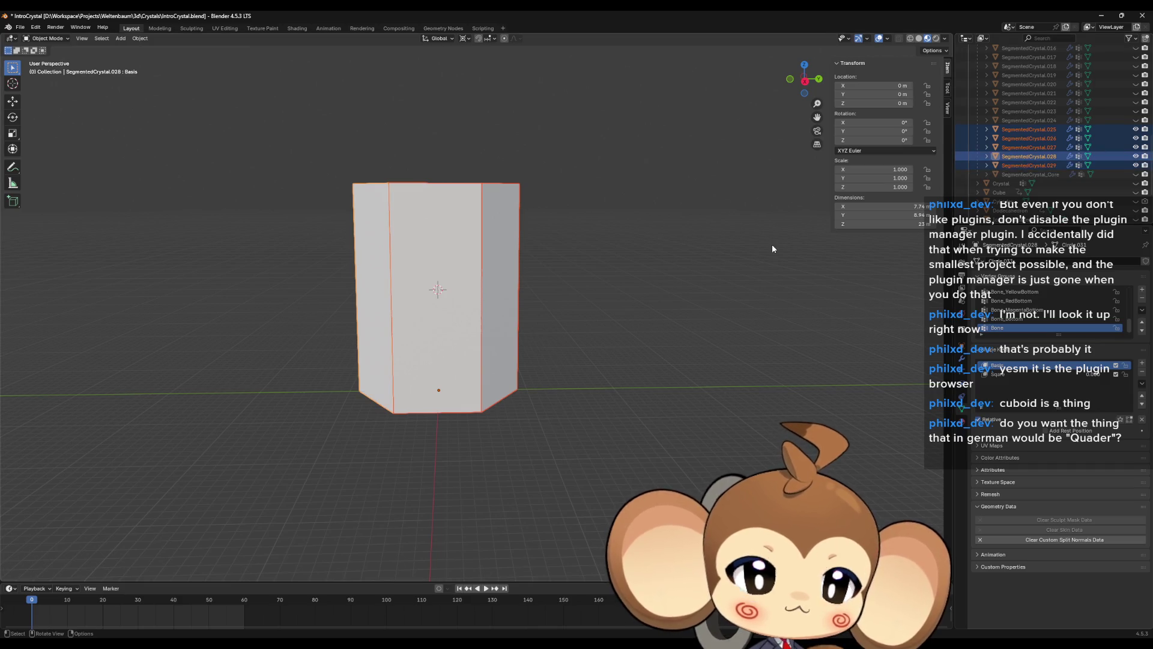
{"action": "mouse_move", "coordinate": [772, 245]}
{"action": "middle_mouse_down"}
{"action": "mouse_move", "coordinate": [733, 261]}
{"action": "mouse_move", "coordinate": [733, 250]}
{"action": "mouse_move", "coordinate": [732, 278]}
{"action": "middle_mouse_up"}
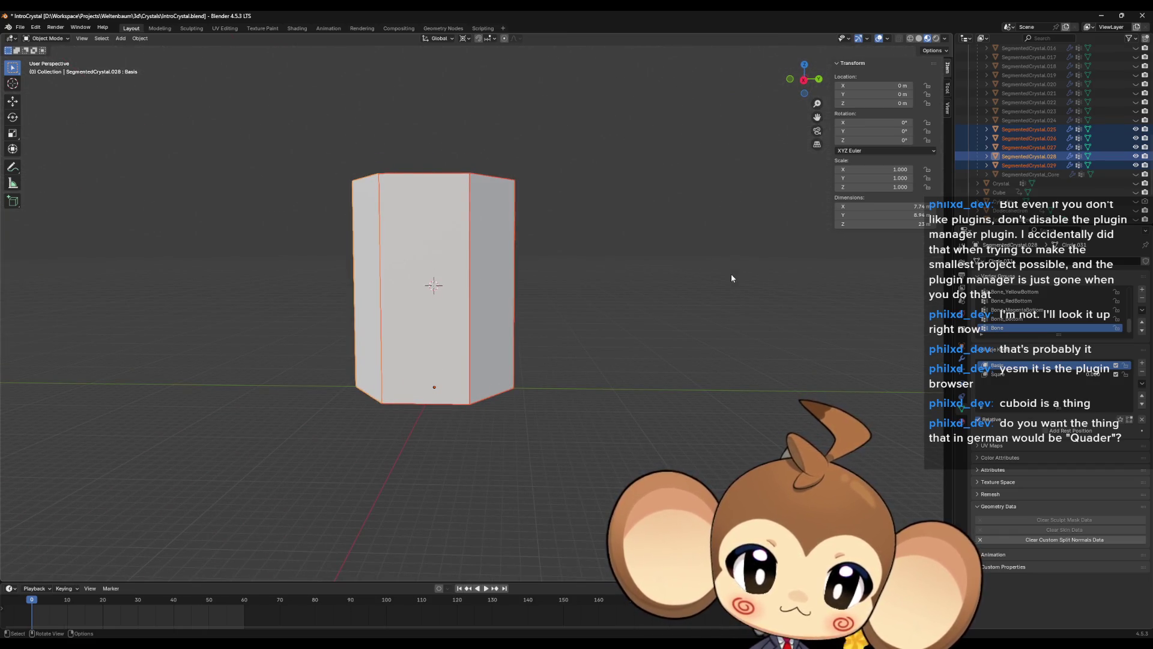
{"action": "key", "text": "shift+d"}
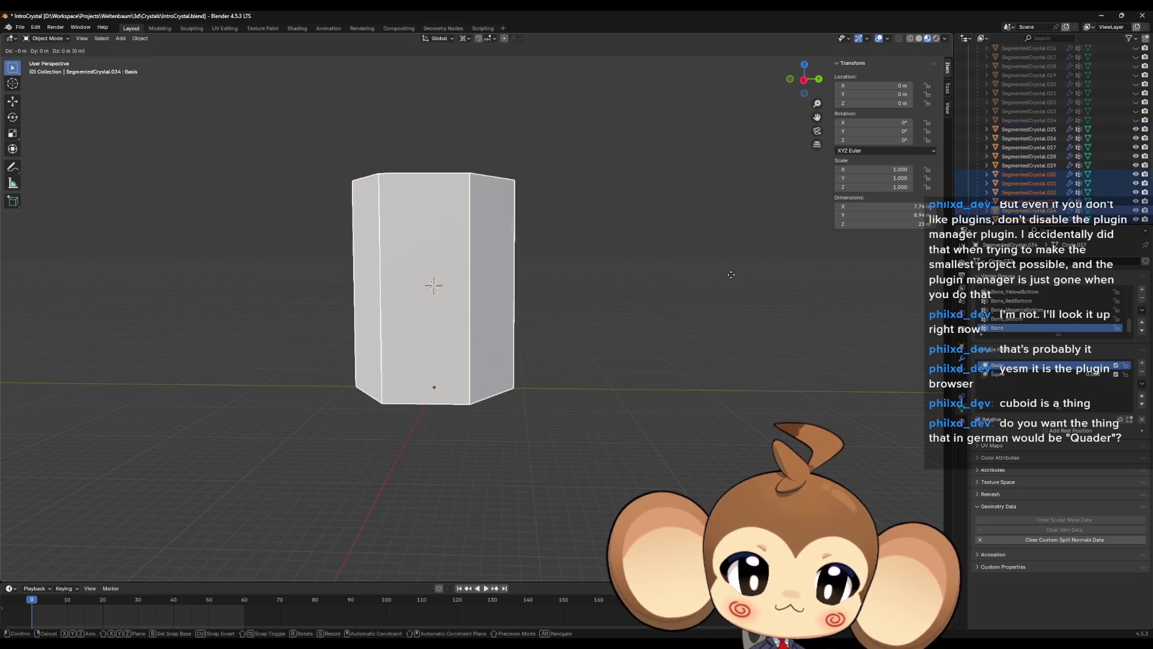
- Move the duplicated ring 23 m down along Z
{"action": "right_click", "coordinate": [731, 278]}
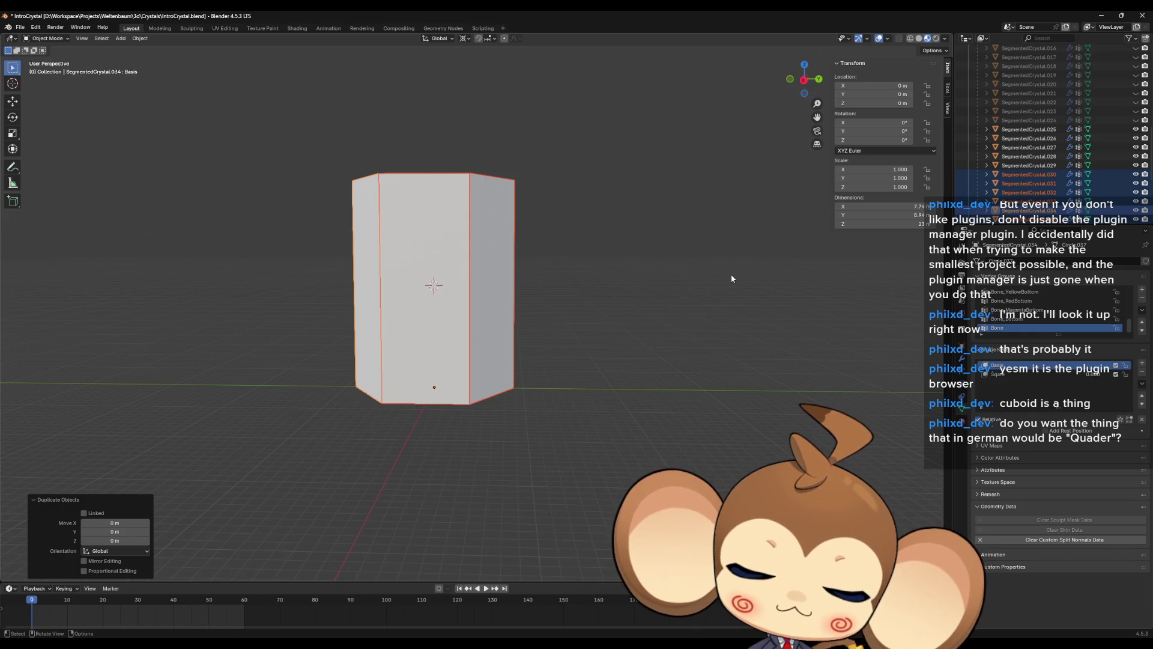
{"action": "key", "text": "g"}
{"action": "key", "text": "z"}
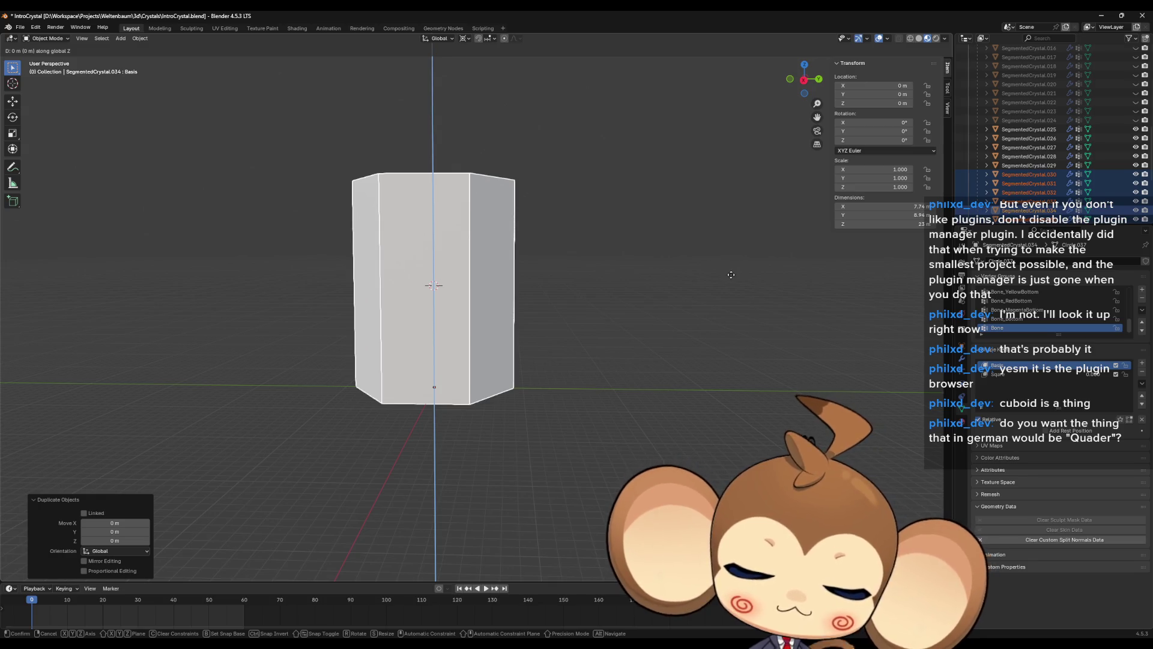
{"action": "type", "text": "-11"}
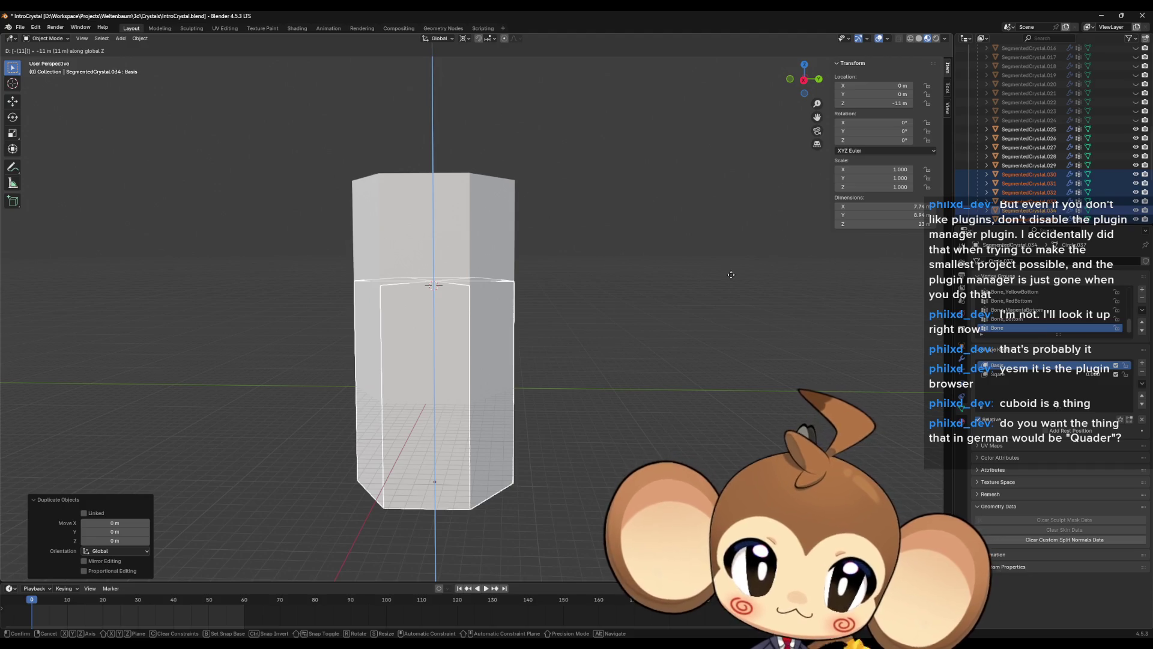
{"action": "key", "text": "BackSpace"}
{"action": "key", "text": "BackSpace"}
{"action": "type", "text": "23"}
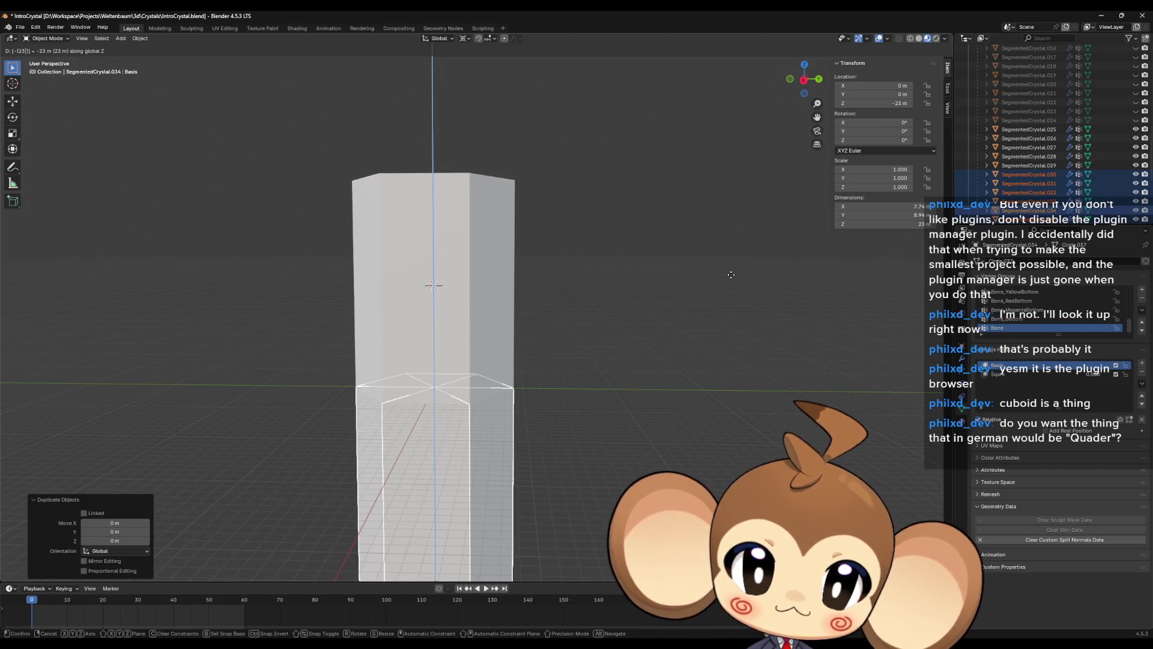
{"action": "key", "text": "Return"}
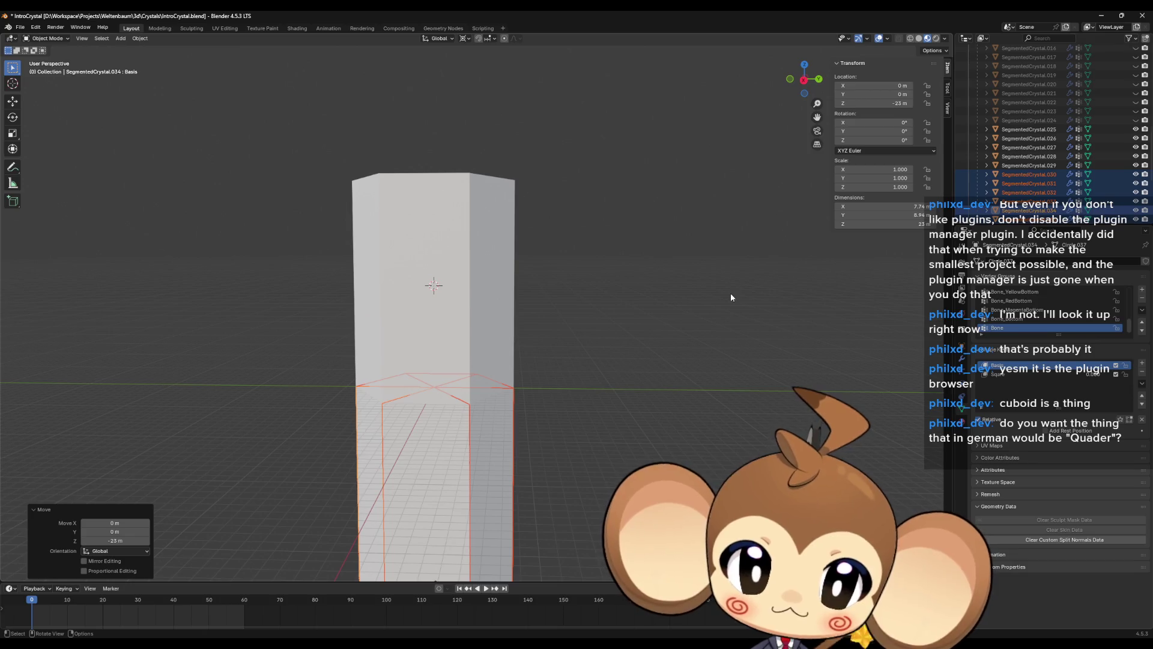
- Apply all transforms to the lowered ring and inspect the stacked crystal
{"action": "key", "text": "ctrl+a"}
{"action": "left_click", "coordinate": [731, 295]}
{"action": "scroll", "coordinate": [687, 341], "scroll_direction": "down", "scroll_amount": 5}
{"action": "mouse_move", "coordinate": [687, 342]}
{"action": "middle_mouse_down"}
{"action": "mouse_move", "coordinate": [631, 302]}
{"action": "mouse_move", "coordinate": [626, 409]}
{"action": "mouse_move", "coordinate": [581, 427]}
{"action": "mouse_move", "coordinate": [642, 327]}
{"action": "mouse_move", "coordinate": [644, 355]}
{"action": "mouse_move", "coordinate": [646, 317]}
{"action": "mouse_move", "coordinate": [644, 361]}
{"action": "middle_mouse_up"}
{"action": "scroll", "coordinate": [586, 421], "scroll_direction": "up", "scroll_amount": 2}
{"action": "scroll", "coordinate": [644, 361], "scroll_direction": "up", "scroll_amount": 2}
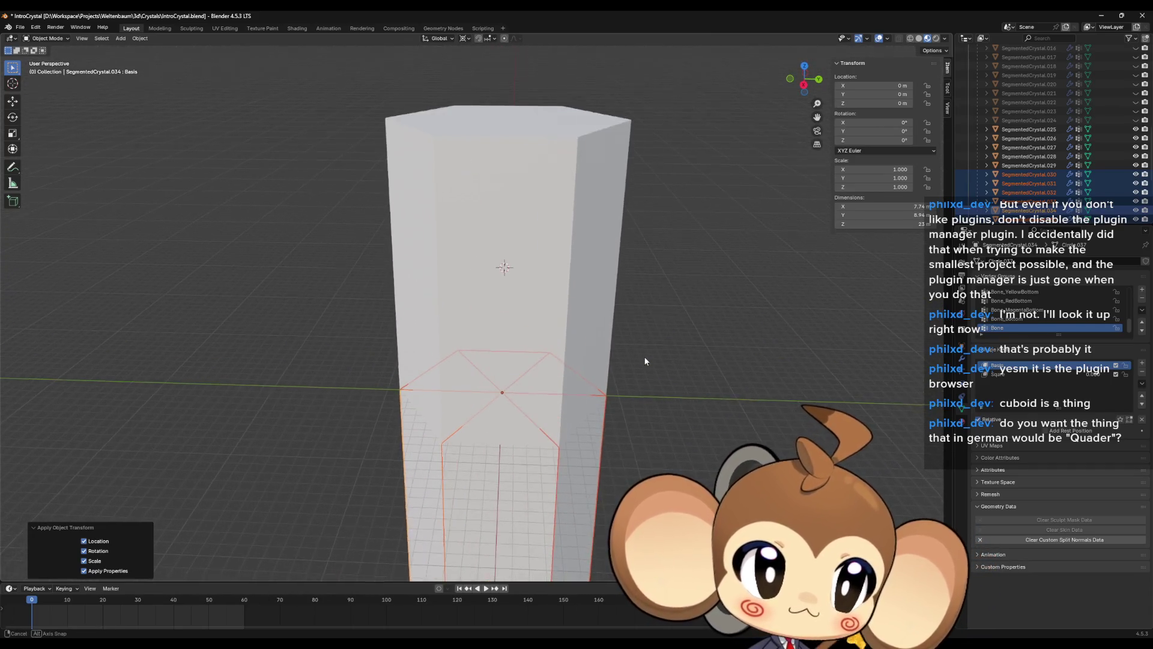
{"action": "scroll", "coordinate": [648, 340], "scroll_direction": "down", "scroll_amount": 3}
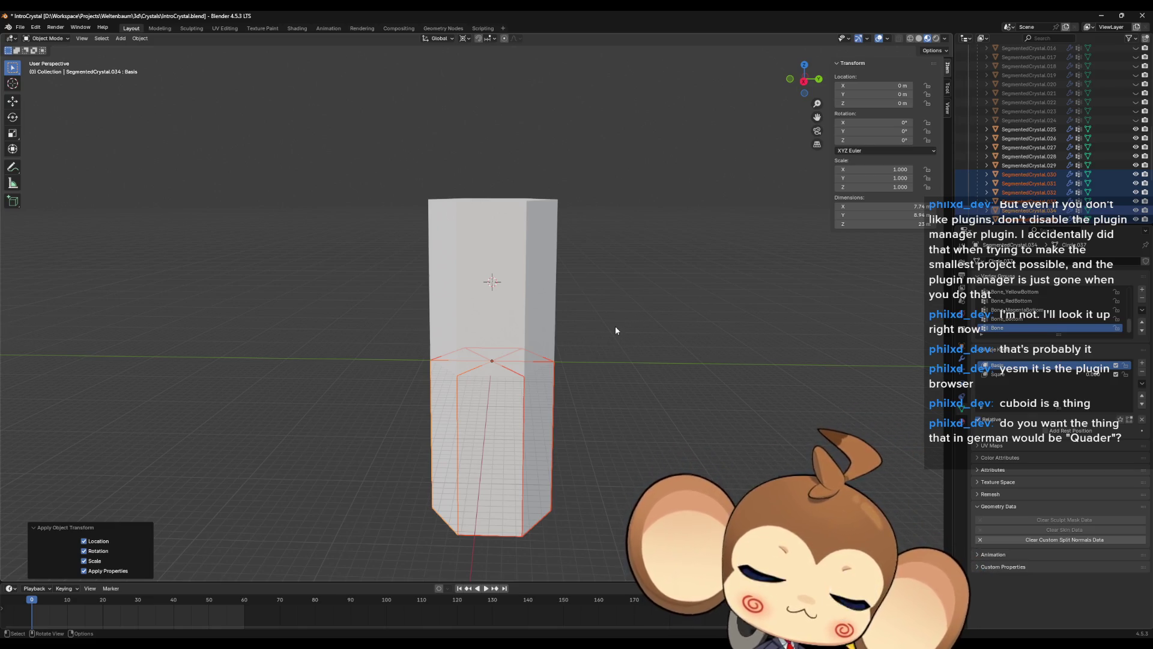
{"action": "left_click", "coordinate": [1025, 368]}
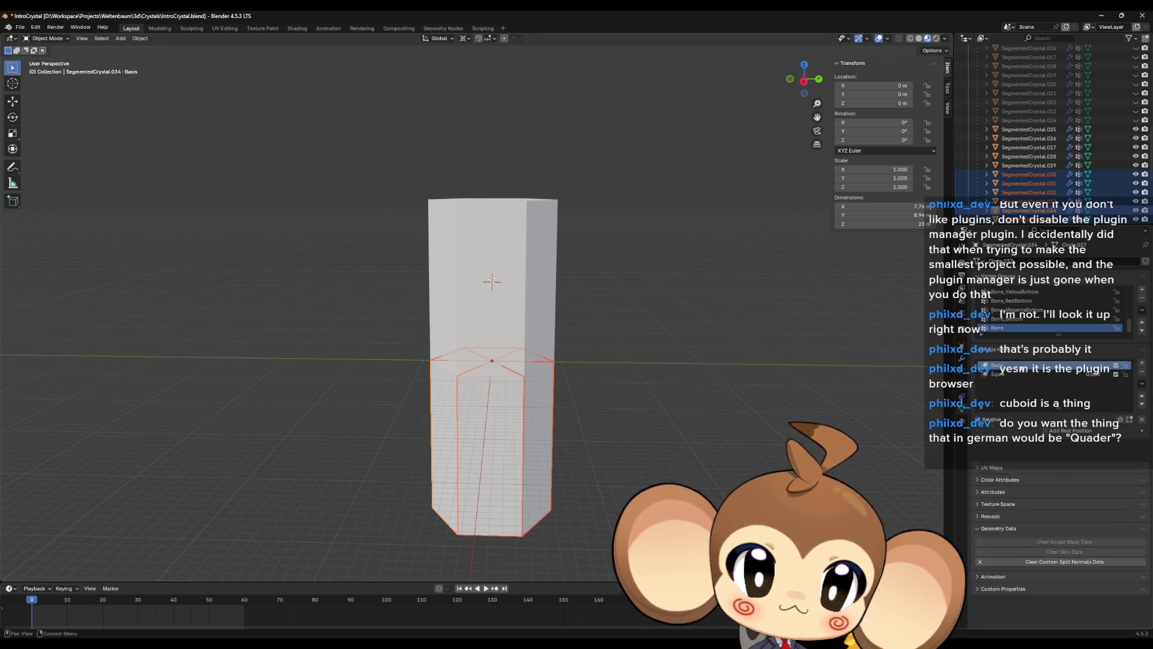
{"action": "left_click", "coordinate": [499, 434]}
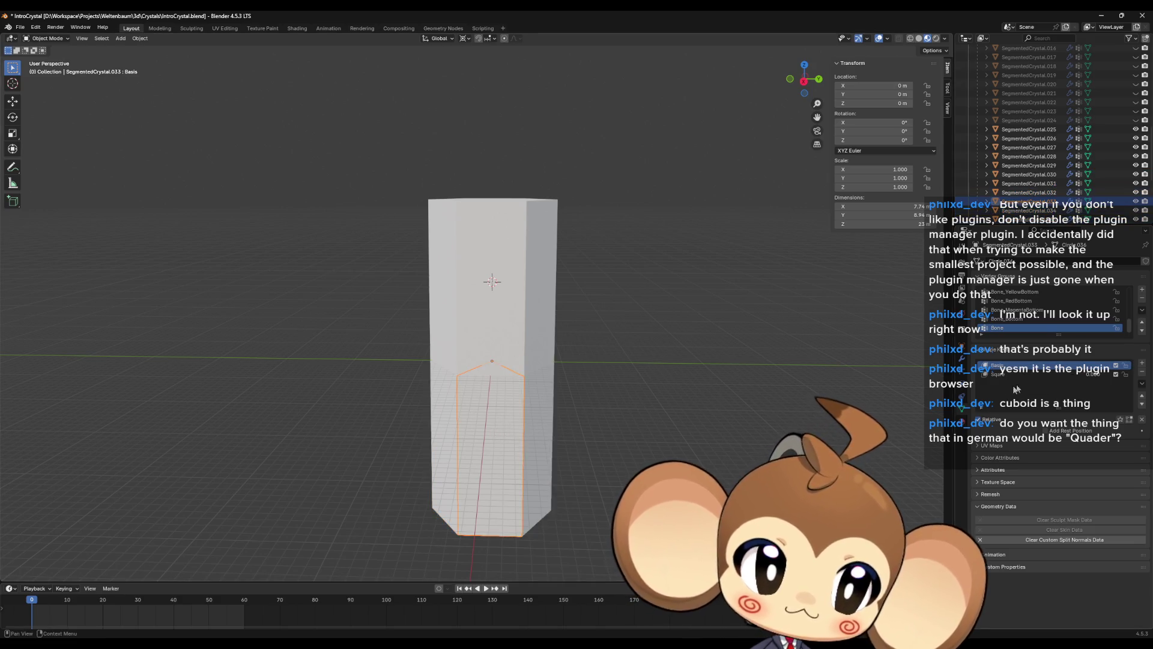
{"action": "left_click", "coordinate": [1045, 374]}
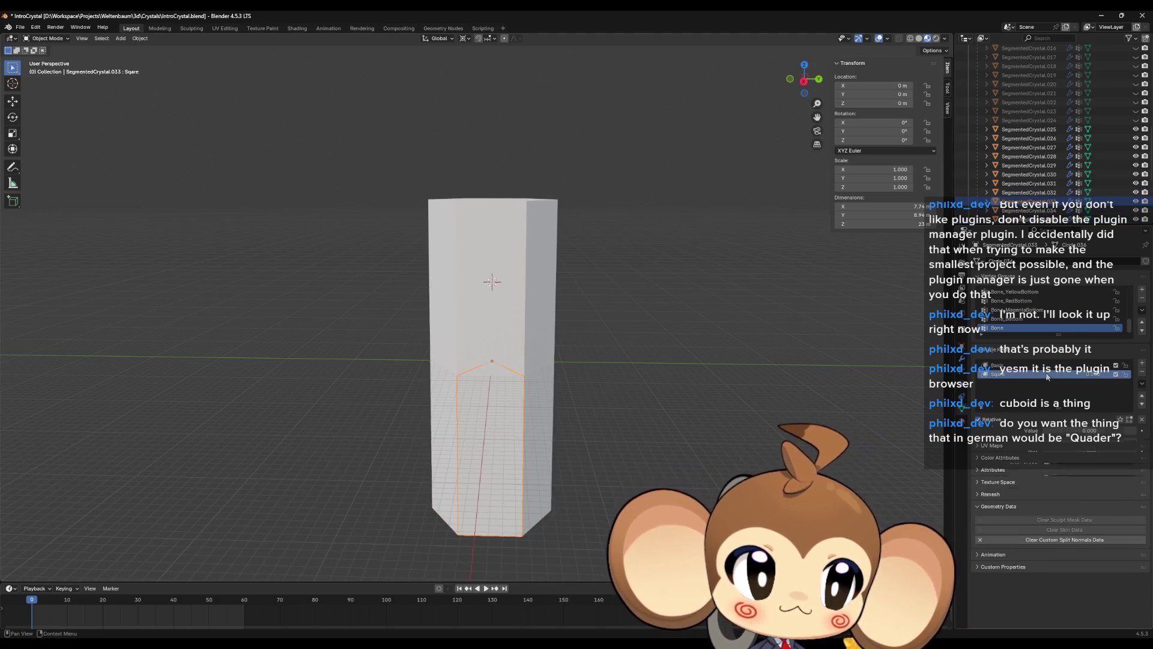
{"action": "key", "text": "a"}
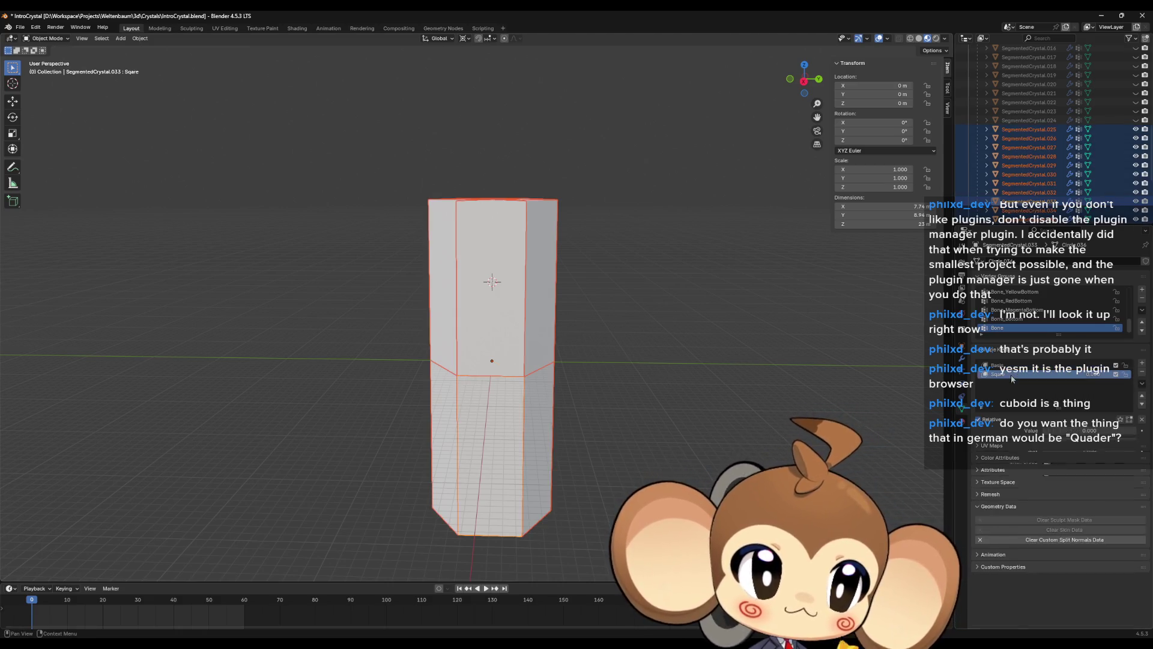
{"action": "mouse_move", "coordinate": [1091, 434]}
{"action": "left_mouse_down"}
{"action": "mouse_move", "coordinate": [1114, 434]}
{"action": "mouse_move", "coordinate": [1075, 434]}
{"action": "left_mouse_up"}
{"action": "left_click", "coordinate": [1075, 433]}
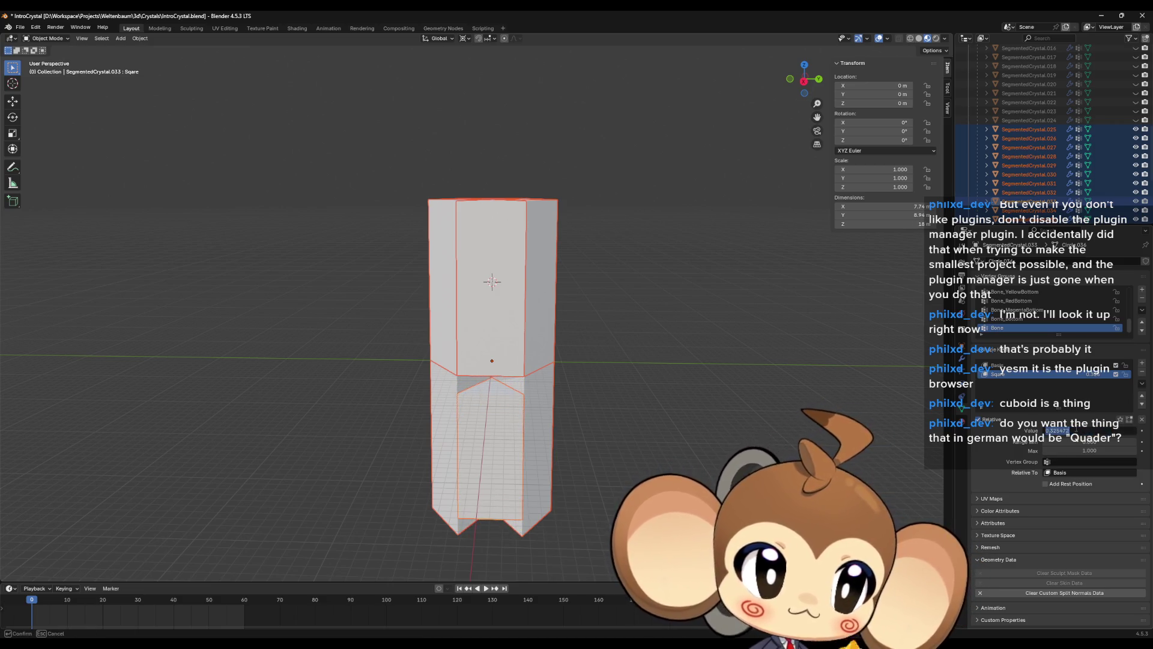
{"action": "type", "text": "0"}
{"action": "key", "text": "Return"}
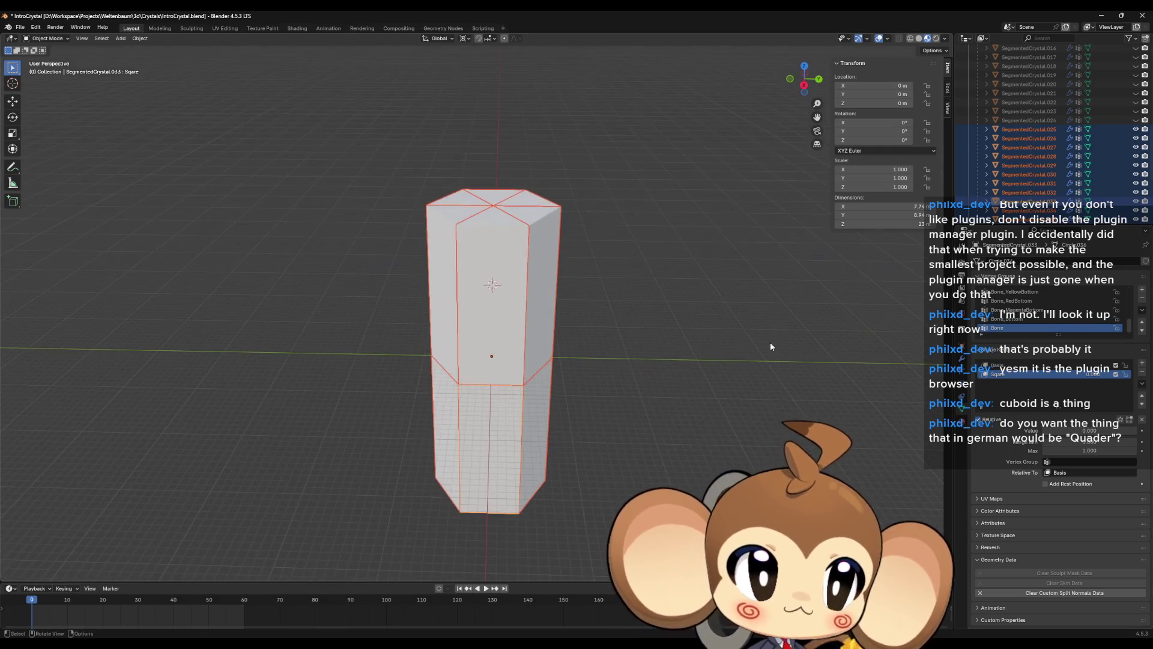
{"action": "middle_click_drag", "start_coordinate": [668, 341], "coordinate": [665, 293]}
{"action": "scroll", "coordinate": [1015, 198], "scroll_direction": "down", "scroll_amount": 4}
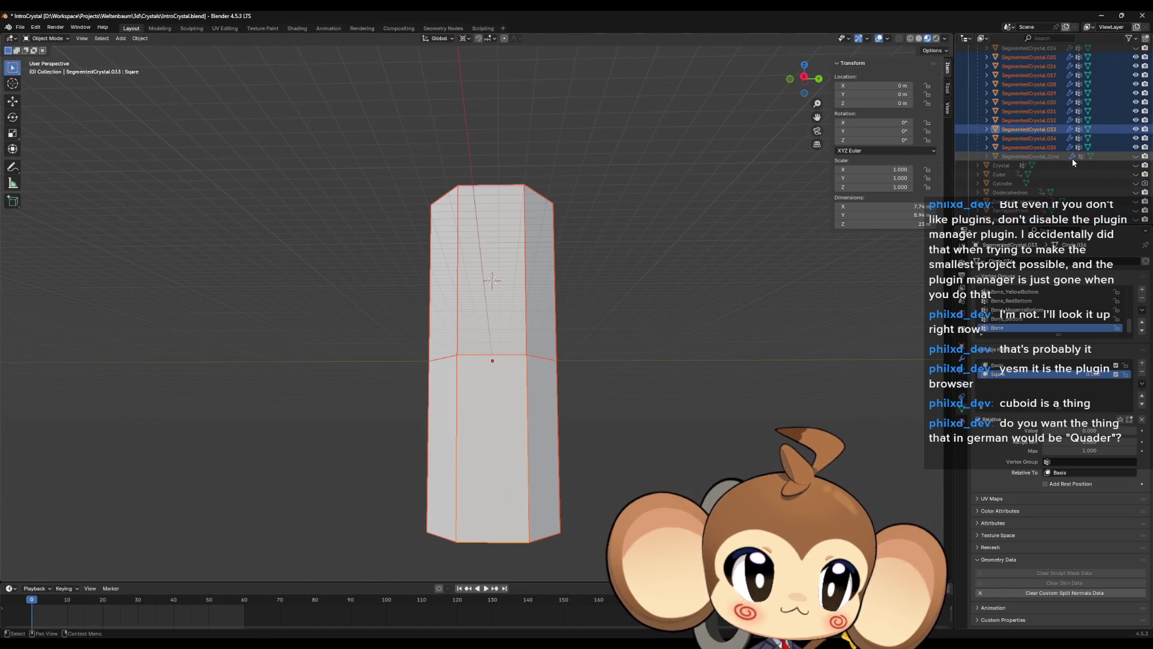
{"action": "mouse_move", "coordinate": [793, 222]}
{"action": "middle_mouse_down"}
{"action": "mouse_move", "coordinate": [741, 294]}
{"action": "mouse_move", "coordinate": [685, 335]}
{"action": "middle_mouse_up"}
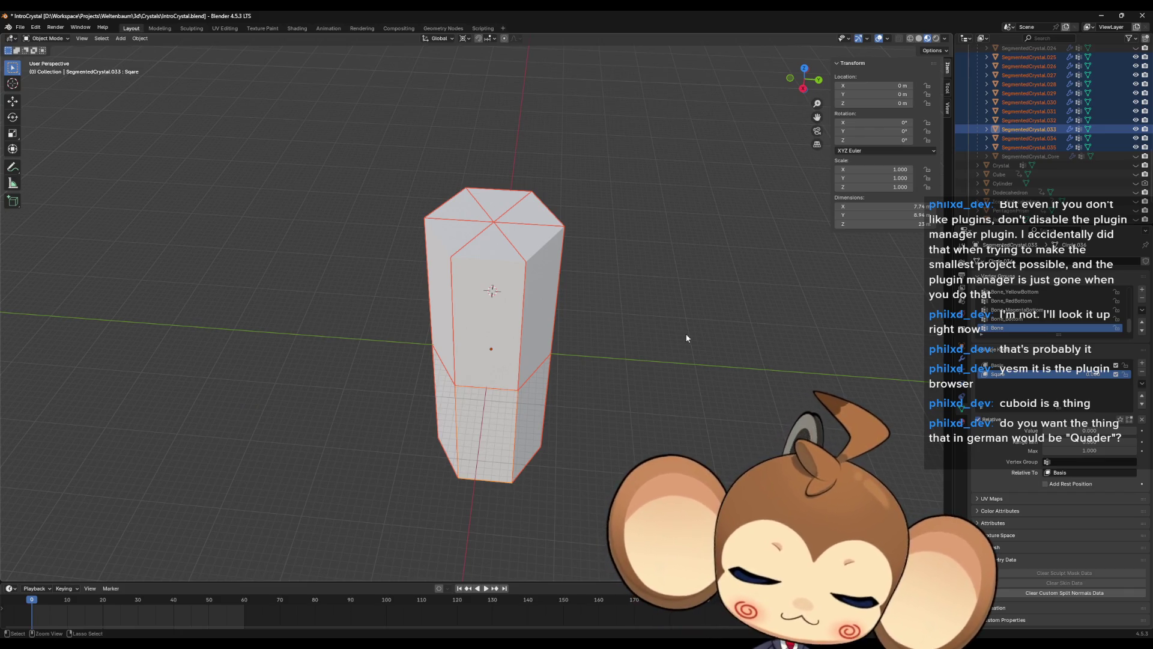
{"action": "key", "text": "ctrl+j"}
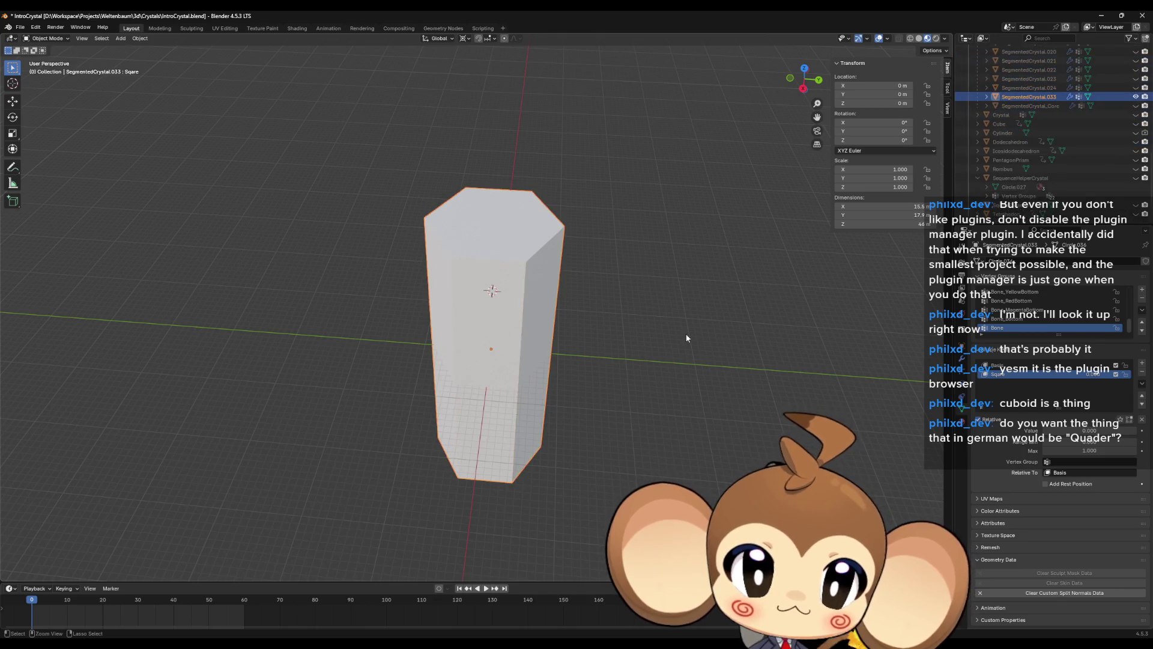
{"action": "middle_click_drag", "start_coordinate": [692, 334], "coordinate": [668, 359]}
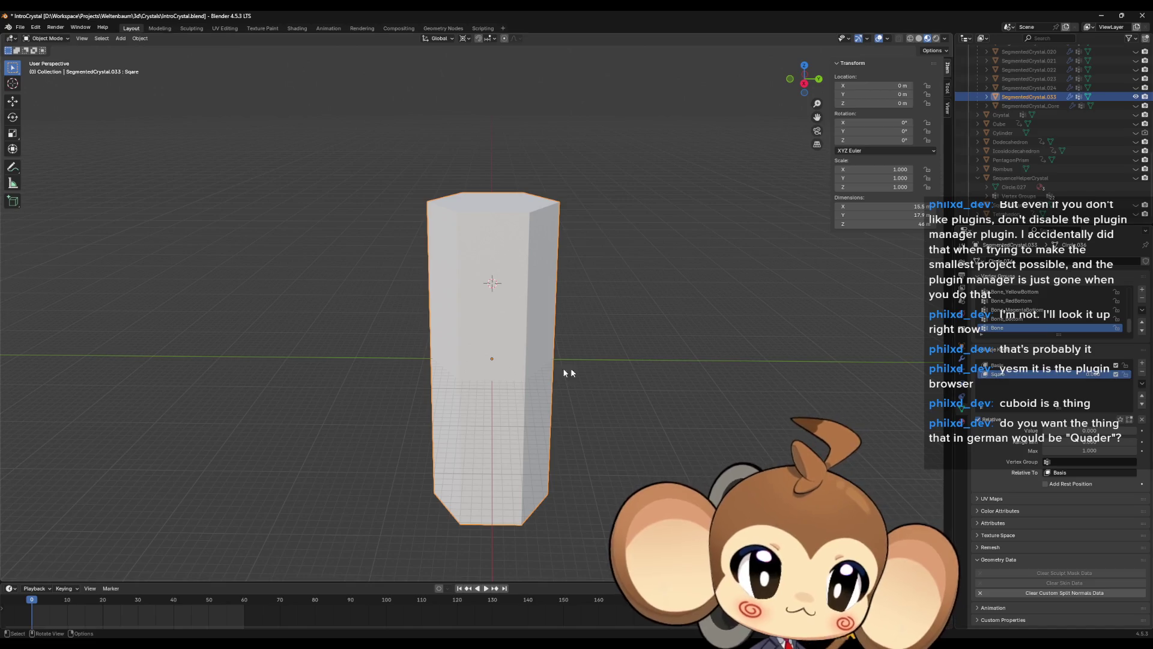
{"action": "key", "text": "Tab"}
{"action": "mouse_move", "coordinate": [510, 354]}
{"action": "middle_mouse_down"}
{"action": "mouse_move", "coordinate": [612, 383]}
{"action": "mouse_move", "coordinate": [617, 315]}
{"action": "middle_mouse_up"}
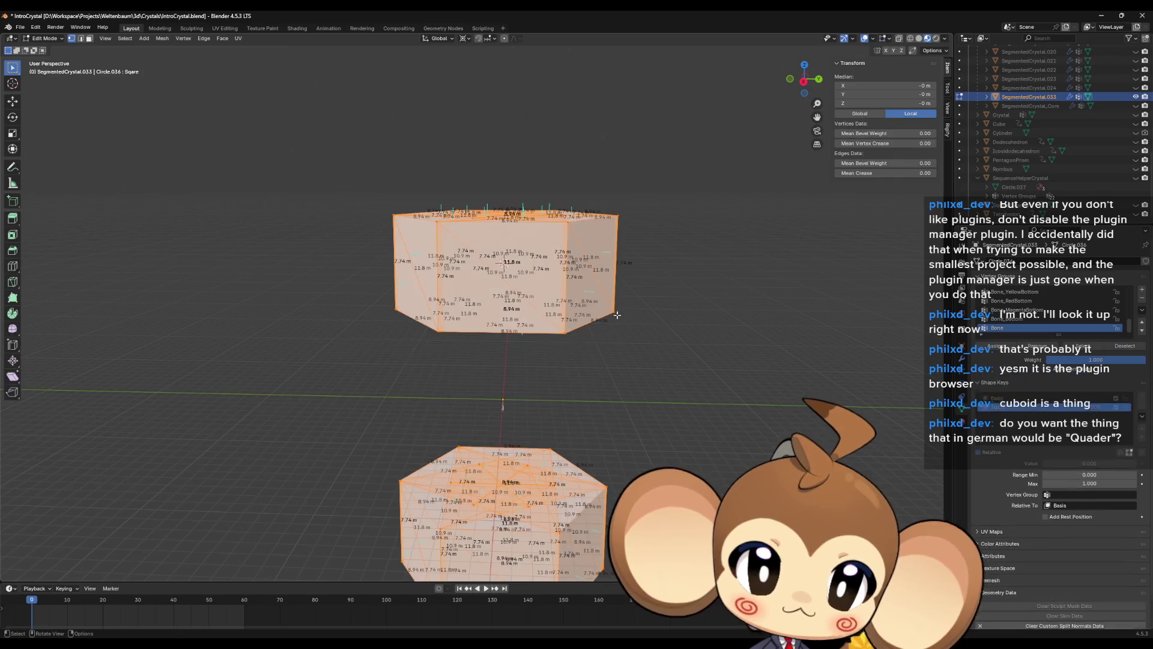
{"action": "left_click", "coordinate": [1014, 400]}
{"action": "left_click", "coordinate": [1014, 410]}
{"action": "left_click", "coordinate": [1014, 400]}
{"action": "mouse_move", "coordinate": [691, 396]}
{"action": "middle_mouse_down"}
{"action": "mouse_move", "coordinate": [715, 428]}
{"action": "mouse_move", "coordinate": [719, 402]}
{"action": "middle_mouse_up"}
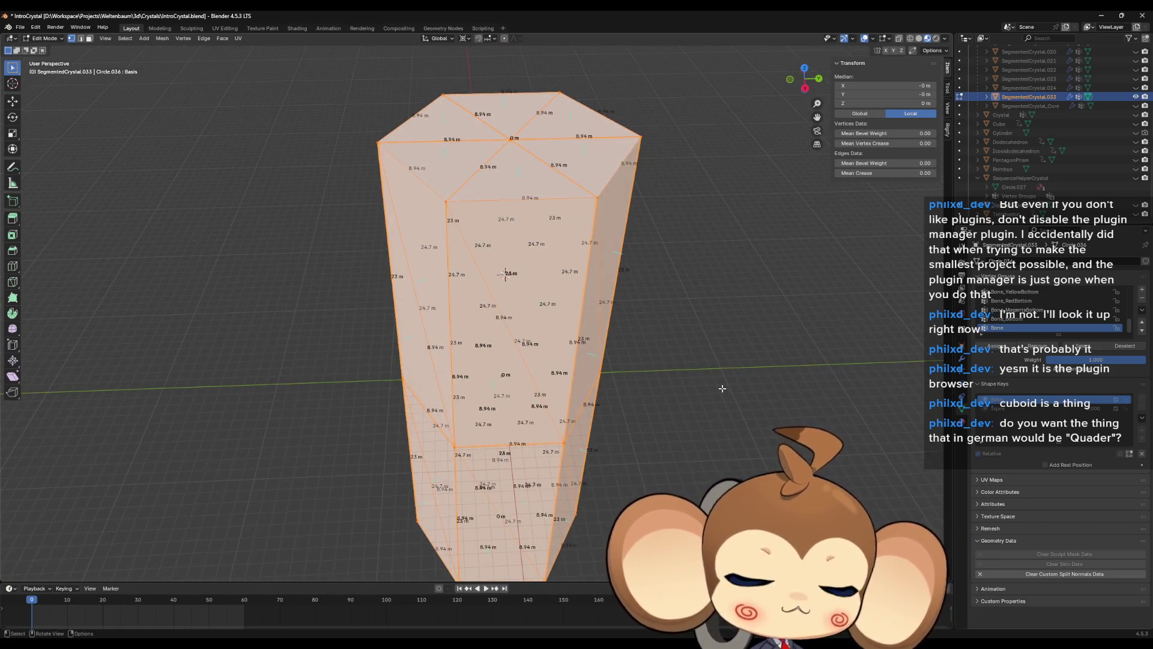
{"action": "left_click", "coordinate": [1014, 410]}
{"action": "key", "text": "Tab"}
{"action": "key", "text": "Tab"}
{"action": "key", "text": "Tab"}
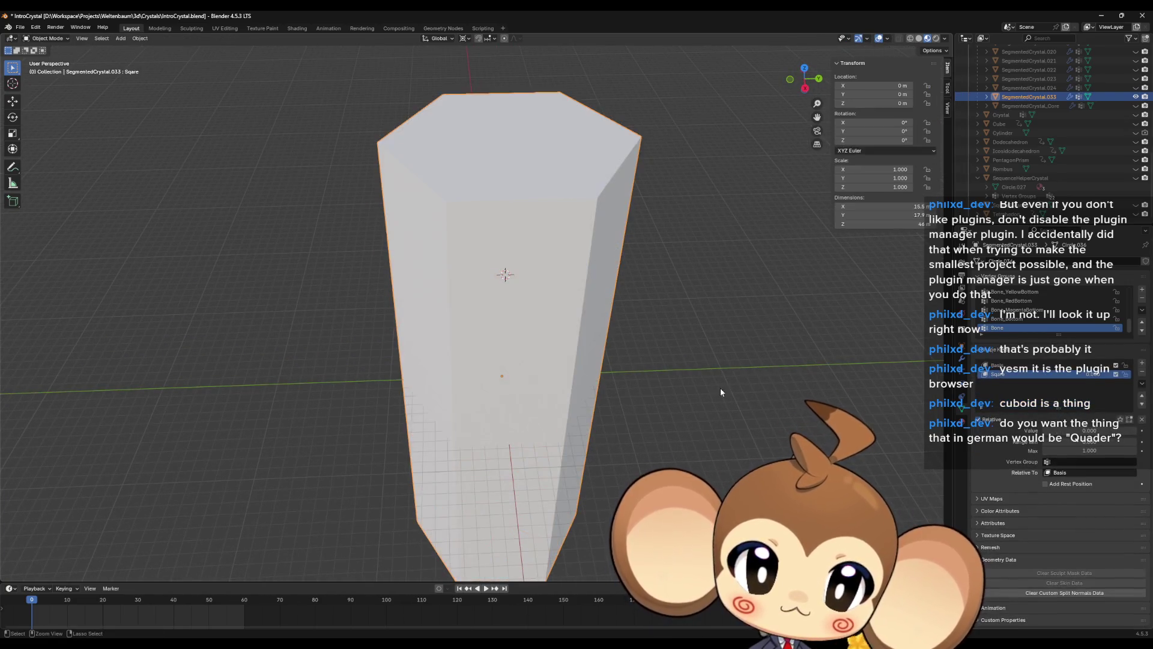
{"action": "key", "text": "ctrl+z"}
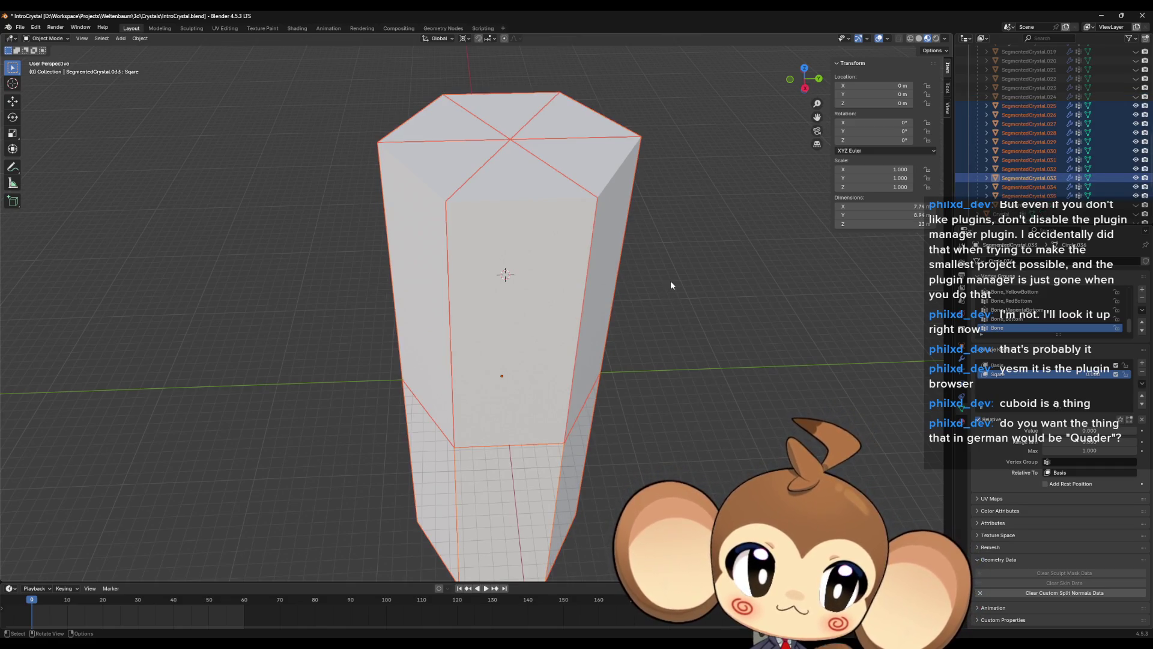
{"action": "left_click", "coordinate": [567, 225]}
{"action": "middle_click_drag", "start_coordinate": [568, 225], "coordinate": [740, 246]}
{"action": "scroll", "coordinate": [1045, 132], "scroll_direction": "up", "scroll_amount": 8}
{"action": "left_click", "coordinate": [1028, 123]}
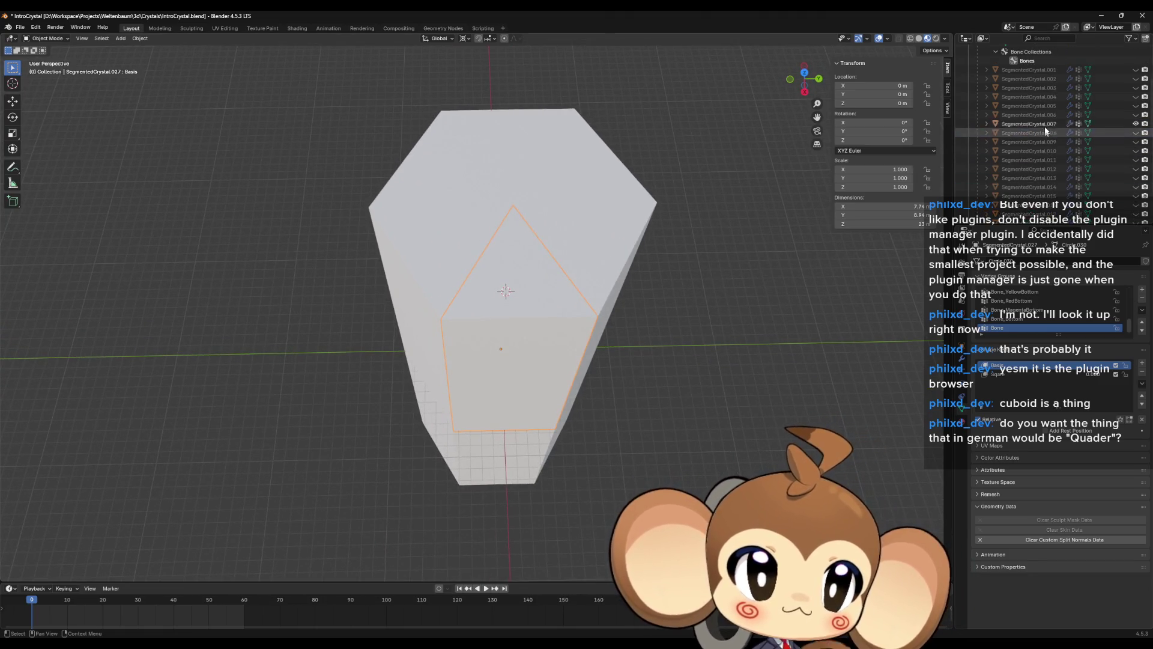
- Hide the other crystal segments so only SegmentedCrystal.007 is visible, and orbit around it
{"action": "scroll", "coordinate": [1084, 159], "scroll_direction": "down", "scroll_amount": 8}
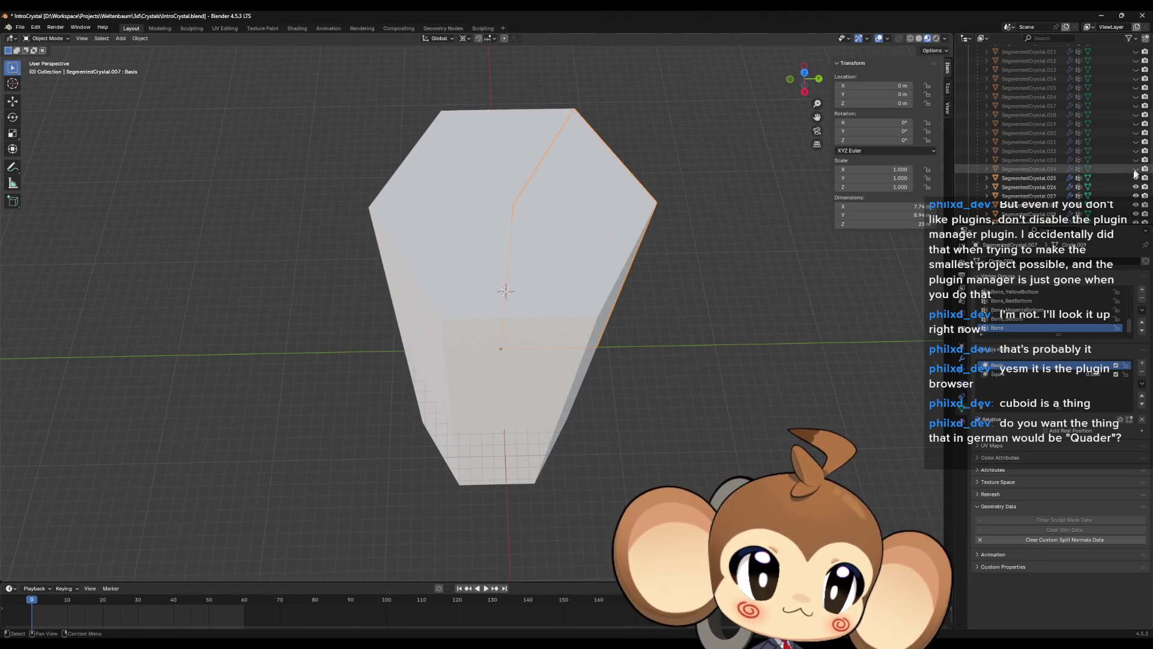
{"action": "left_click", "coordinate": [1137, 127]}
{"action": "left_click", "coordinate": [1137, 127]}
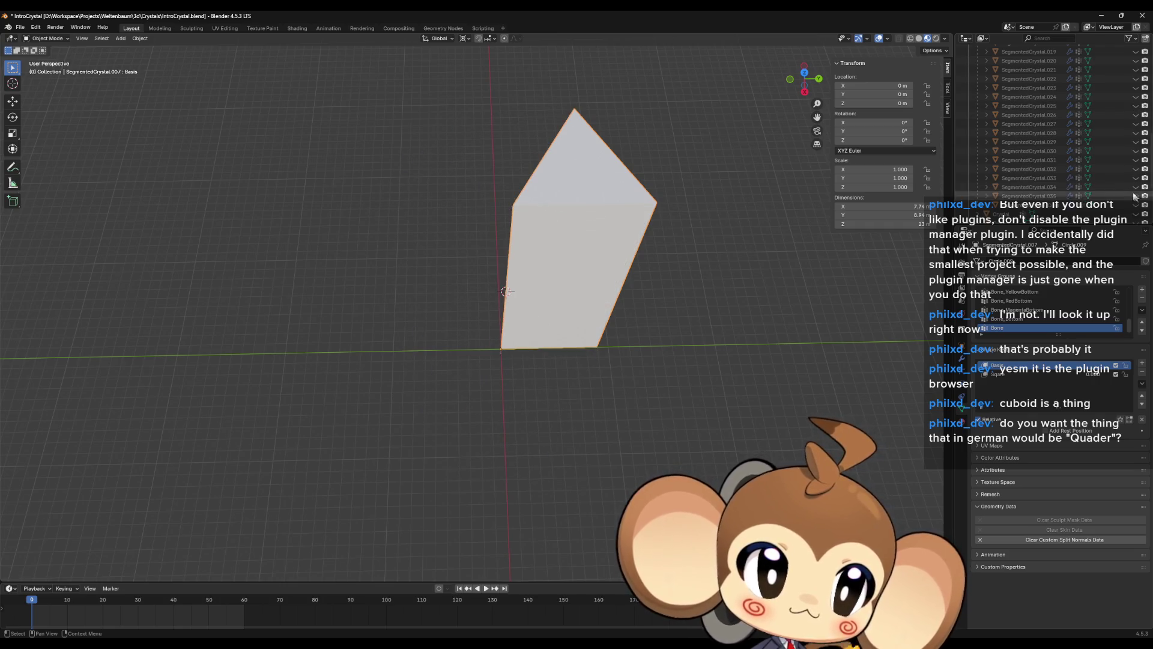
{"action": "scroll", "coordinate": [1081, 132], "scroll_direction": "up", "scroll_amount": 8}
{"action": "mouse_move", "coordinate": [769, 206]}
{"action": "middle_mouse_down"}
{"action": "mouse_move", "coordinate": [682, 229]}
{"action": "mouse_move", "coordinate": [638, 275]}
{"action": "middle_mouse_up"}
- Inspect the Sqare shape key in Edit Mode, then return to Object Mode
{"action": "key", "text": "Tab"}
{"action": "left_click", "coordinate": [1009, 409]}
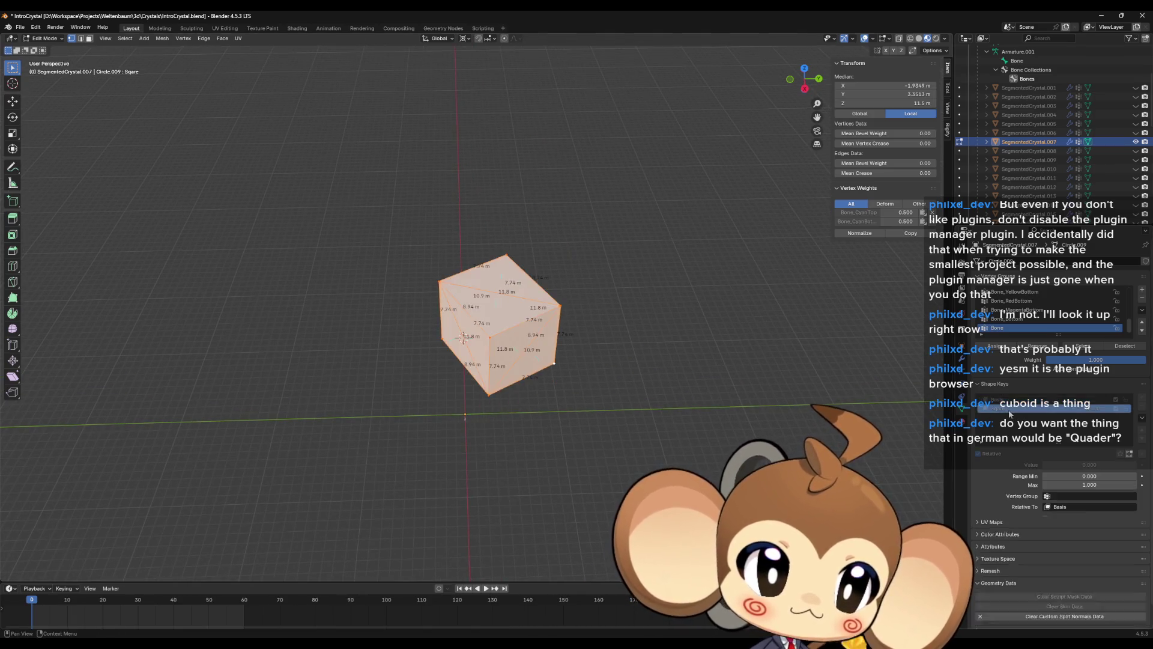
{"action": "right_click", "coordinate": [1011, 413]}
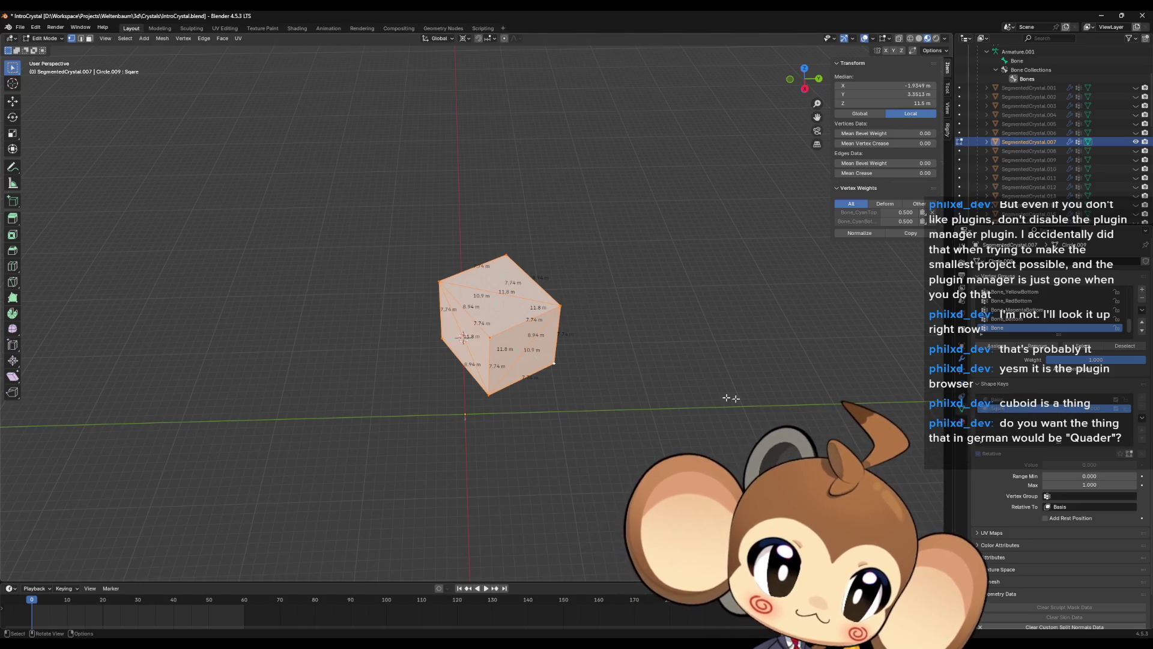
{"action": "key", "text": "Tab"}
- Toggle between the Basis and Sqare keys, copy Sqare's value data path, and show the Shape Key Specials list
{"action": "right_click", "coordinate": [1004, 374]}
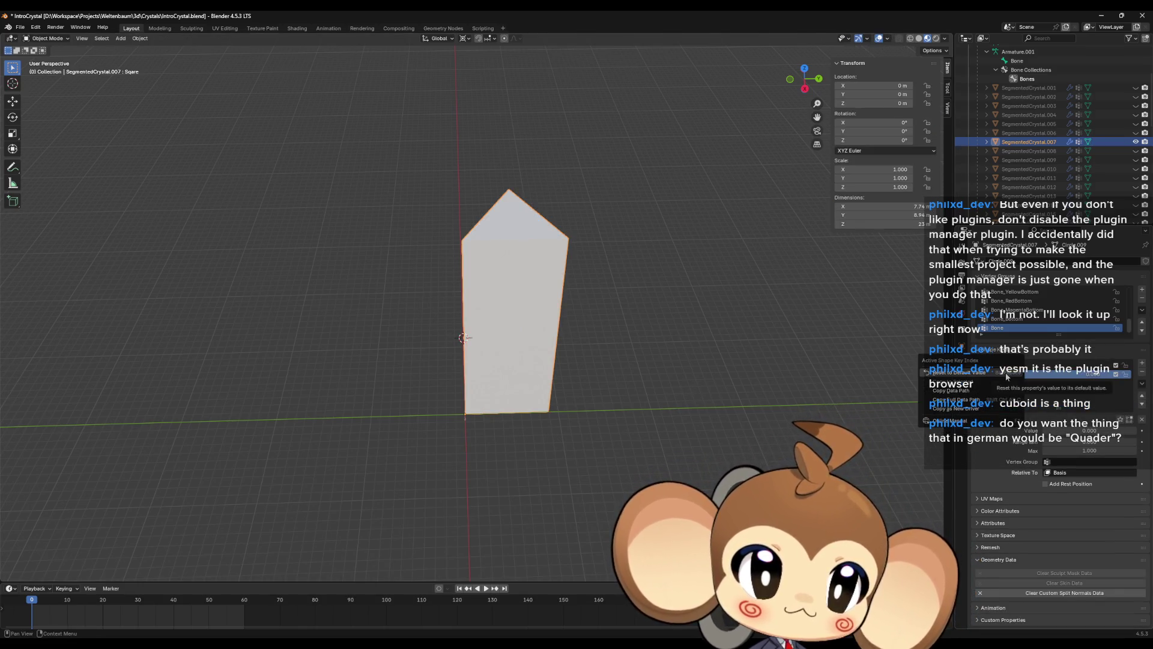
{"action": "left_click", "coordinate": [1057, 364]}
{"action": "right_click", "coordinate": [1074, 371]}
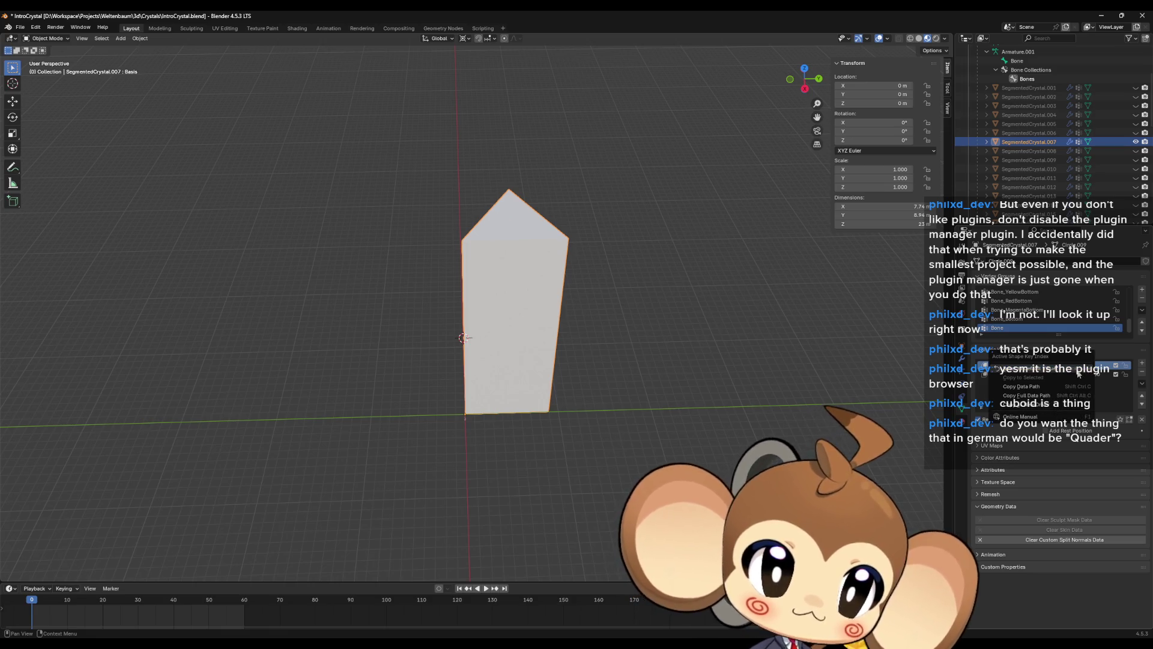
{"action": "left_click", "coordinate": [1034, 376]}
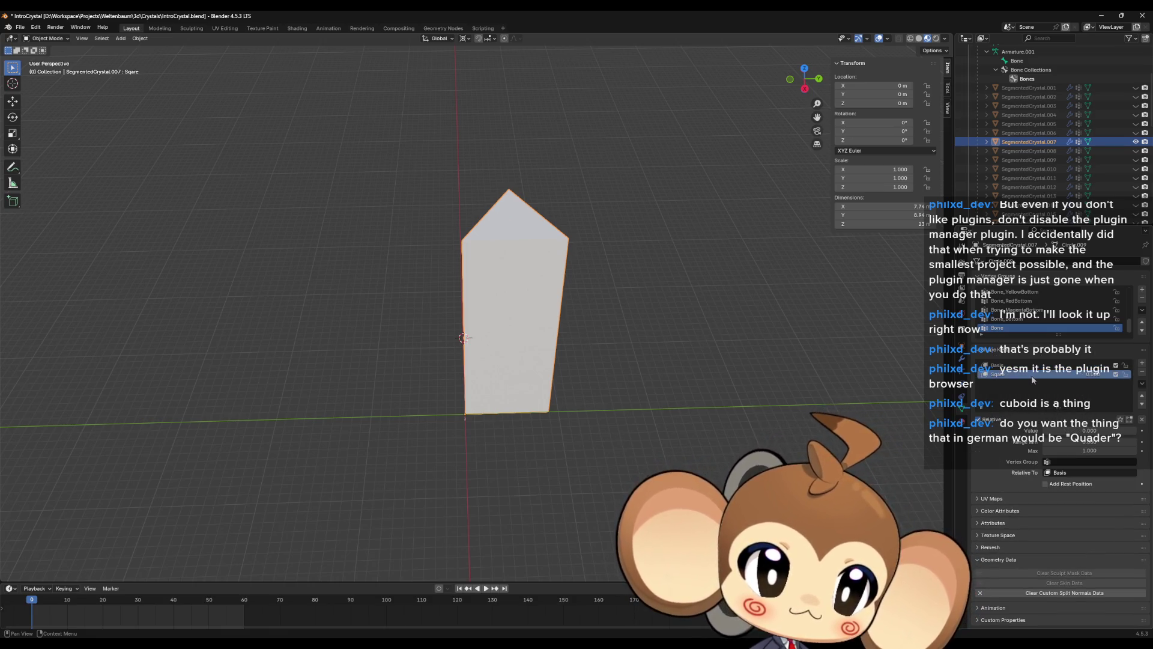
{"action": "right_click", "coordinate": [1029, 376]}
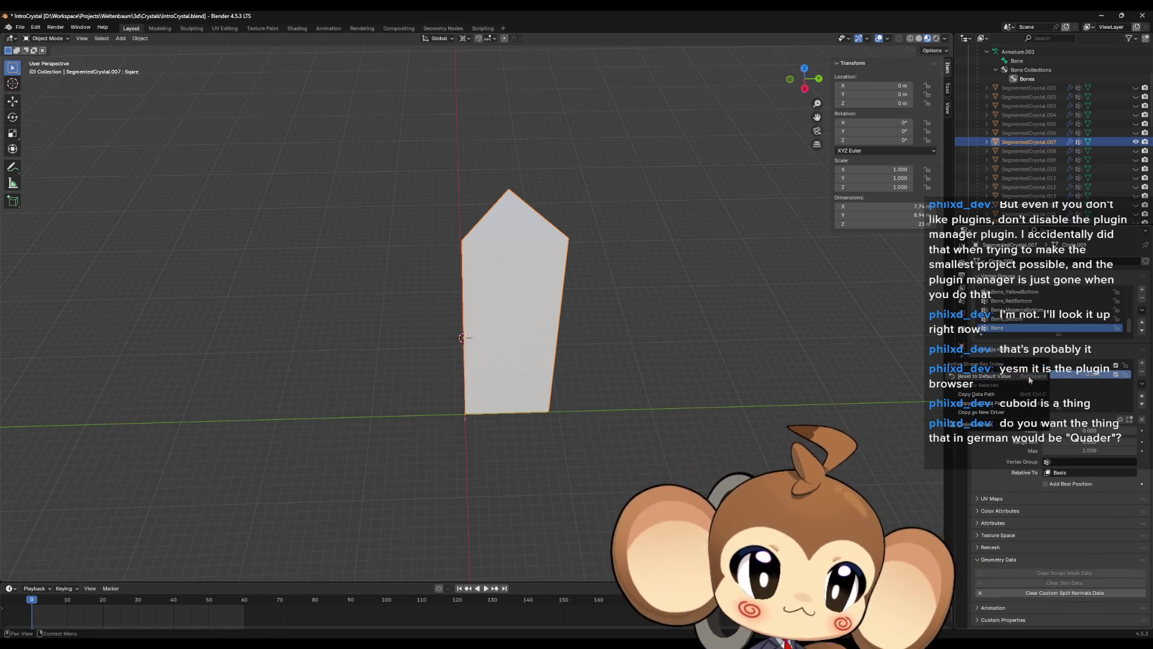
{"action": "left_click", "coordinate": [991, 394]}
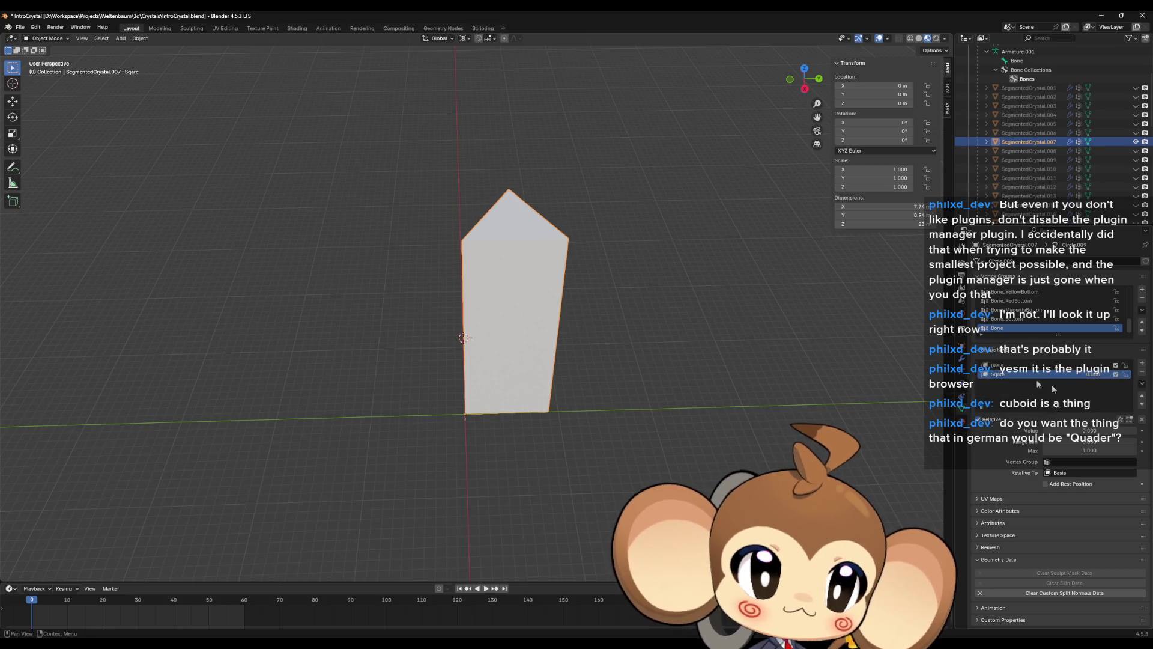
{"action": "left_click", "coordinate": [1142, 385]}
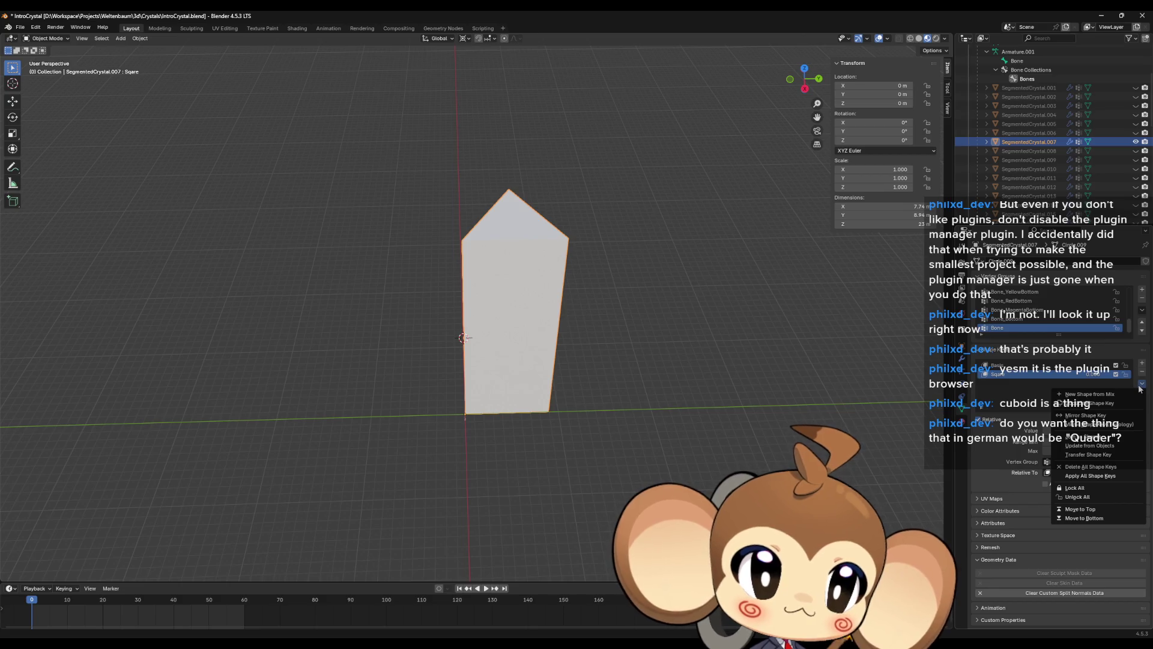
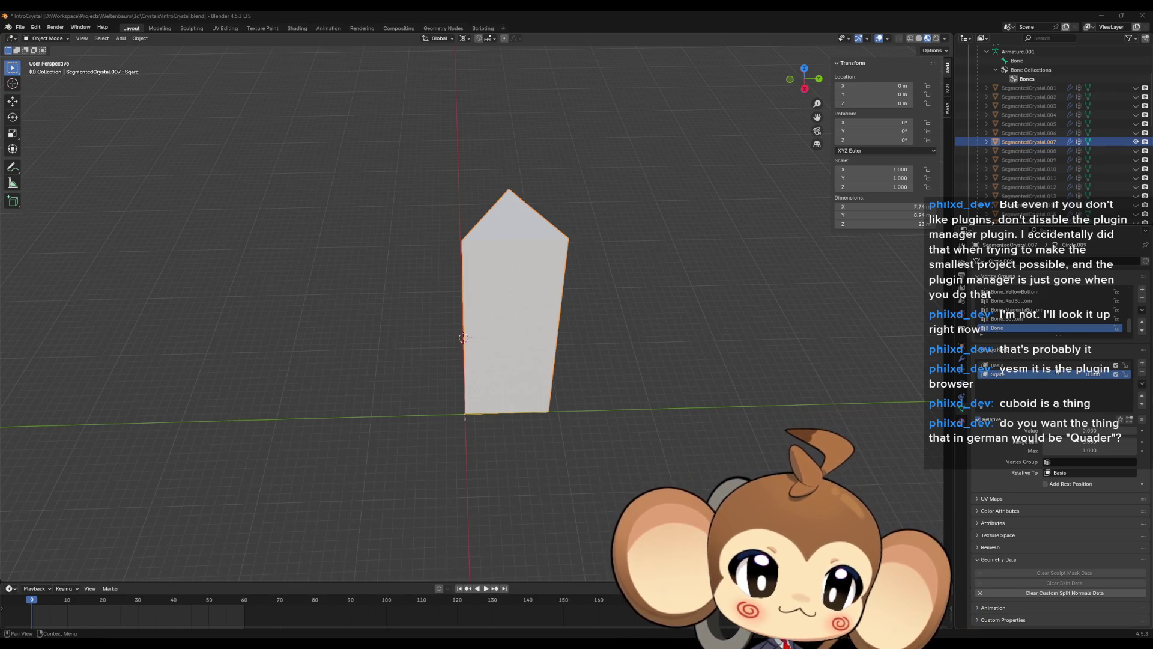
- Duplicate SegmentedCrystal.007 in place, redoing the misplaced first copy, then select the Sqare shape key
{"action": "left_click", "coordinate": [1057, 367]}
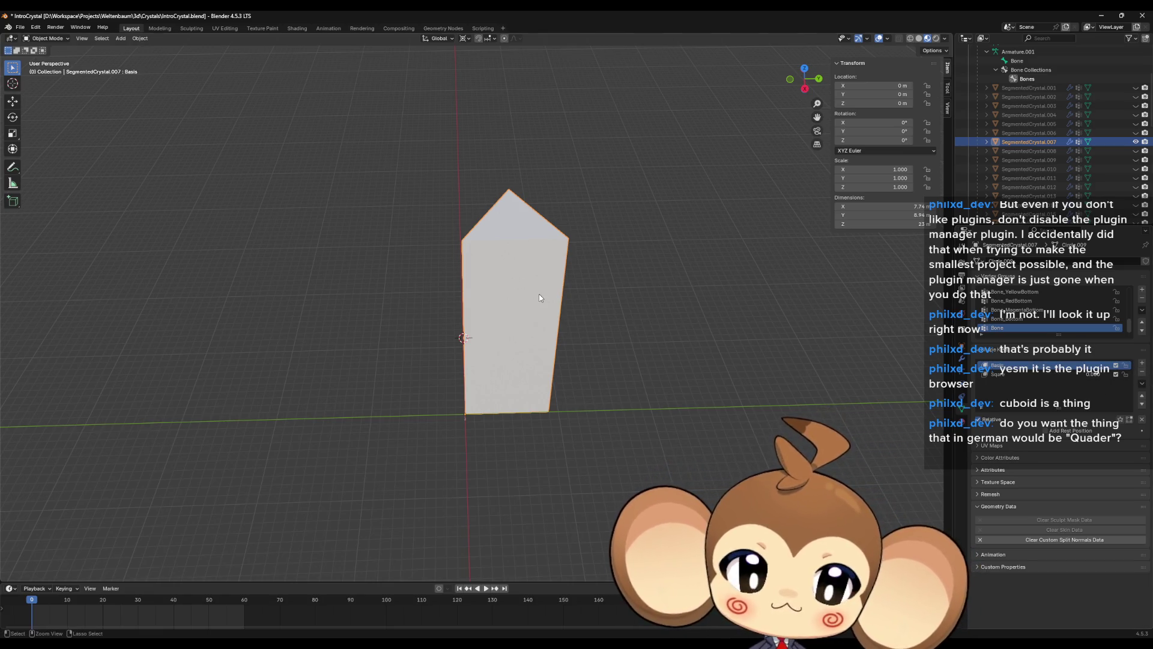
{"action": "key", "text": "shift+d"}
{"action": "left_click", "coordinate": [738, 248]}
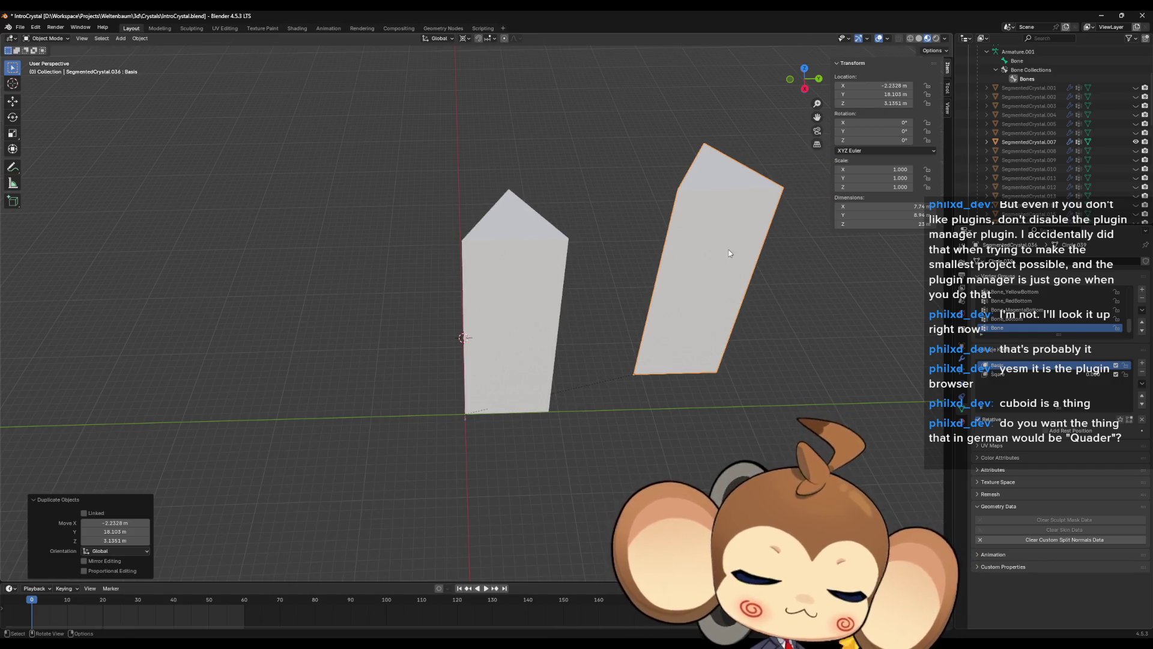
{"action": "key", "text": "ctrl+z"}
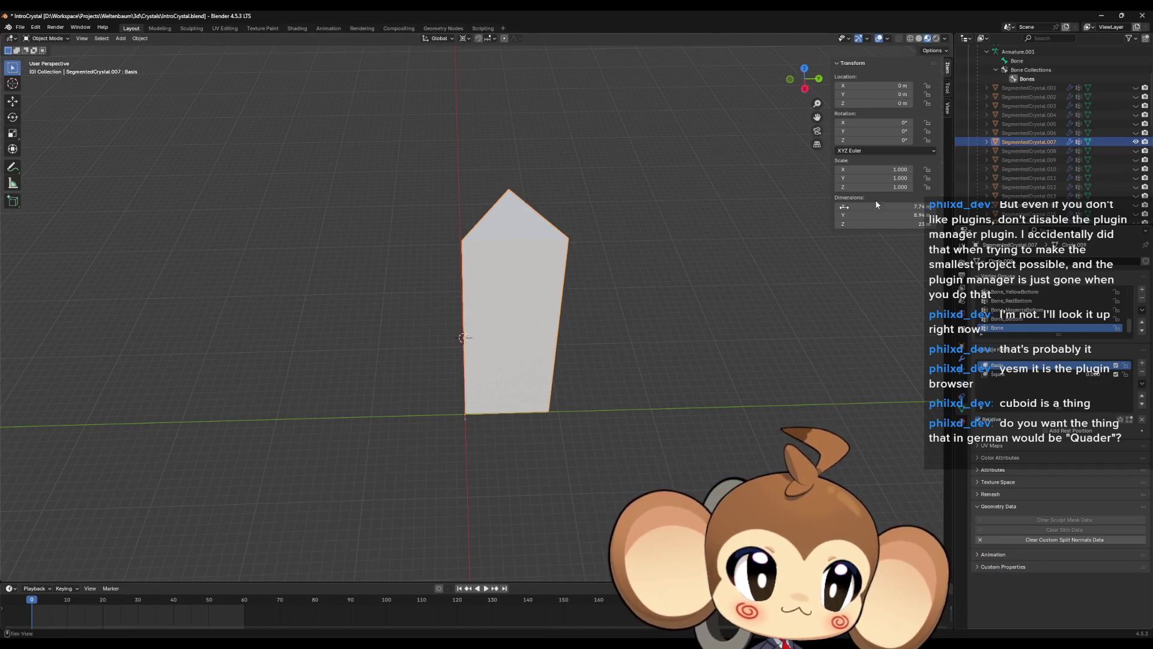
{"action": "key", "text": "shift+d"}
{"action": "right_click", "coordinate": [710, 264]}
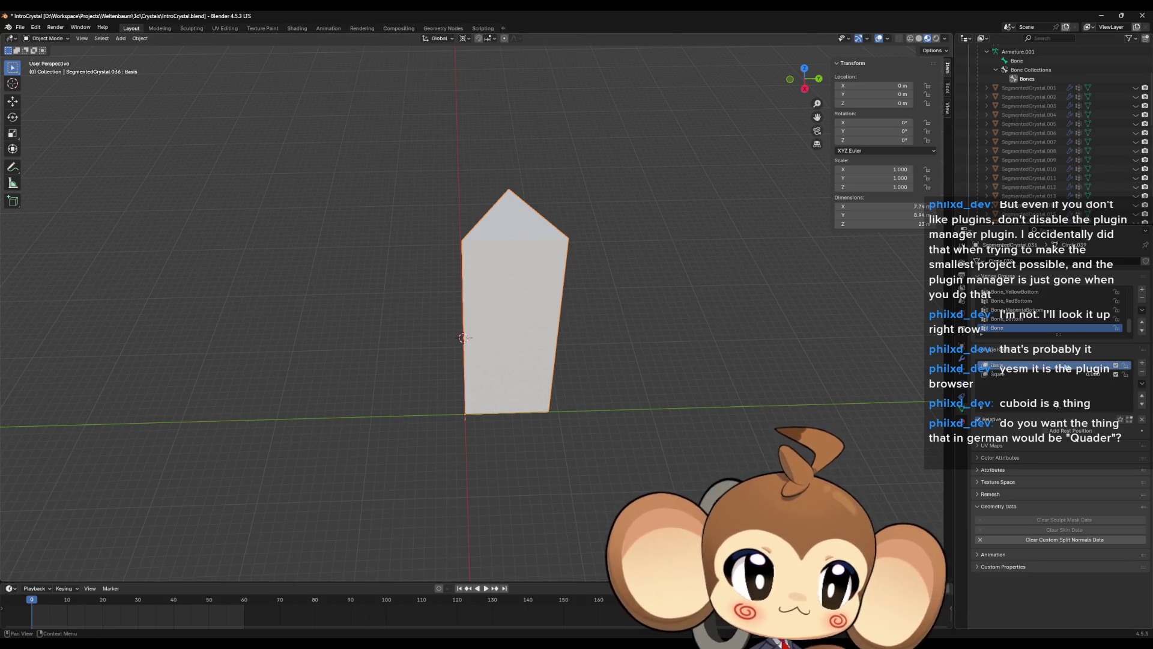
{"action": "left_click", "coordinate": [1038, 373]}
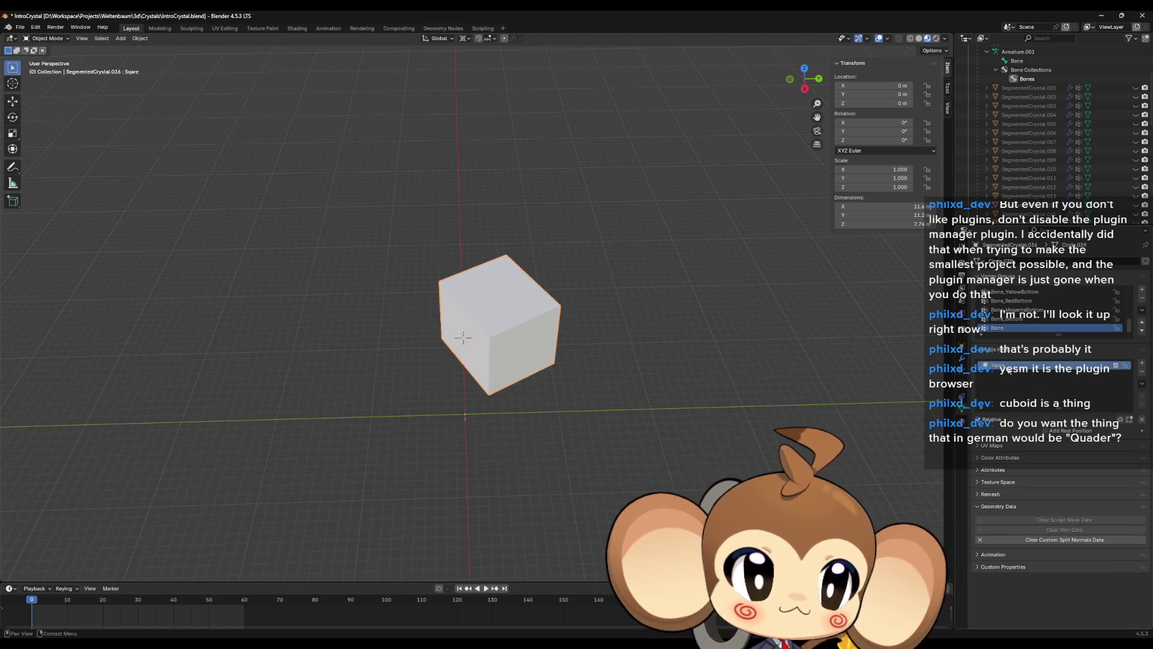
- Rename the copied object to 'Base', then to 'basis'
{"action": "key", "text": "F2"}
{"action": "type", "text": "Base"}
{"action": "key", "text": "Return"}
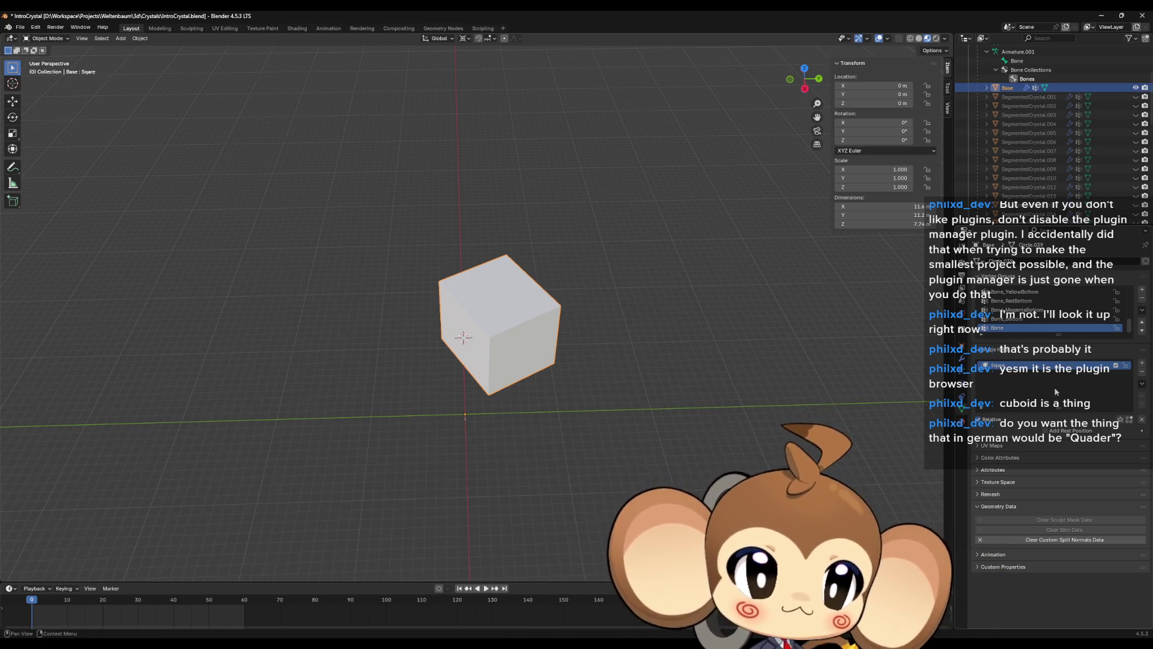
{"action": "key", "text": "F2"}
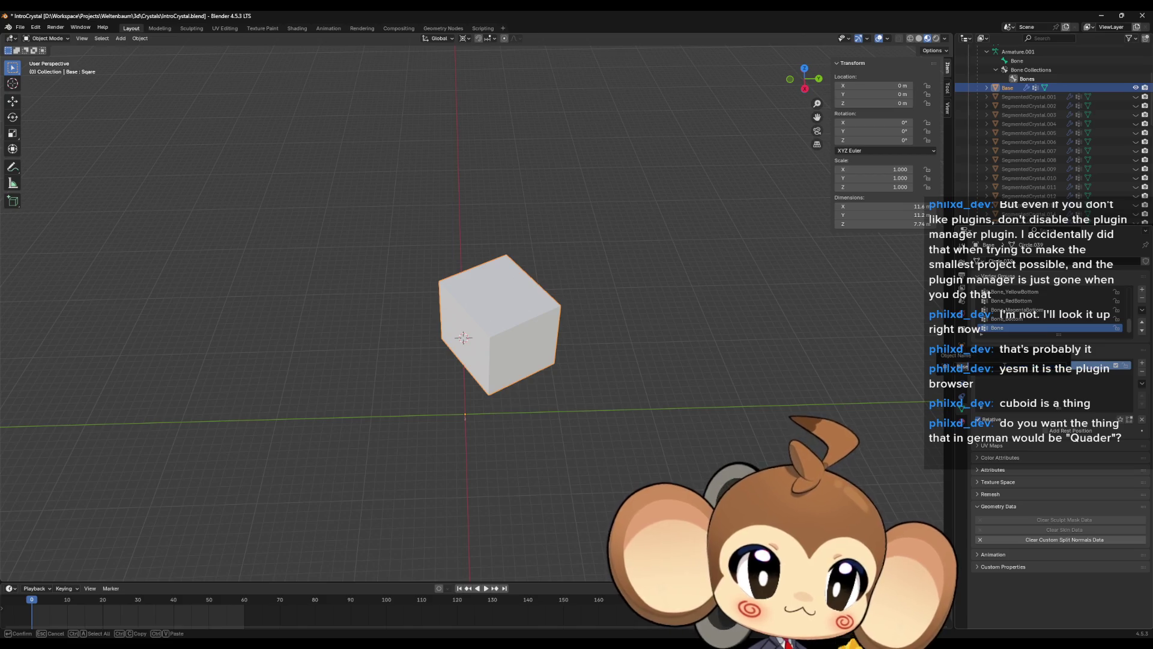
{"action": "type", "text": "basis"}
{"action": "key", "text": "Return"}
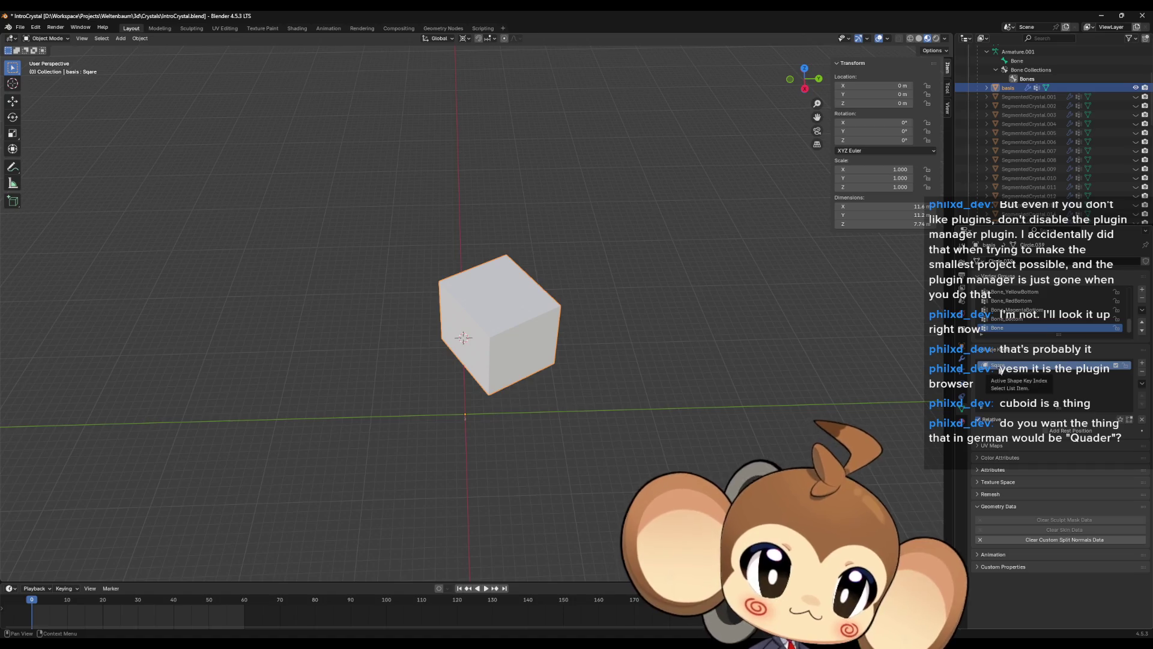
- Delete the cube copy and unhide the original crystal in the Outliner
{"action": "key", "text": "F2"}
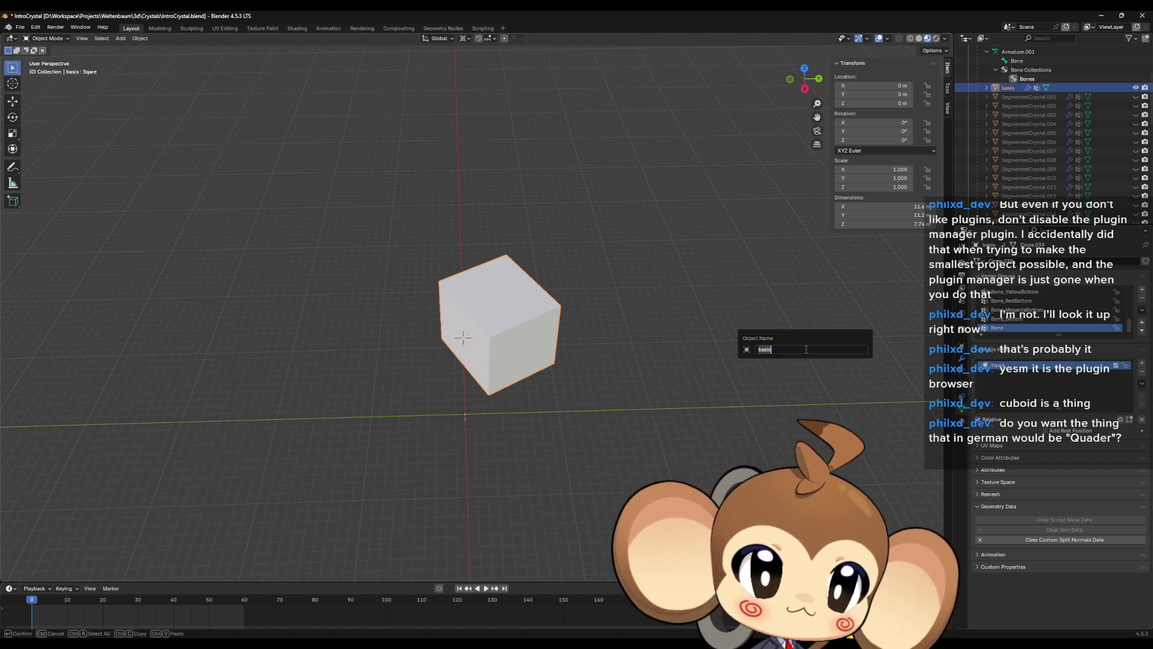
{"action": "key", "text": "Escape"}
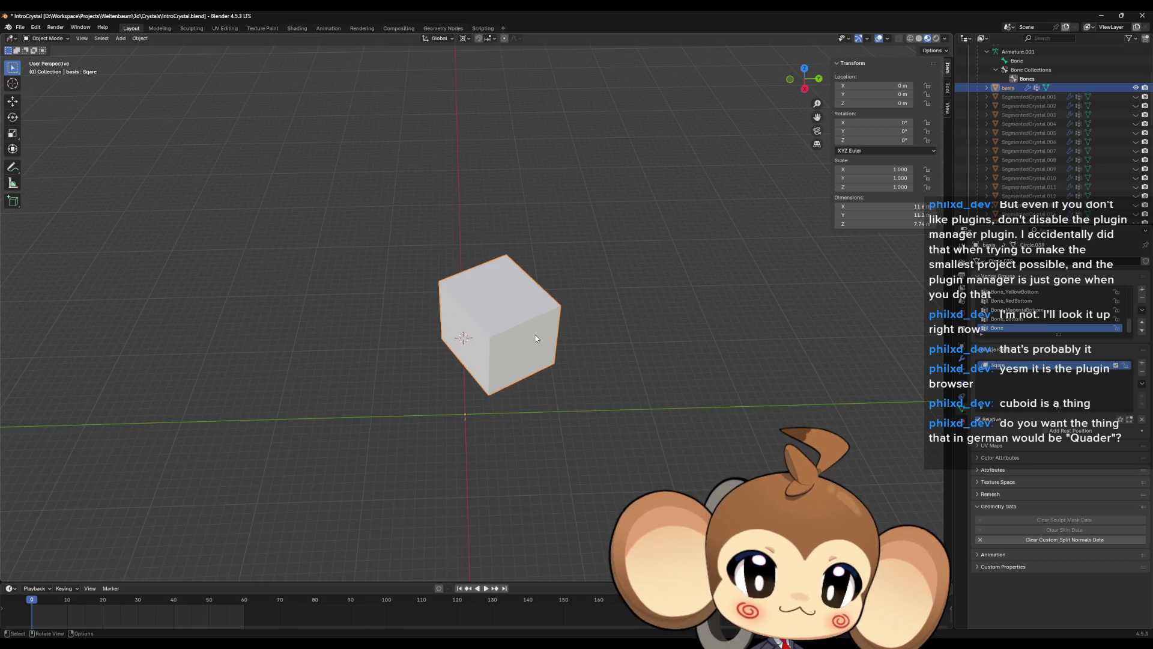
{"action": "key", "text": "Delete"}
{"action": "scroll", "coordinate": [1075, 123], "scroll_direction": "down", "scroll_amount": 3}
{"action": "scroll", "coordinate": [1073, 127], "scroll_direction": "up", "scroll_amount": 4}
{"action": "left_click", "coordinate": [1136, 123]}
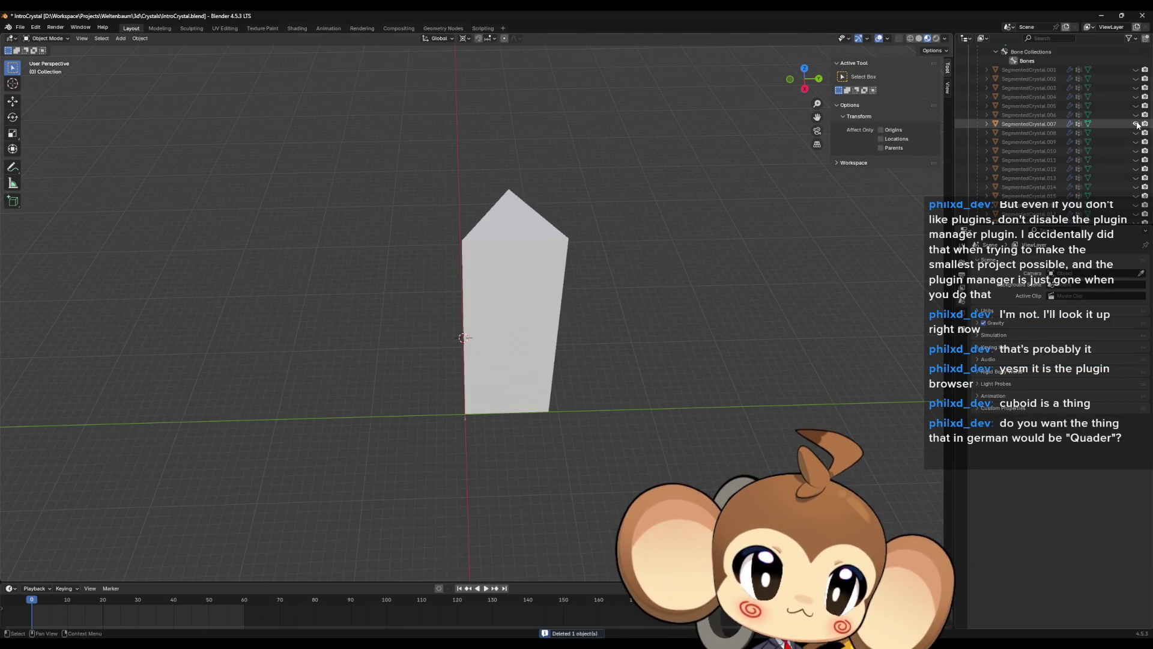
- Duplicate SegmentedCrystal.007 in place and hide the original crystal
{"action": "left_click", "coordinate": [1030, 124]}
{"action": "key", "text": "shift+d"}
{"action": "key", "text": "Escape"}
{"action": "left_click", "coordinate": [1136, 124]}
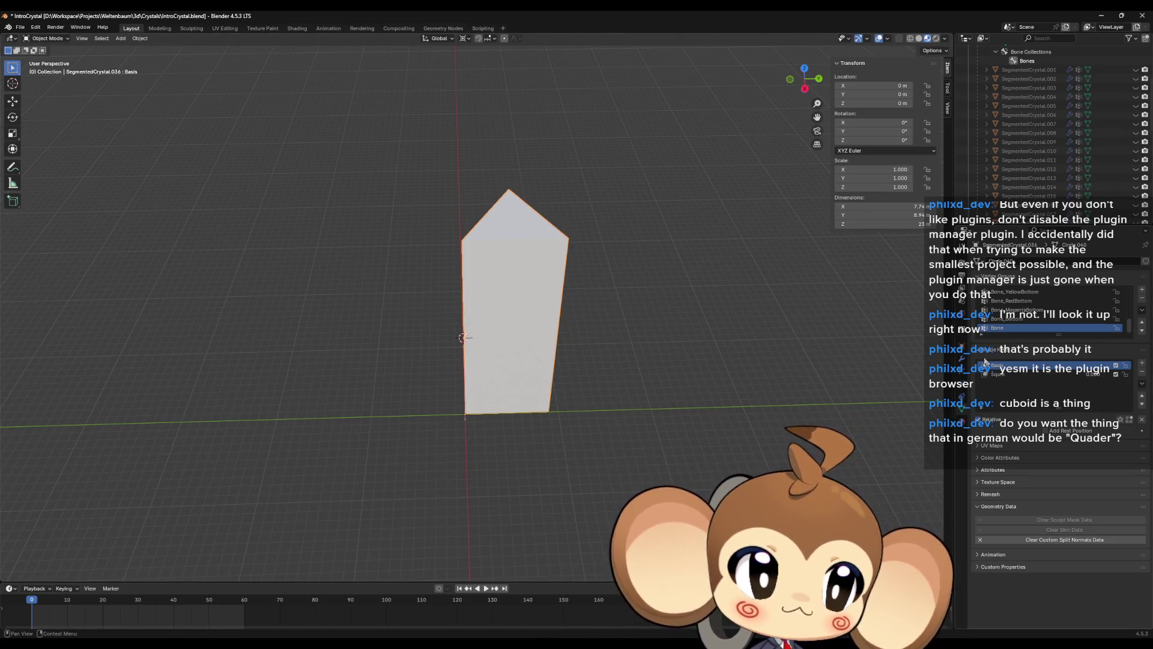
- Remove the copy's Basis shape key and rename Sqare to 'Basis'
{"action": "left_click", "coordinate": [1143, 372]}
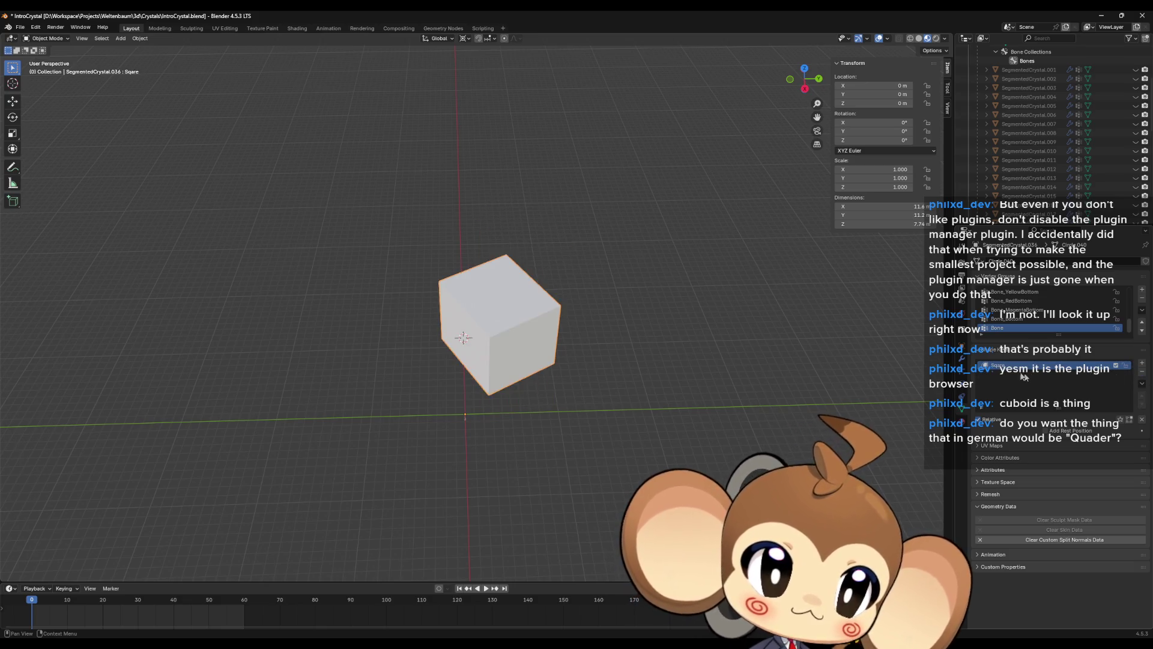
{"action": "double_click", "coordinate": [1021, 367]}
{"action": "type", "text": "Bas"}
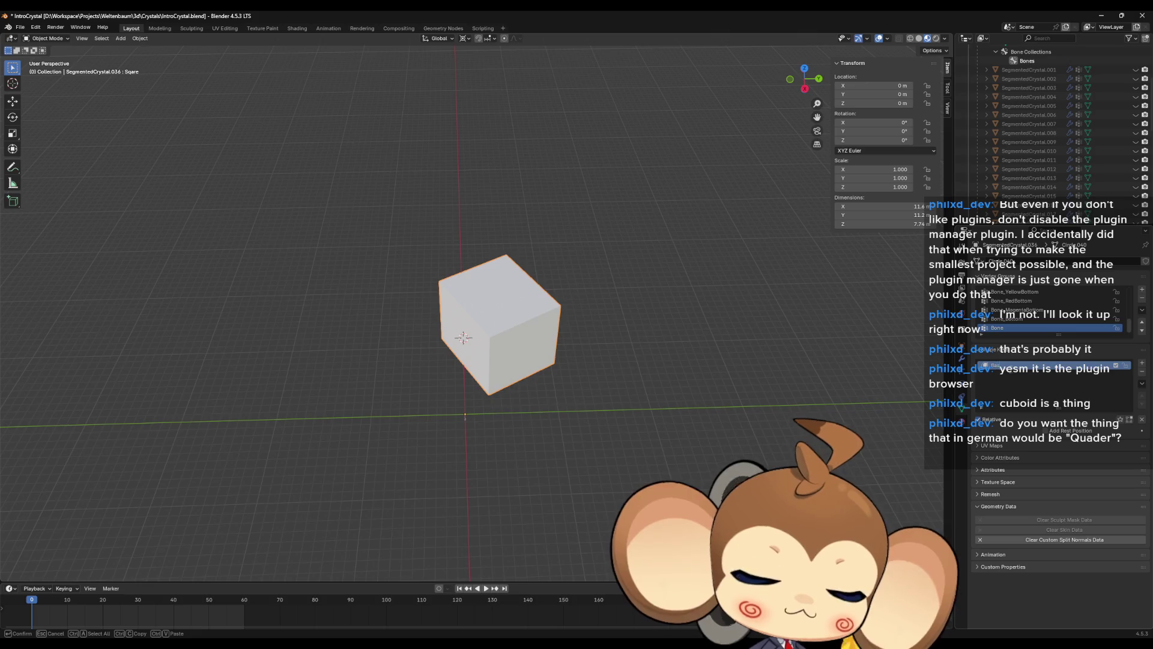
{"action": "key", "text": "Return"}
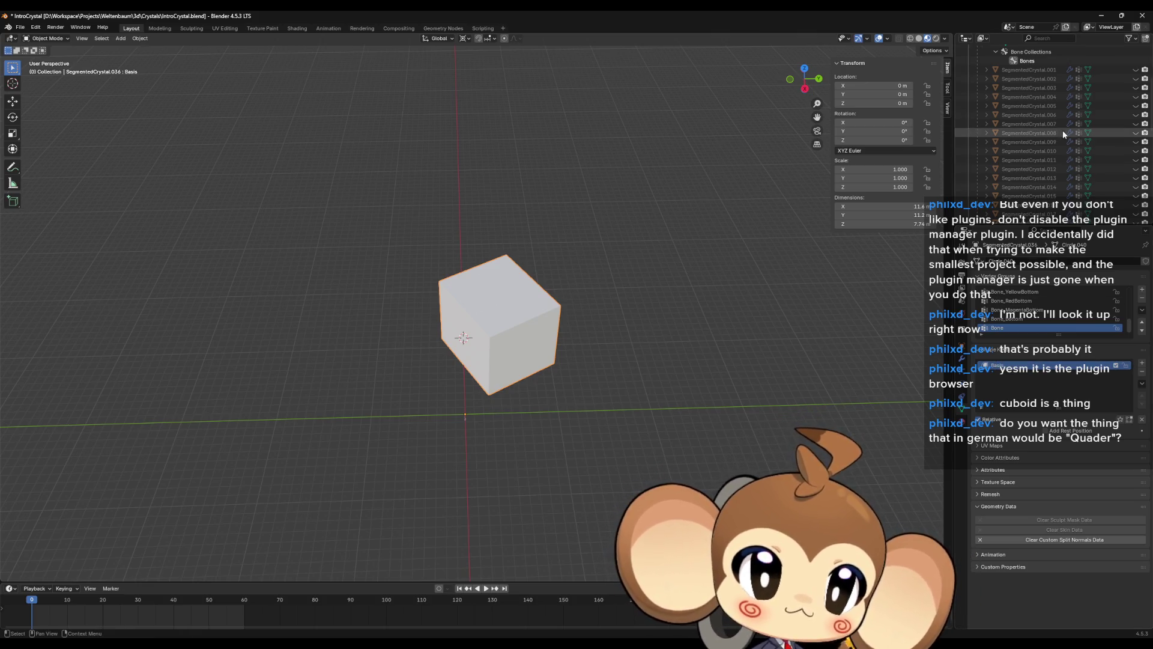
- Check the original crystal's Sqare shape key, hide it again, and select the cube copy
{"action": "left_click", "coordinate": [1136, 123]}
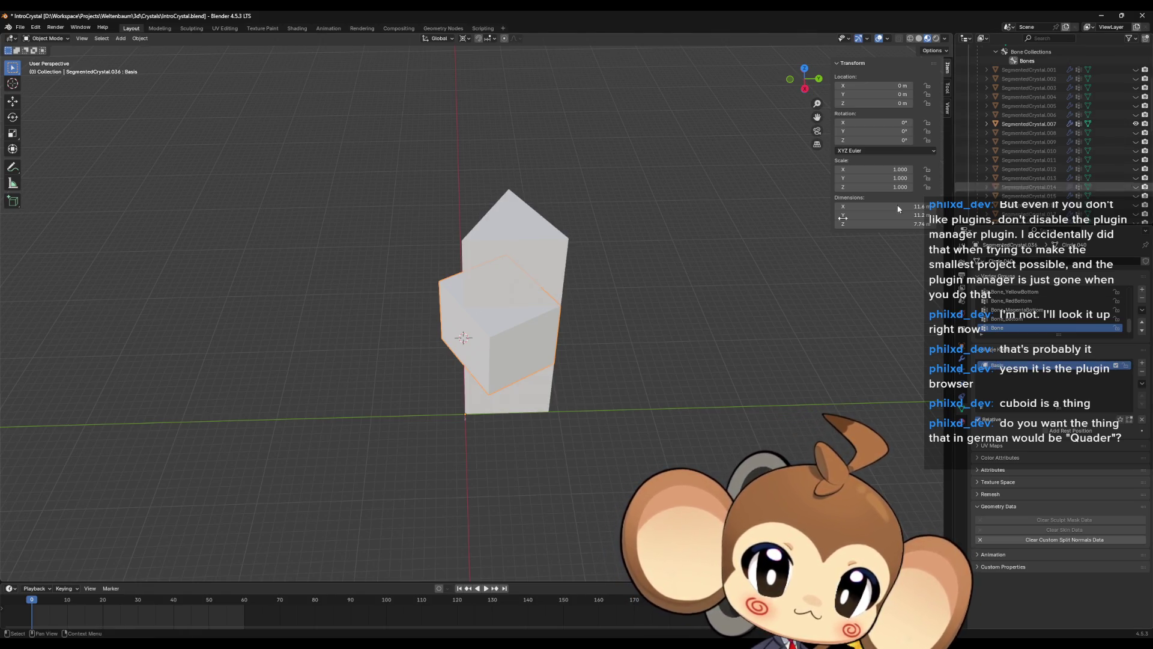
{"action": "left_click", "coordinate": [496, 251]}
{"action": "left_click", "coordinate": [1005, 375]}
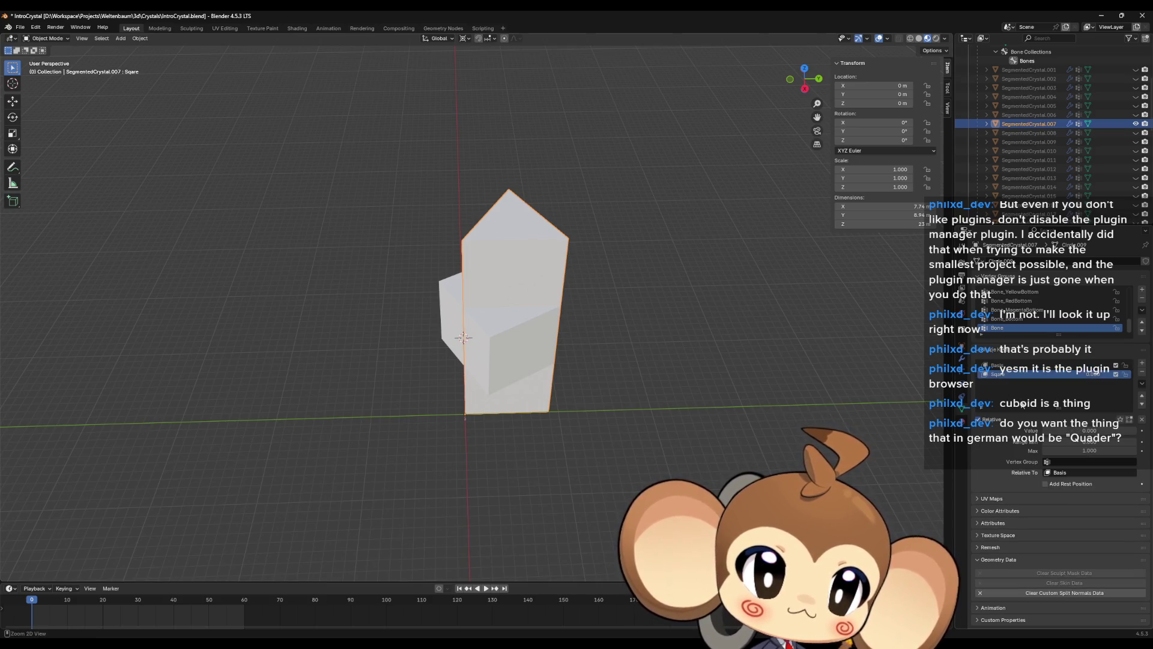
{"action": "left_click", "coordinate": [1136, 124]}
{"action": "scroll", "coordinate": [1136, 124], "scroll_direction": "up", "scroll_amount": 4}
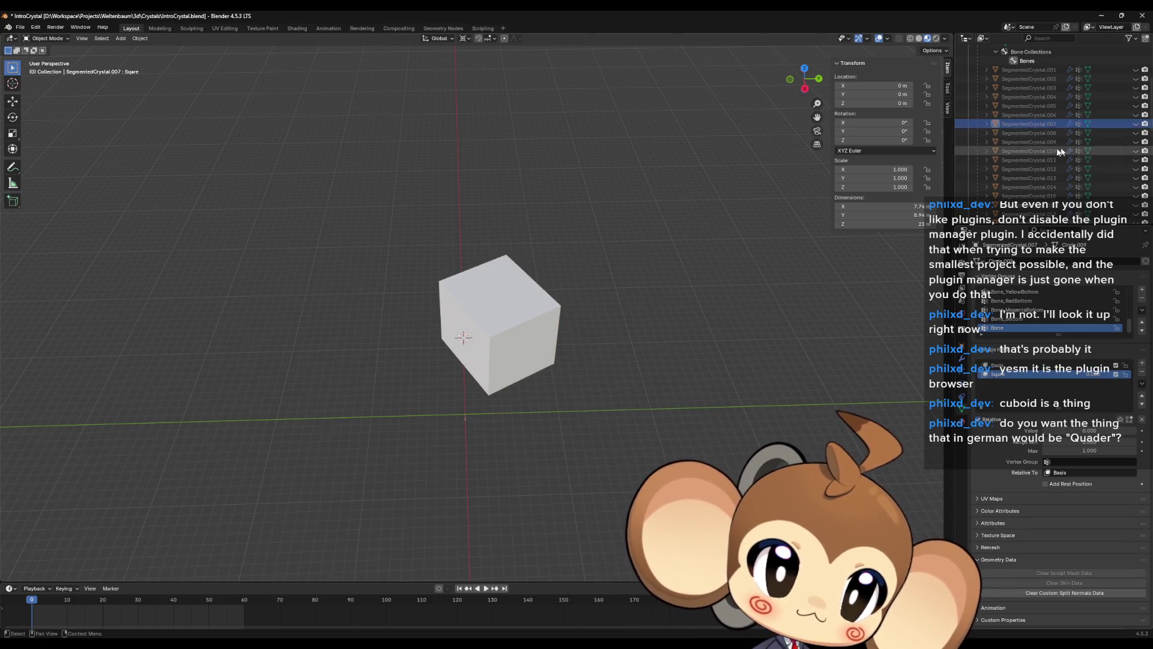
{"action": "left_click", "coordinate": [532, 323]}
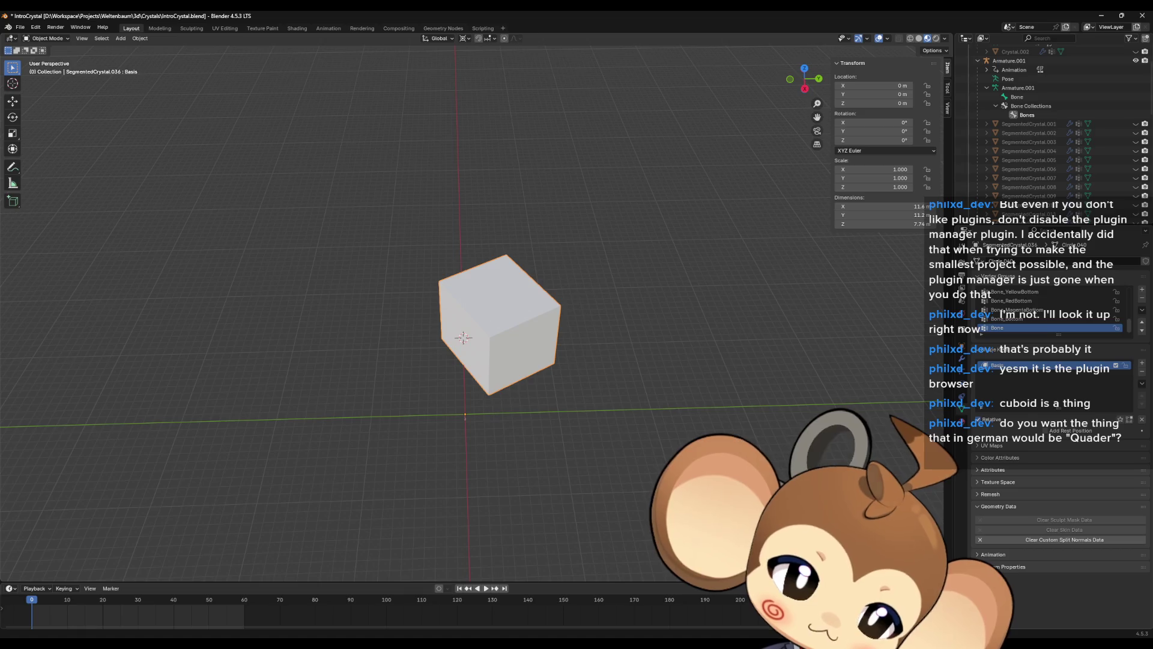
{"action": "scroll", "coordinate": [1052, 160], "scroll_direction": "down", "scroll_amount": 3}
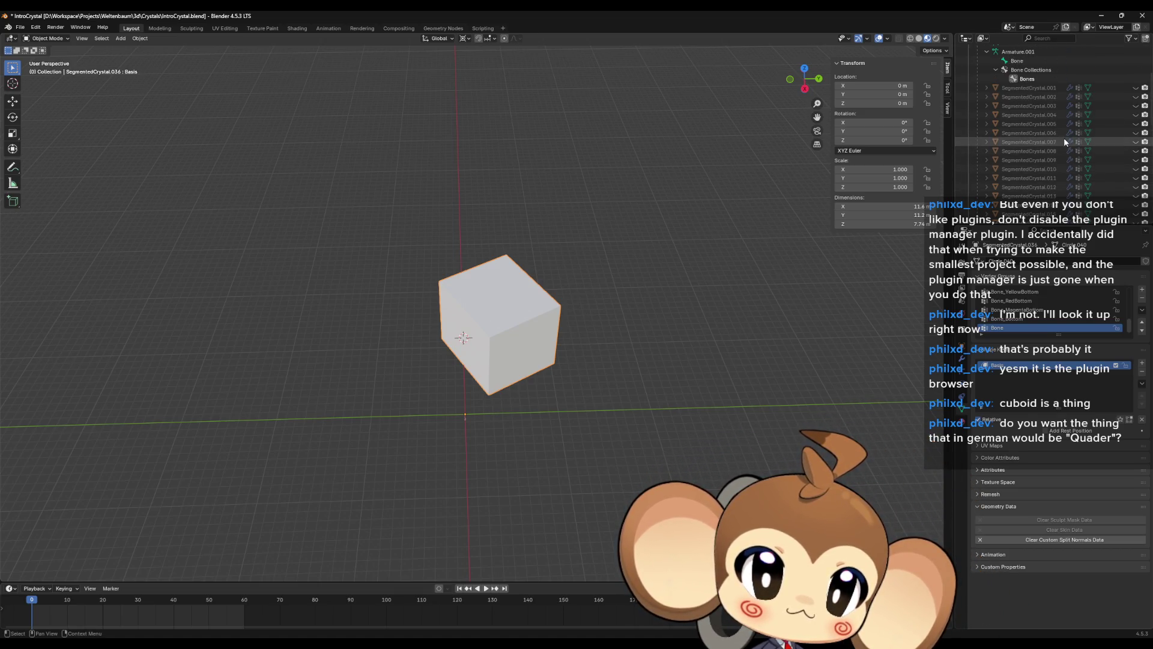
- Unhide the original crystal and select it together with the cube copy as active object
{"action": "left_click", "coordinate": [1136, 142]}
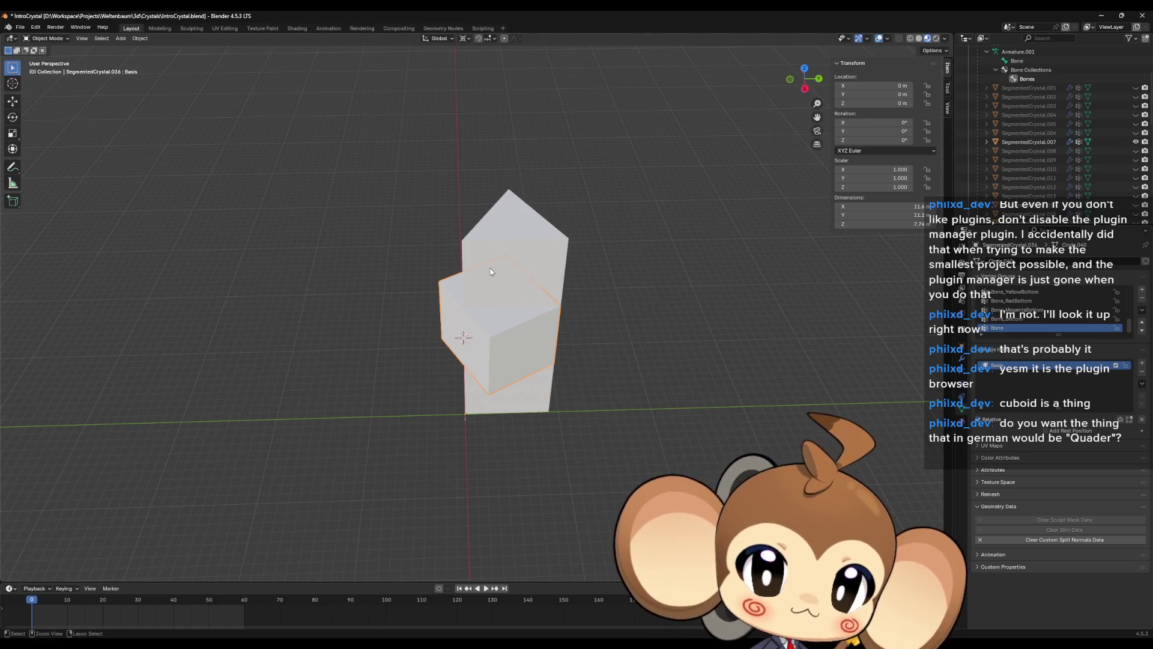
{"action": "left_click", "coordinate": [535, 238]}
{"action": "left_click", "coordinate": [500, 324], "text": "shift"}
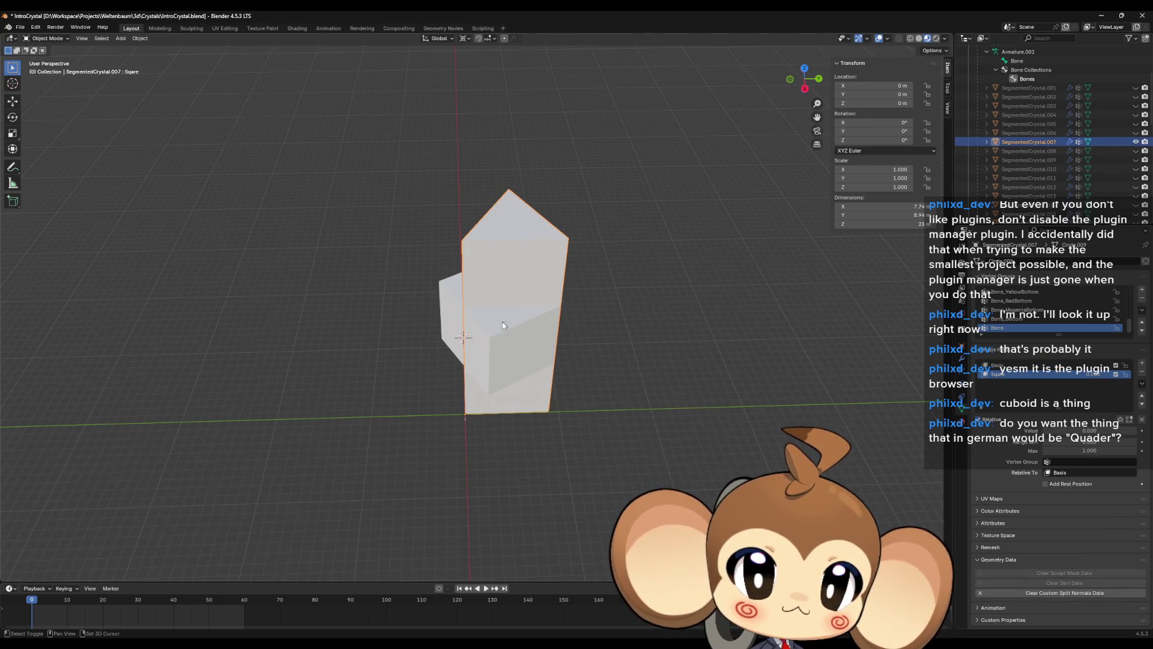
{"action": "left_click", "coordinate": [513, 286]}
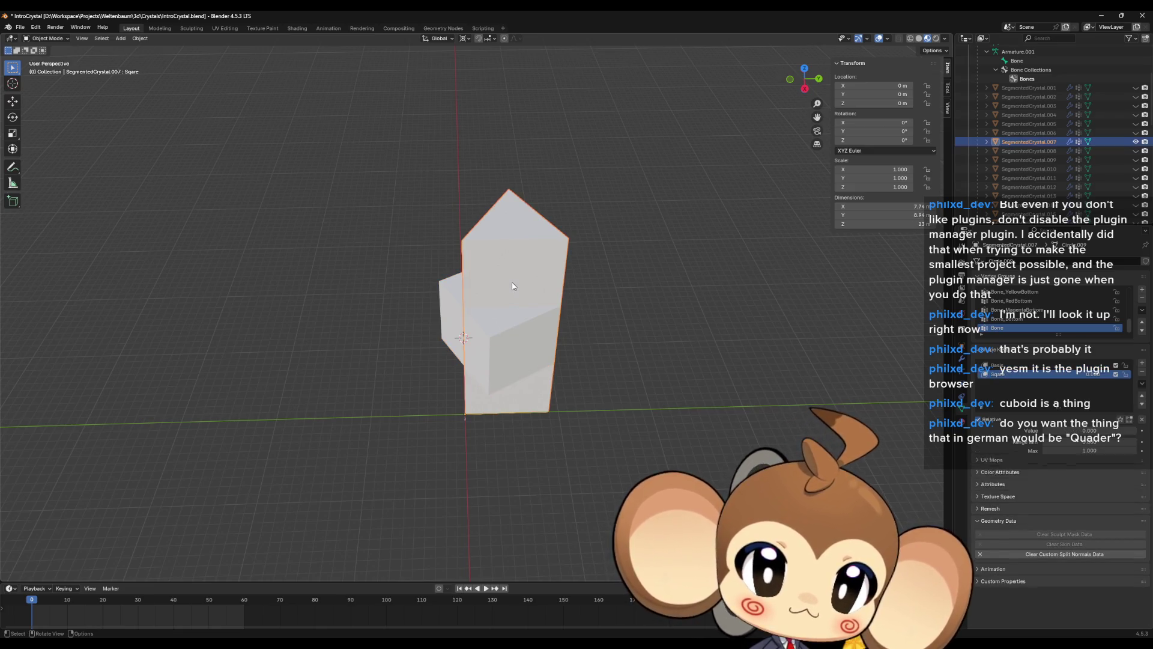
{"action": "left_click", "coordinate": [454, 307], "text": "shift"}
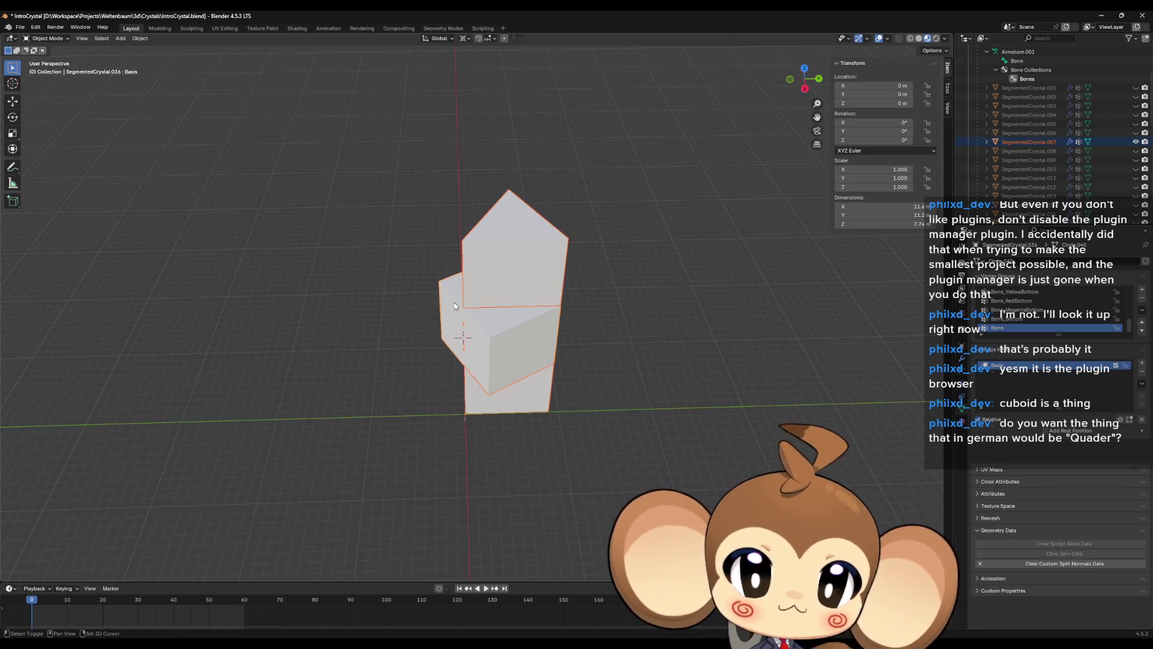
- Add a new shape key from the shape-key options menu, toggling Edit Mode
{"action": "left_click", "coordinate": [1142, 383]}
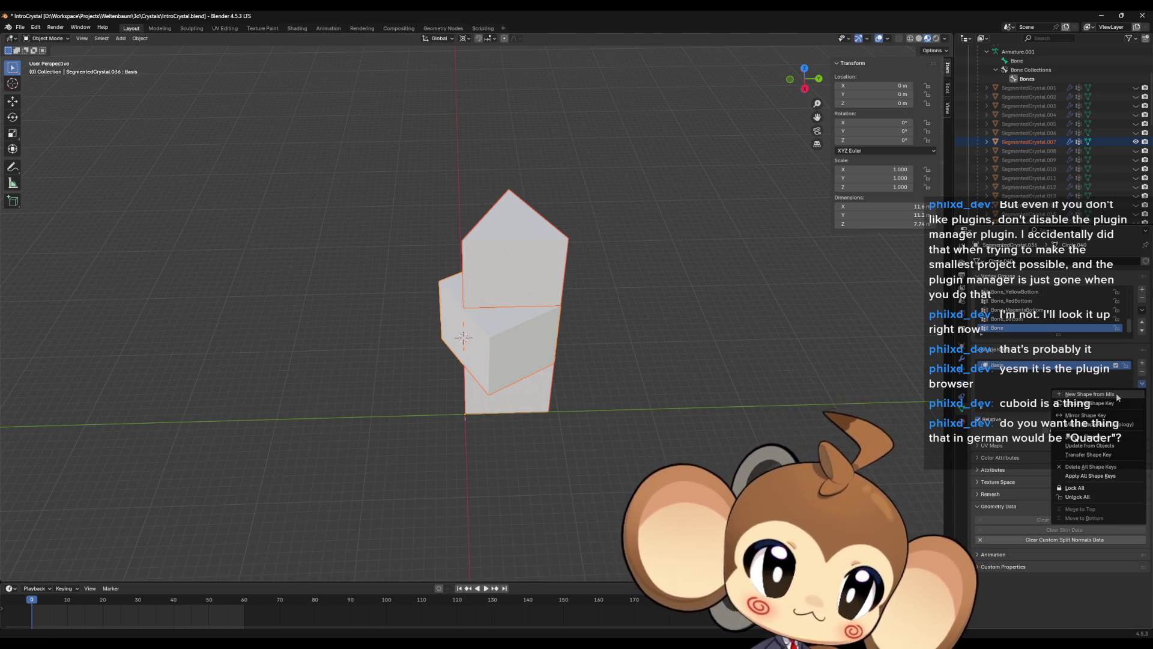
{"action": "left_click", "coordinate": [1117, 394]}
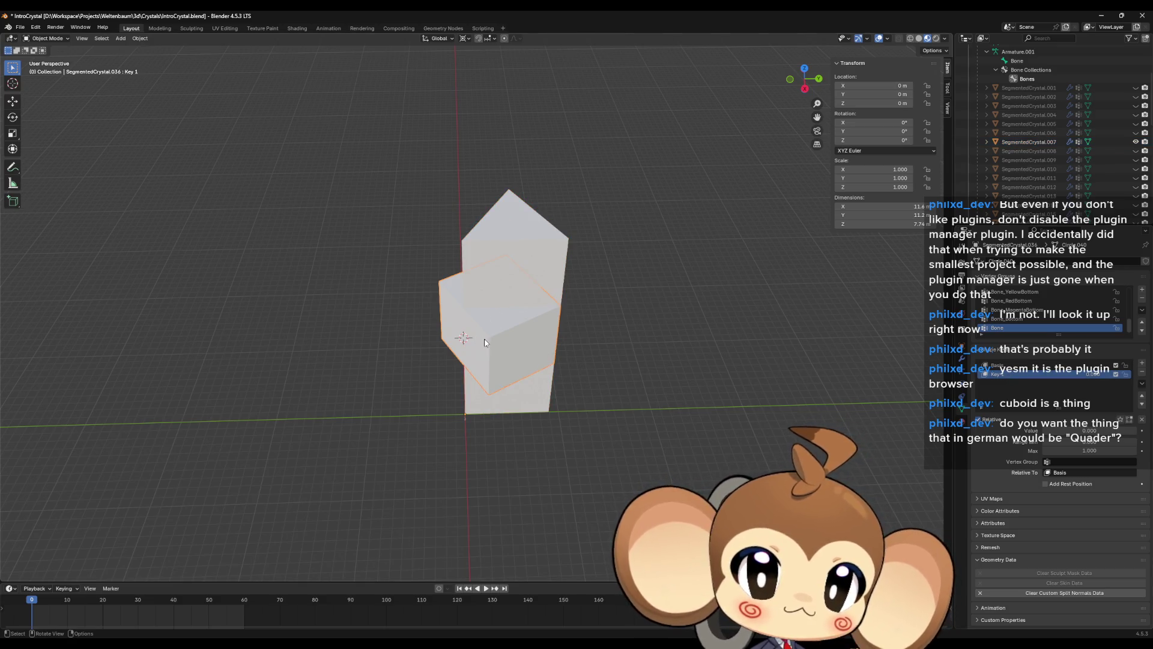
{"action": "key", "text": "Tab"}
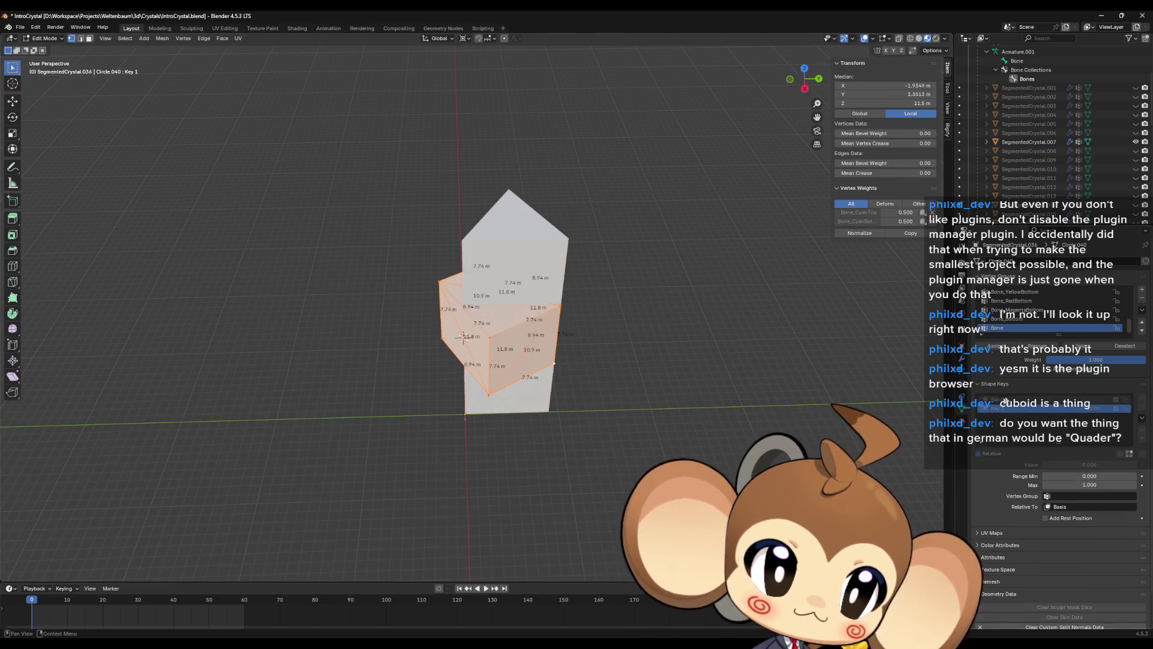
{"action": "key", "text": "Tab"}
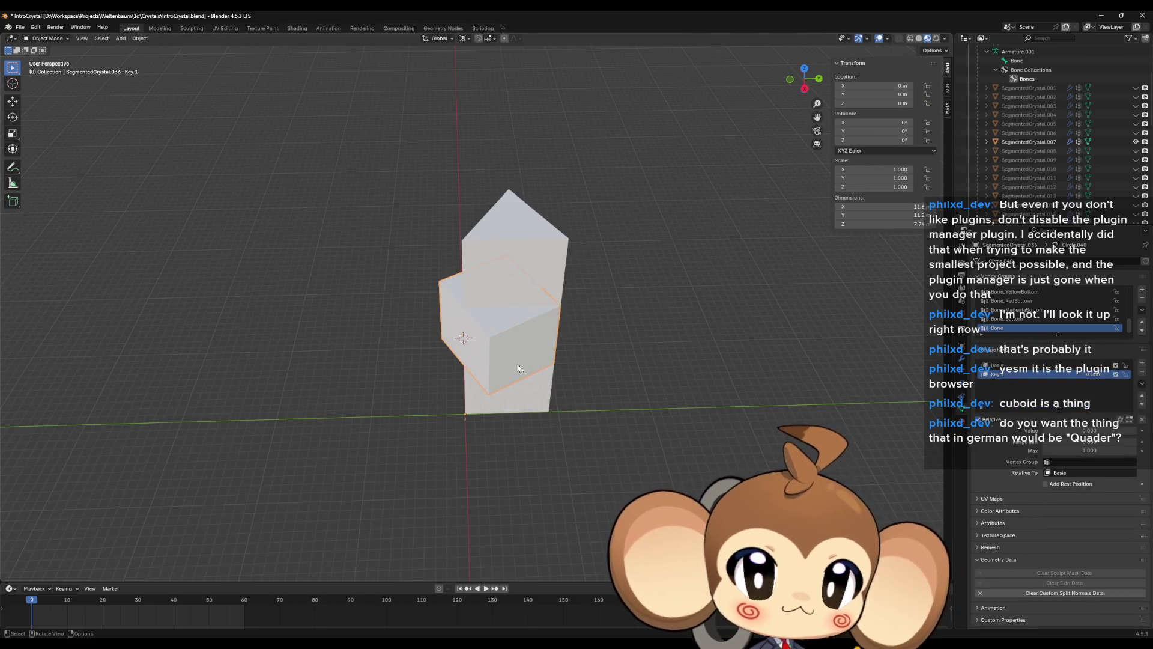
- Remove Key 1, delete the separate cube, and morph the crystal fully into the cube
{"action": "left_click", "coordinate": [1143, 373]}
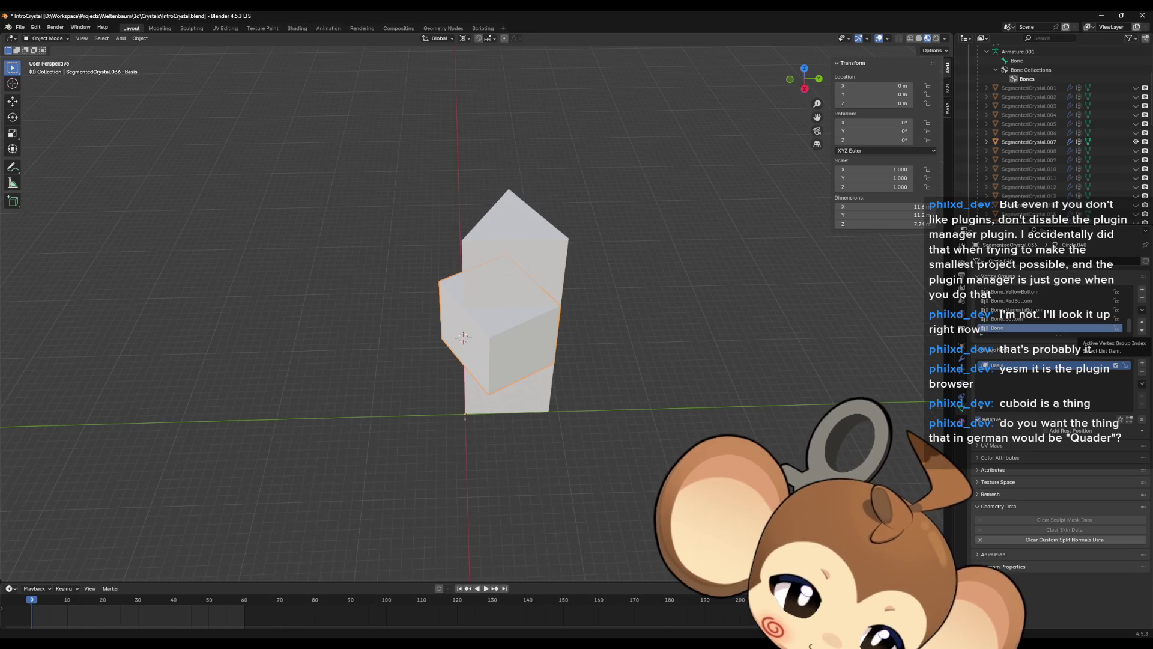
{"action": "key", "text": "Delete"}
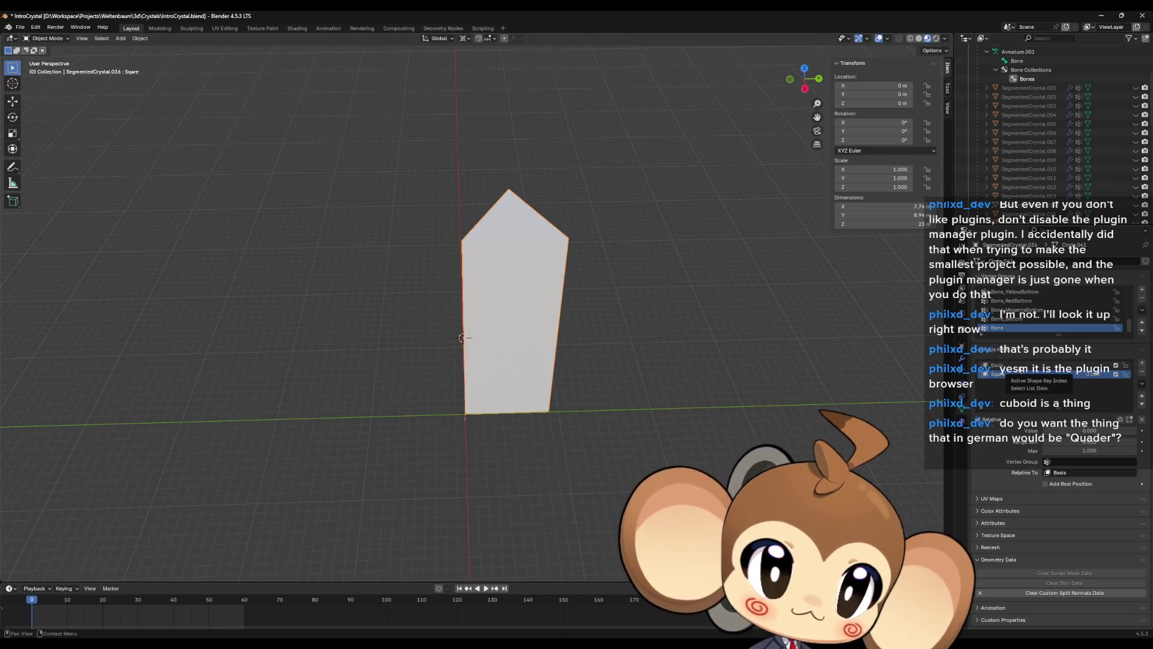
{"action": "left_click_drag", "start_coordinate": [1045, 430], "coordinate": [1137, 430]}
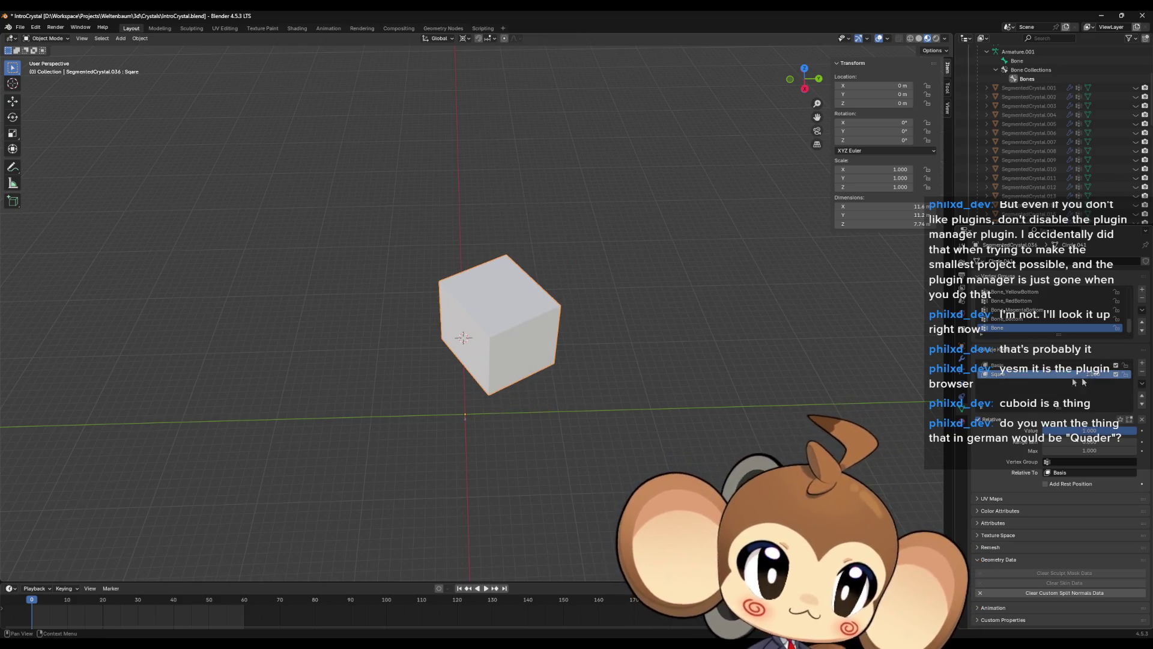
- Test the Sqare value, move Sqare above Basis, and set Basis value to 1
{"action": "mouse_move", "coordinate": [1098, 377]}
{"action": "left_mouse_down"}
{"action": "mouse_move", "coordinate": [1039, 378]}
{"action": "mouse_move", "coordinate": [1099, 377]}
{"action": "left_mouse_up"}
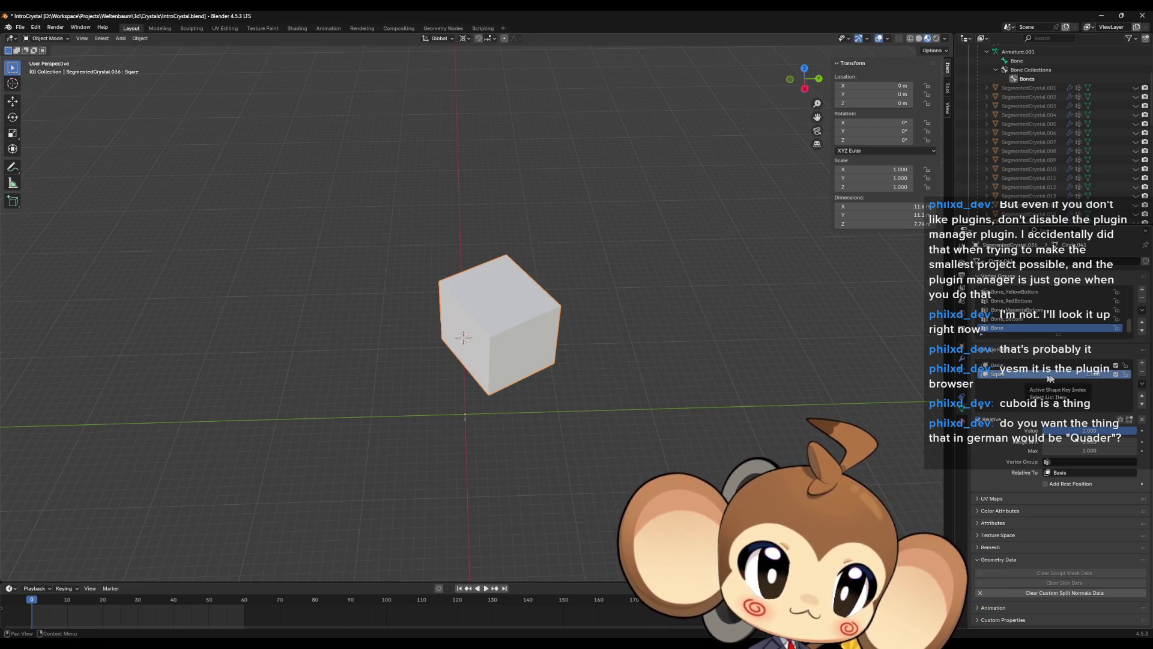
{"action": "left_click", "coordinate": [1126, 395]}
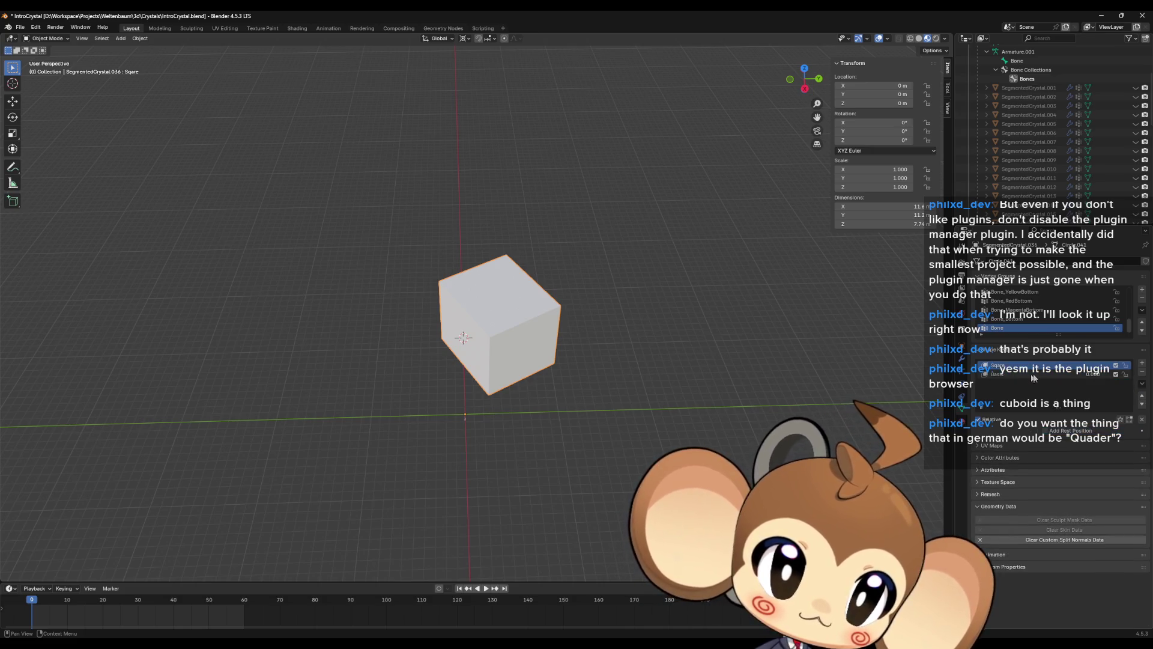
{"action": "left_click", "coordinate": [1059, 374]}
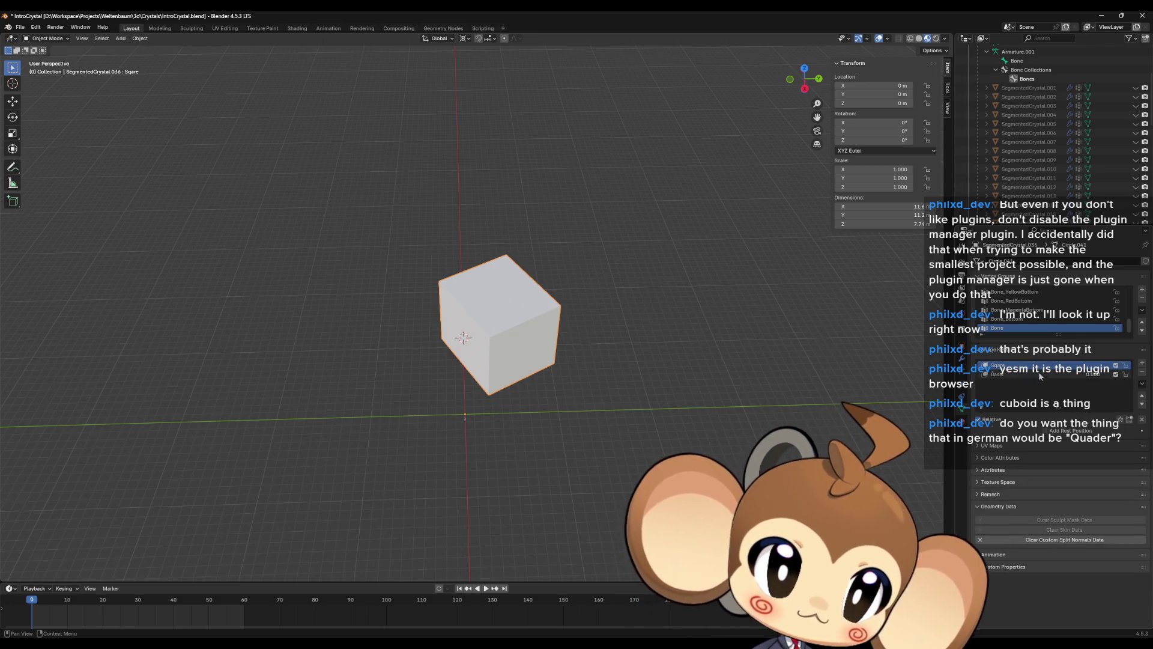
{"action": "left_click_drag", "start_coordinate": [1079, 377], "coordinate": [1105, 377]}
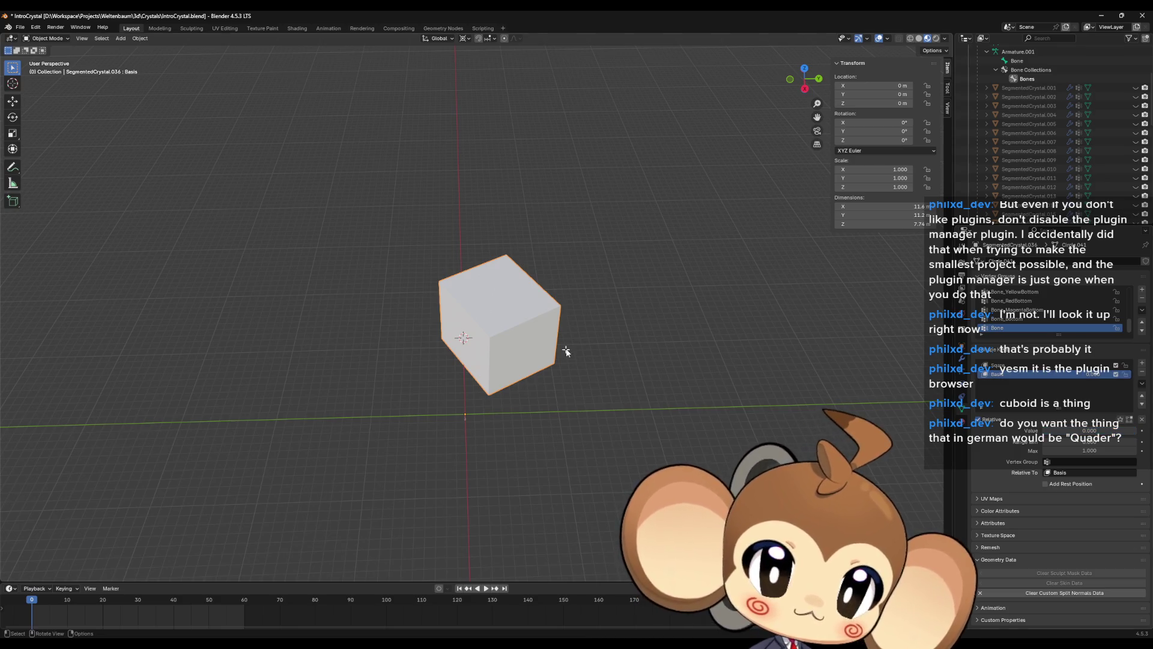
- In Edit Mode, switch the active shape key between Sqare and Basis to compare
{"action": "key", "text": "Tab"}
{"action": "left_click", "coordinate": [1022, 402]}
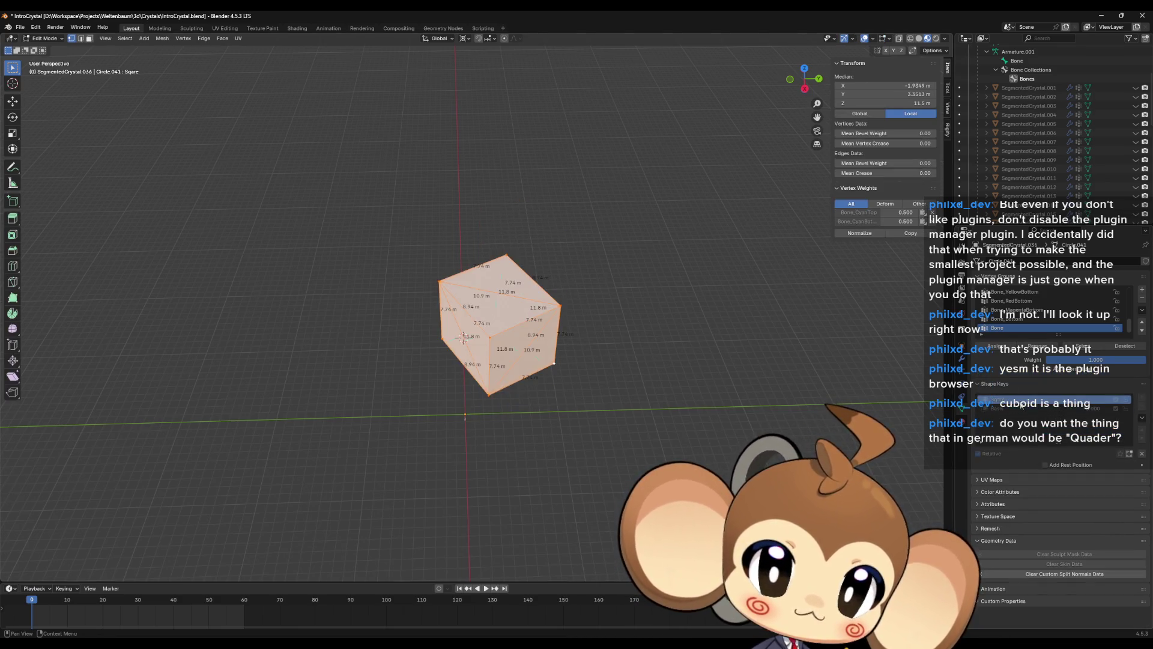
{"action": "left_click", "coordinate": [1019, 410]}
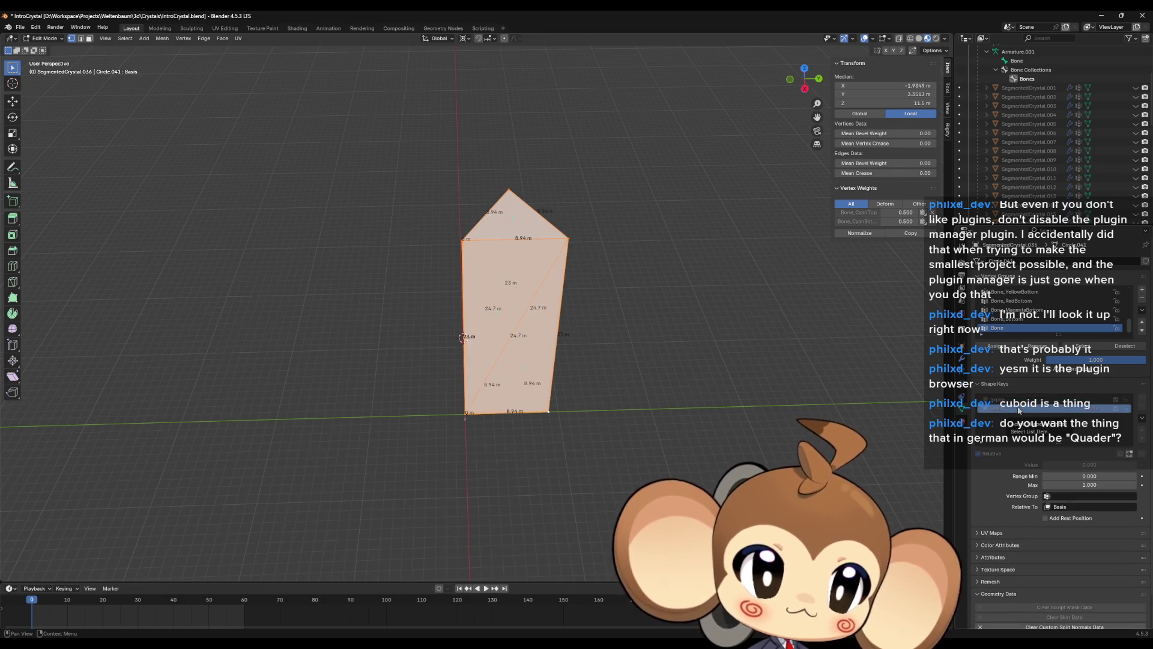
{"action": "left_click", "coordinate": [1020, 400]}
{"action": "left_click", "coordinate": [1020, 409]}
{"action": "key", "text": "Tab"}
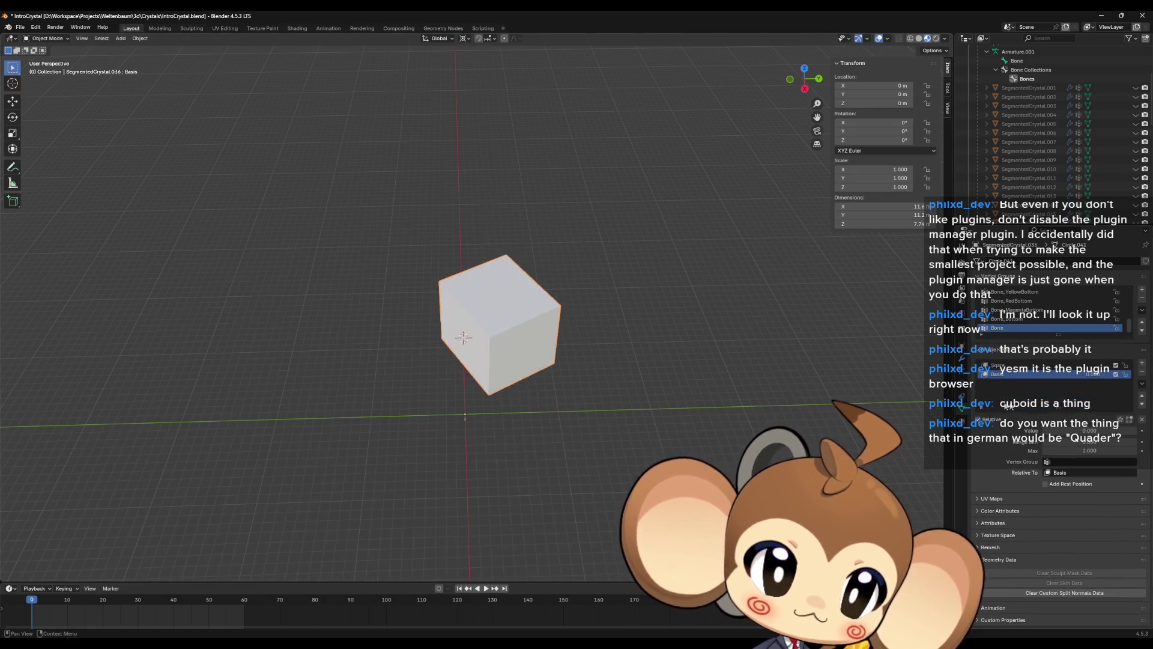
- Reset Sqare's value to 0 and move Basis below Sqare, making Sqare the reference
{"action": "left_click", "coordinate": [1060, 366]}
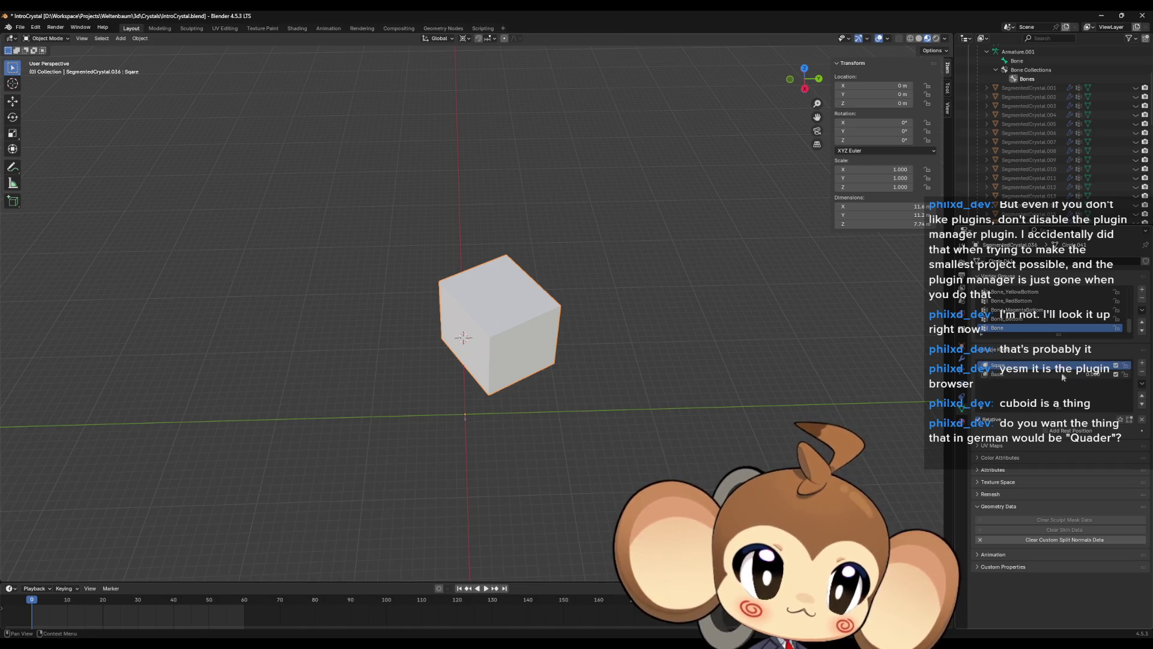
{"action": "left_click", "coordinate": [1142, 404]}
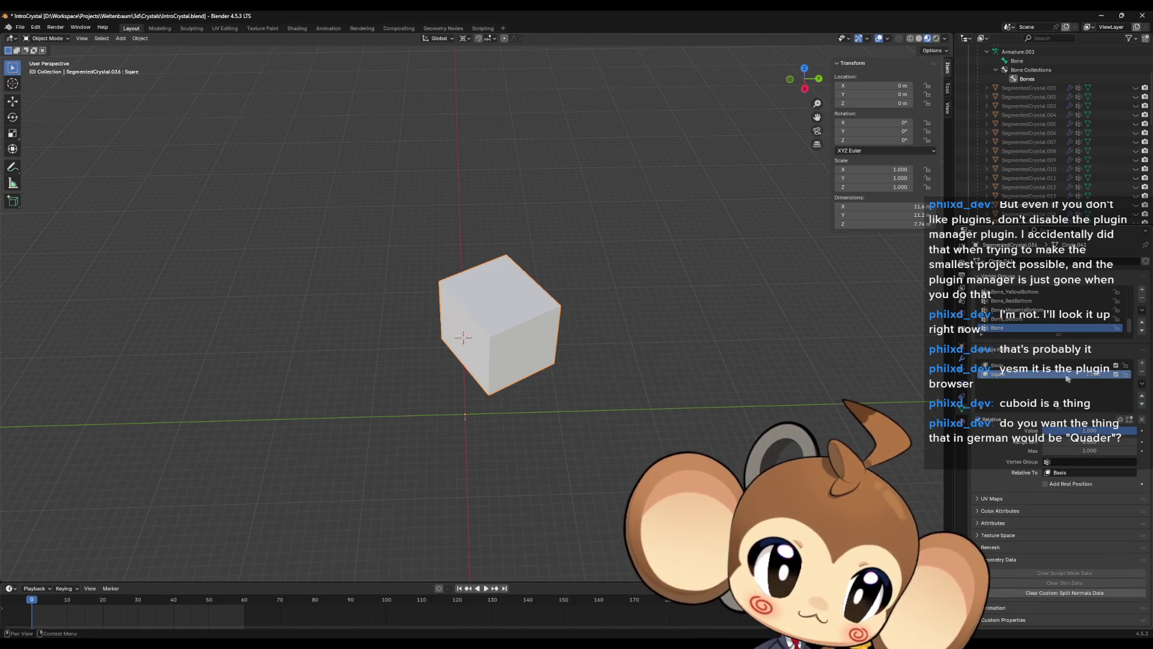
{"action": "left_click_drag", "start_coordinate": [1067, 378], "coordinate": [1015, 378]}
{"action": "left_click", "coordinate": [1049, 365]}
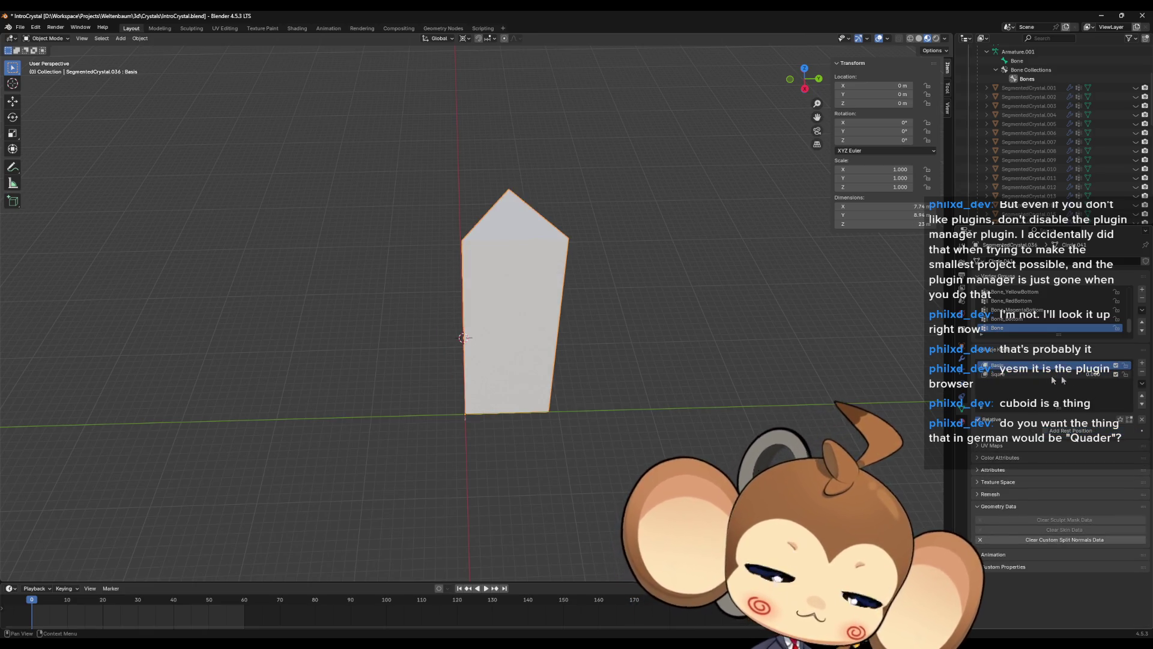
{"action": "left_click", "coordinate": [1142, 403]}
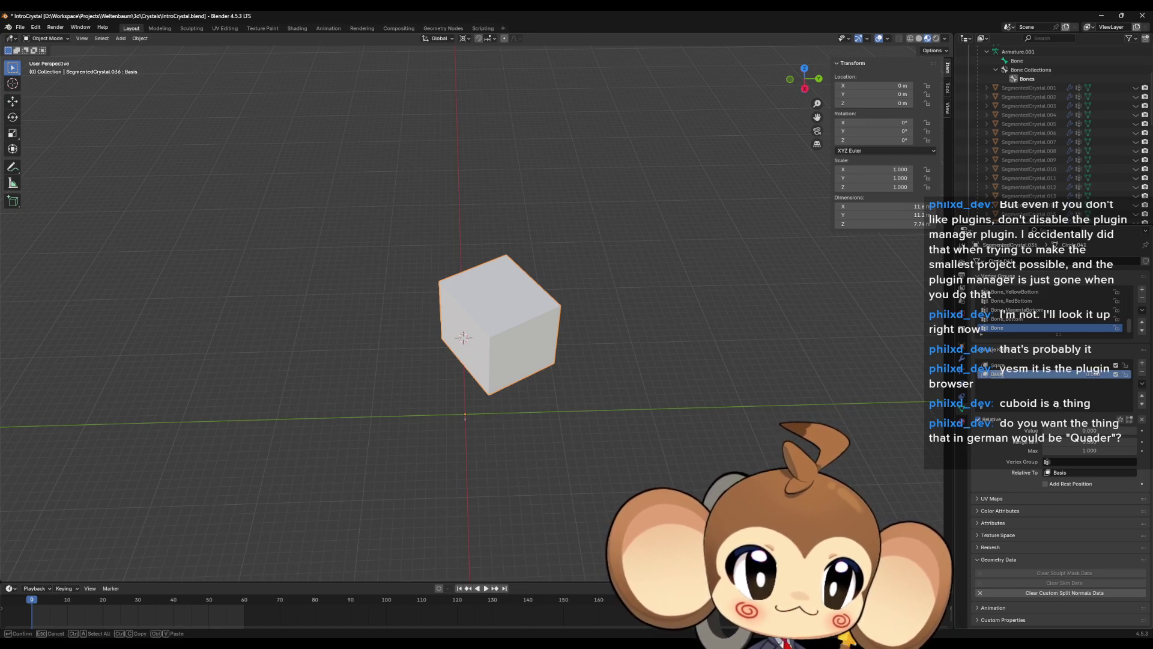
- Name the crystal shape key 'Key1' and start renaming Sqare to Basis
{"action": "type", "text": "Key1"}
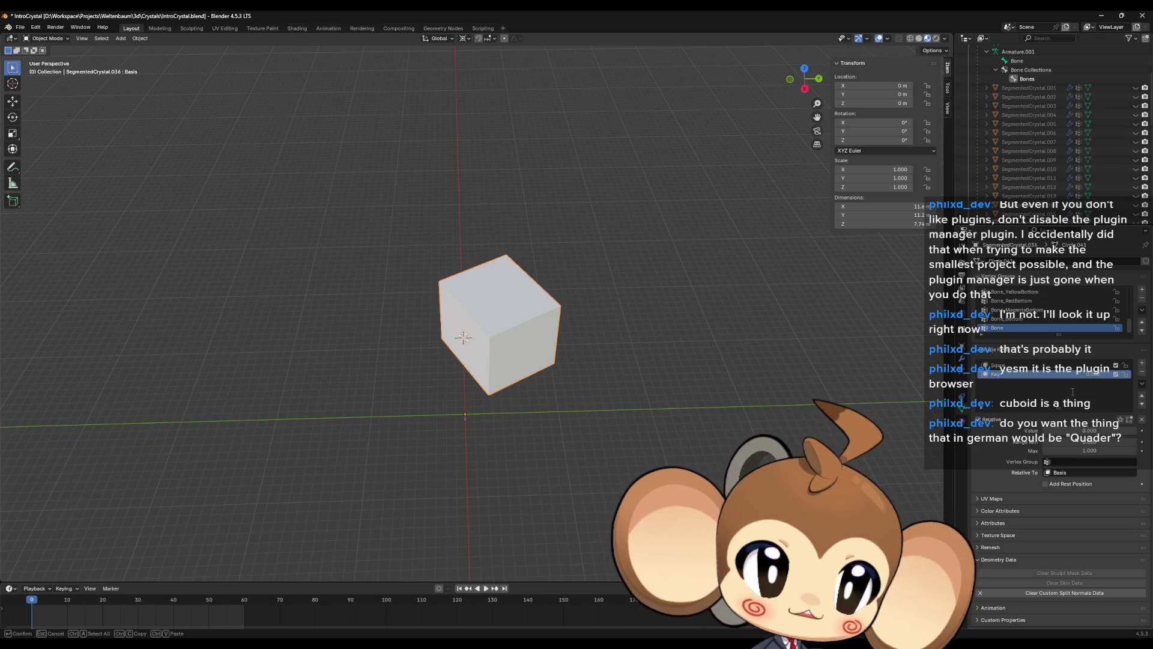
{"action": "key", "text": "Return"}
{"action": "double_click", "coordinate": [1000, 364]}
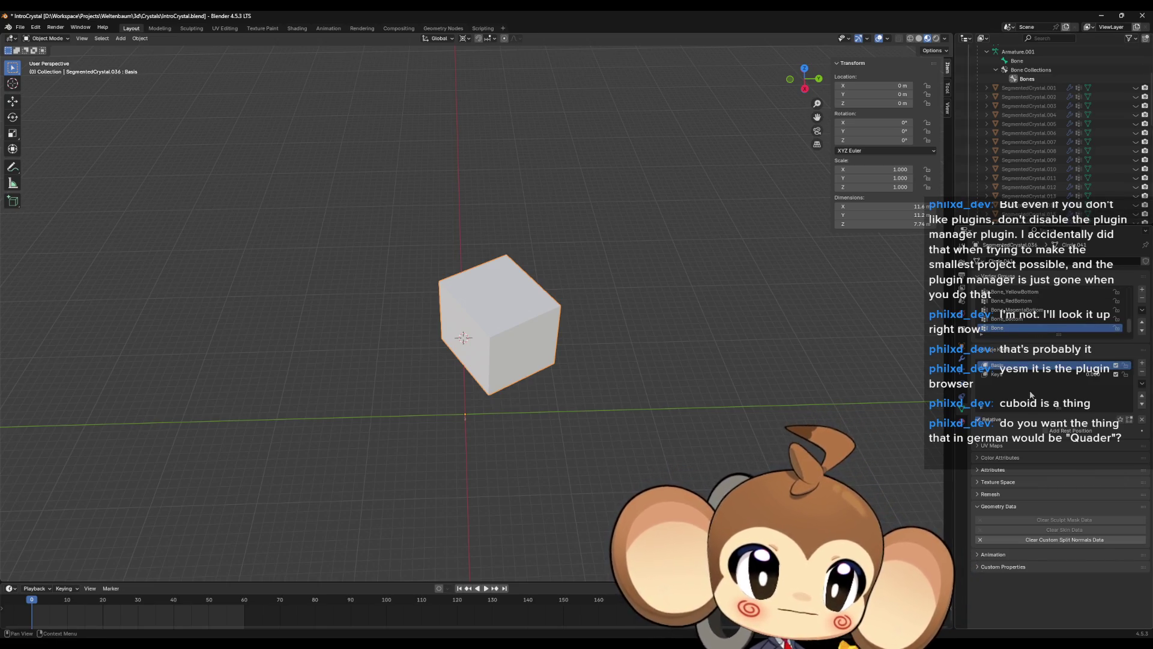
{"action": "mouse_move", "coordinate": [705, 392]}
{"action": "middle_mouse_down"}
{"action": "mouse_move", "coordinate": [676, 340]}
{"action": "mouse_move", "coordinate": [672, 380]}
{"action": "mouse_move", "coordinate": [705, 388]}
{"action": "mouse_move", "coordinate": [722, 365]}
{"action": "middle_mouse_up"}
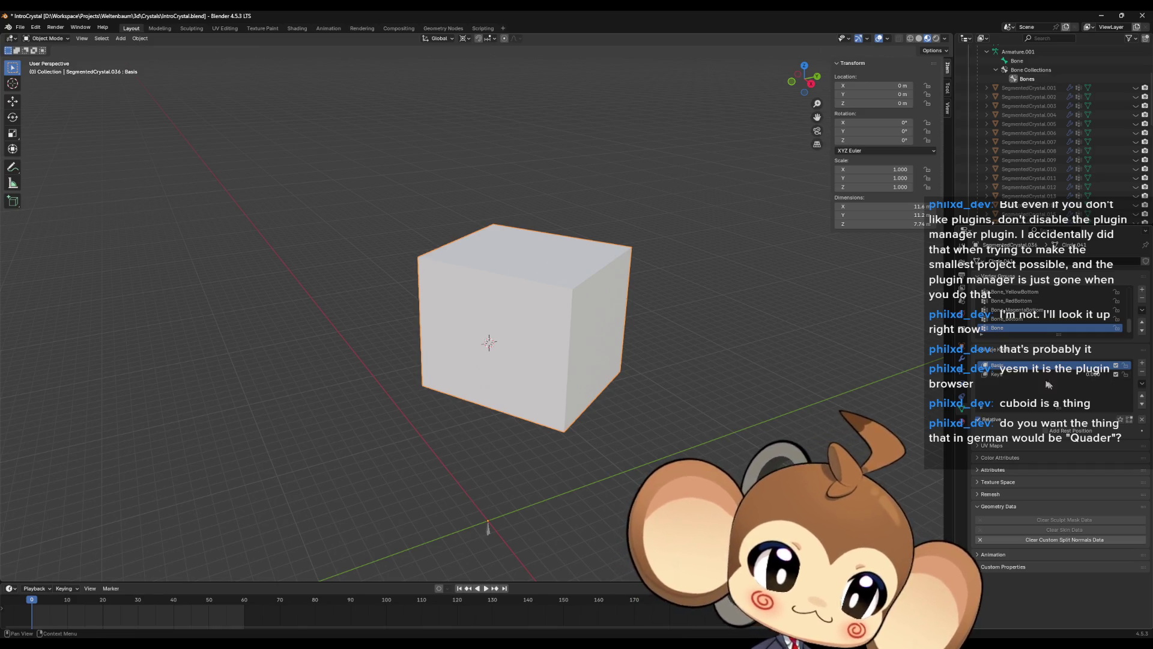
- Test blending toward Key1, reselect Basis, and inspect the cube in Edit Mode
{"action": "left_click", "coordinate": [1095, 374]}
{"action": "left_click_drag", "start_coordinate": [1096, 376], "coordinate": [1135, 377]}
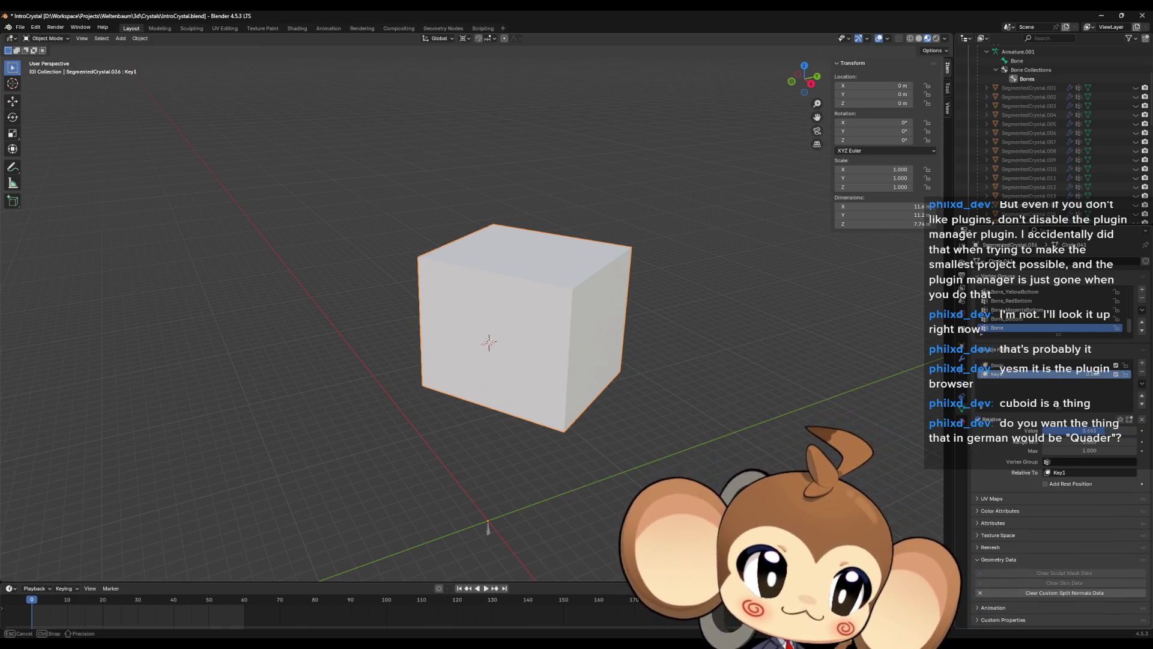
{"action": "left_click", "coordinate": [997, 365]}
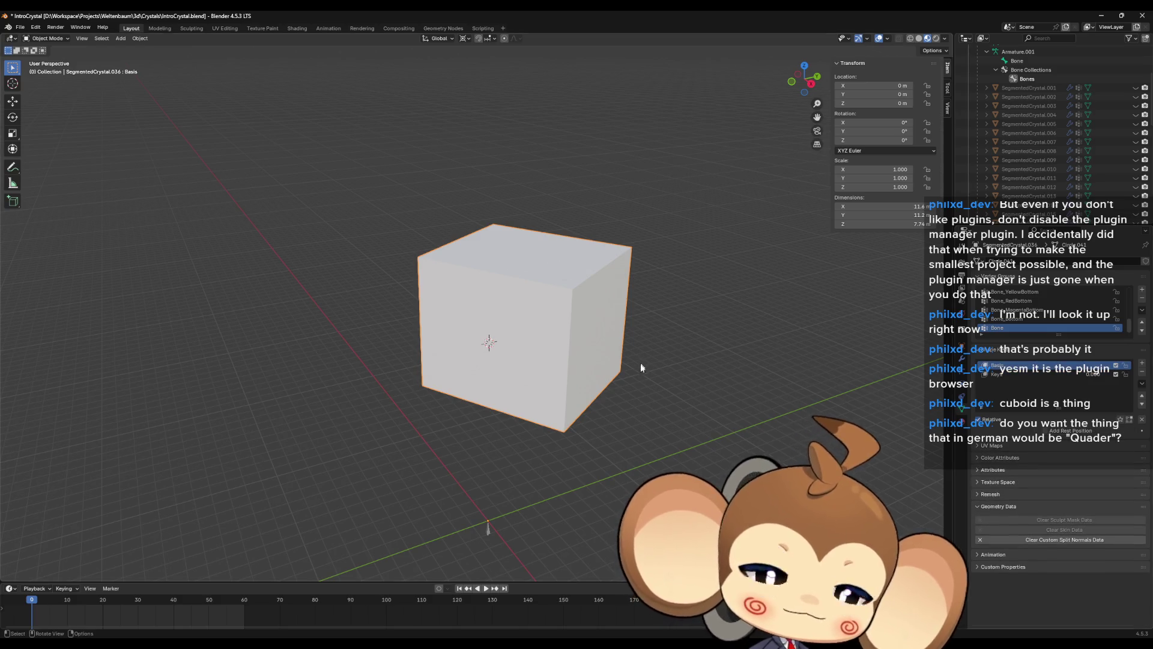
{"action": "middle_click_drag", "start_coordinate": [640, 363], "coordinate": [610, 407]}
{"action": "mouse_move", "coordinate": [729, 373]}
{"action": "middle_mouse_down"}
{"action": "mouse_move", "coordinate": [708, 392]}
{"action": "mouse_move", "coordinate": [715, 361]}
{"action": "middle_mouse_up"}
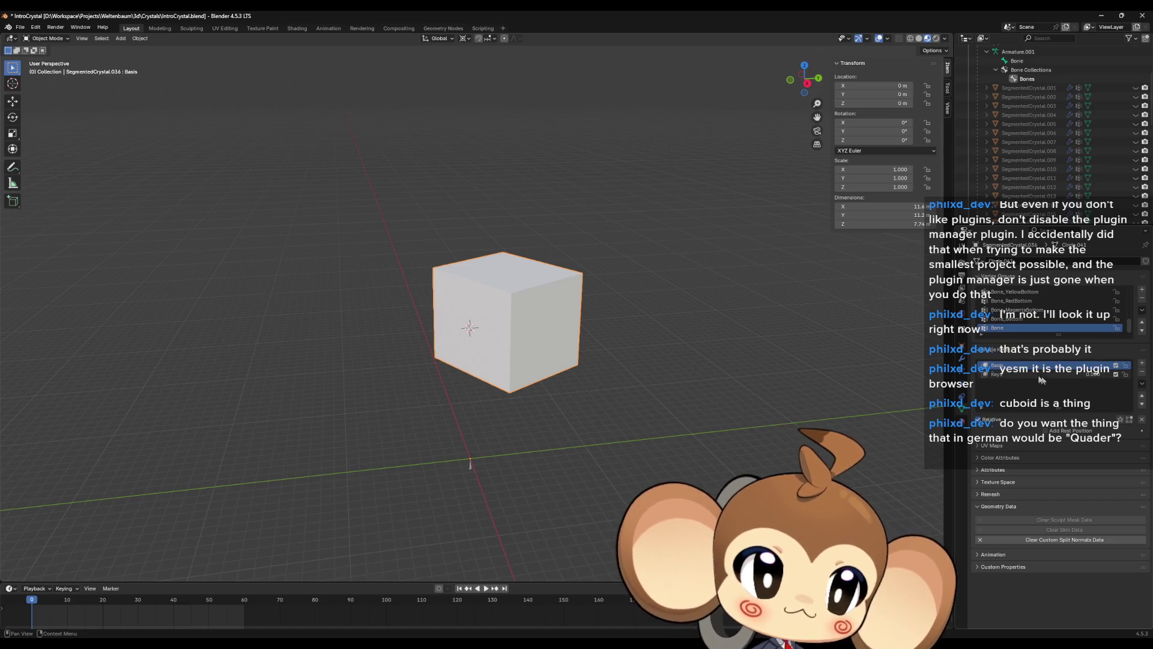
{"action": "key", "text": "Tab"}
{"action": "key", "text": "Tab"}
{"action": "key", "text": "Tab"}
{"action": "key", "text": "Tab"}
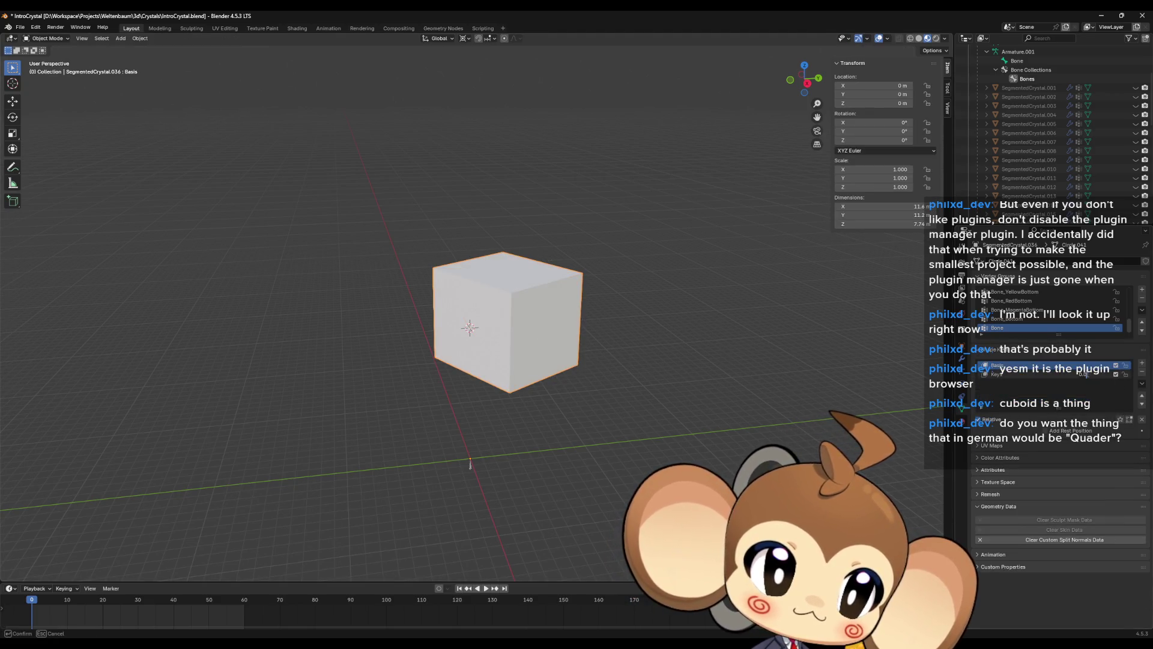
- Reset Key1 to 0, move it above Basis, and test the morph to the crystal
{"action": "left_click", "coordinate": [1112, 374]}
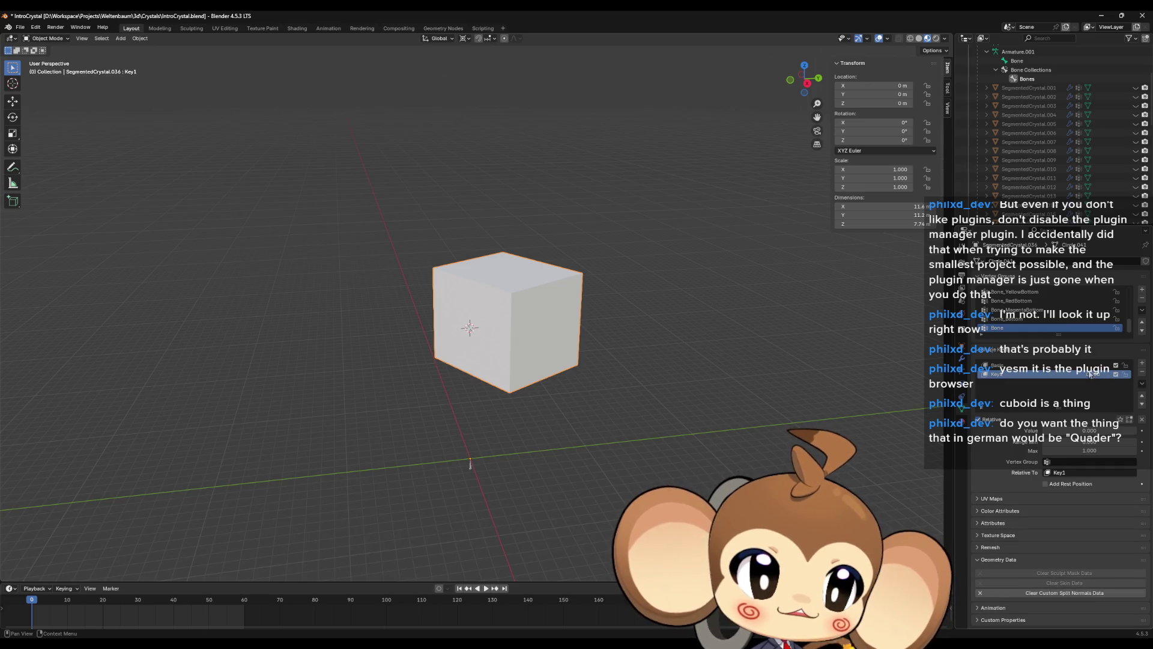
{"action": "left_click_drag", "start_coordinate": [1093, 374], "coordinate": [1068, 378]}
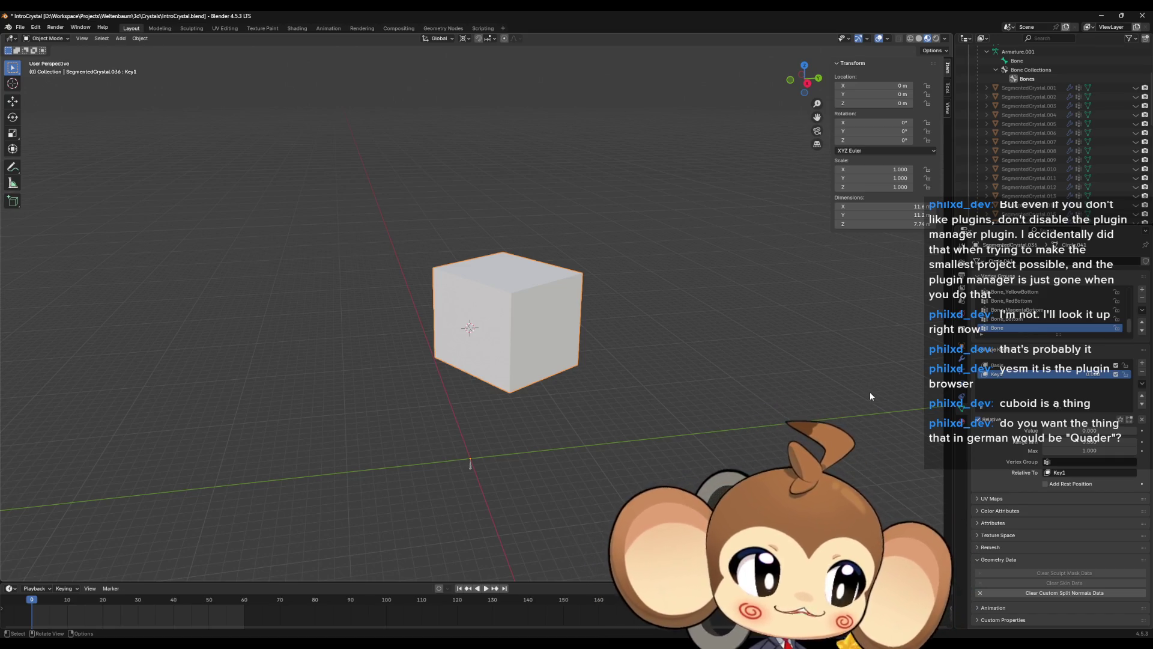
{"action": "left_click", "coordinate": [1142, 394]}
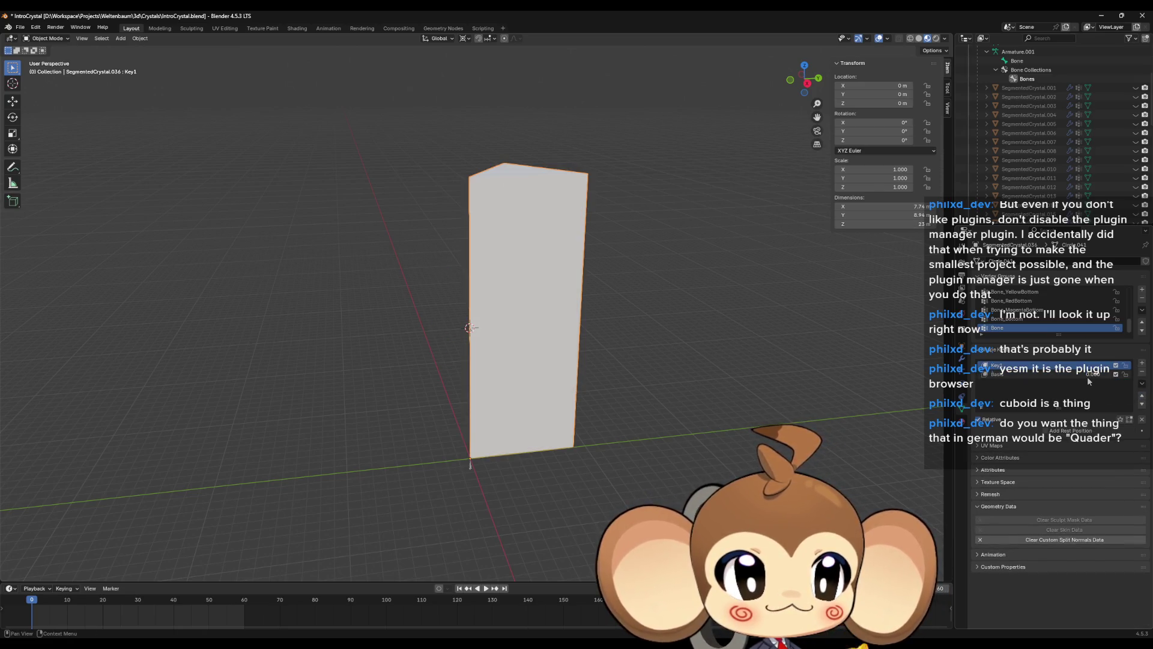
{"action": "mouse_move", "coordinate": [1093, 374]}
{"action": "left_mouse_down"}
{"action": "mouse_move", "coordinate": [1129, 374]}
{"action": "mouse_move", "coordinate": [1074, 382]}
{"action": "left_mouse_up"}
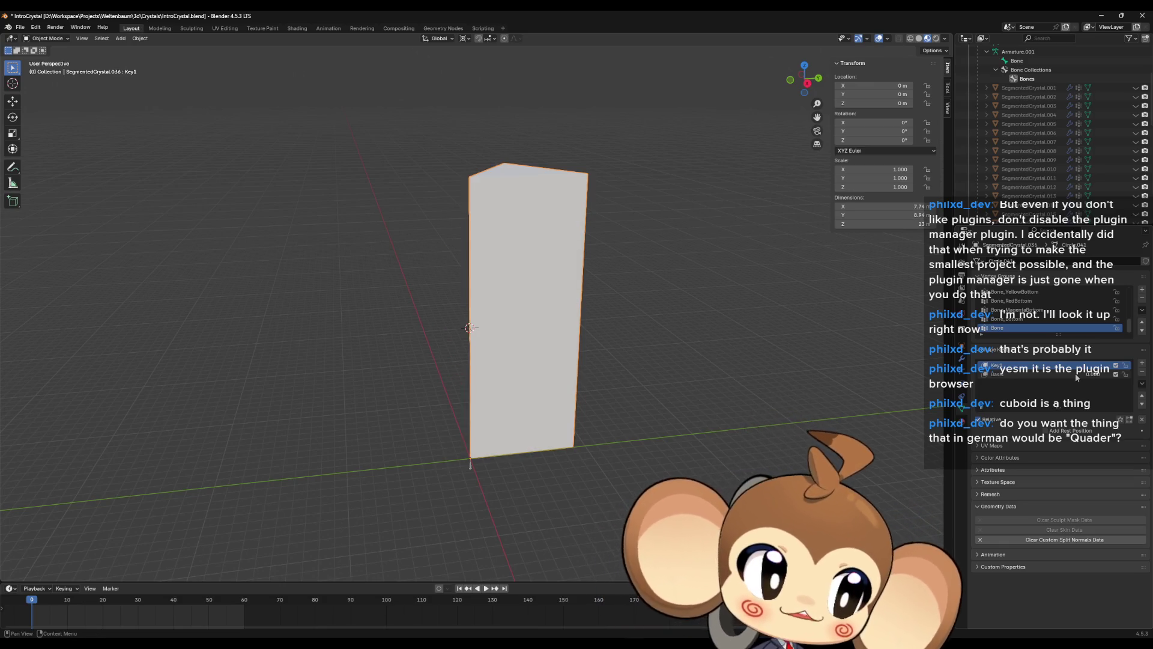